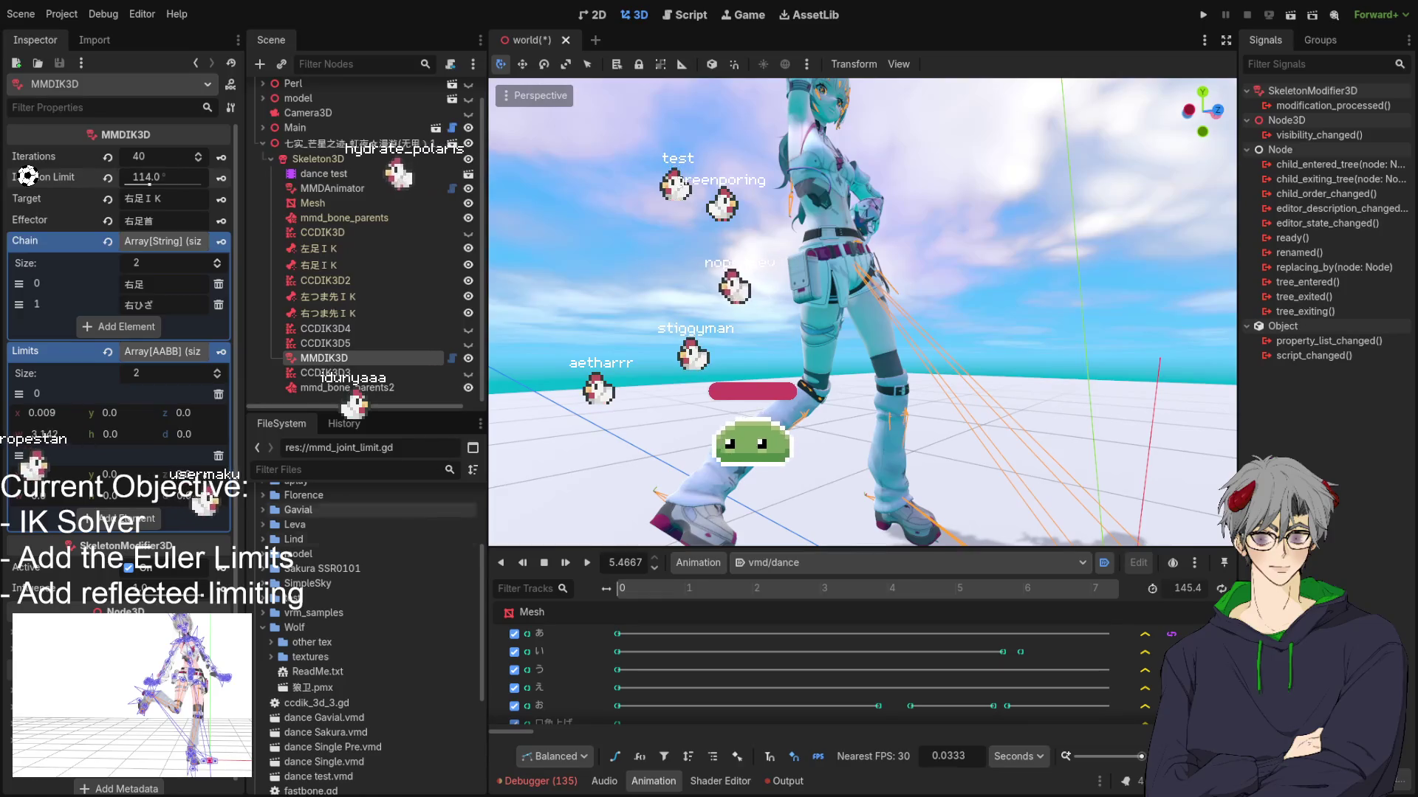
# Step: From a front view, select the MMDIK3D node and save the world scene with Ctrl+S
pyautogui.moveTo(686, 311); pyautogui.dragTo(815, 343)
pyautogui.click(372, 362)
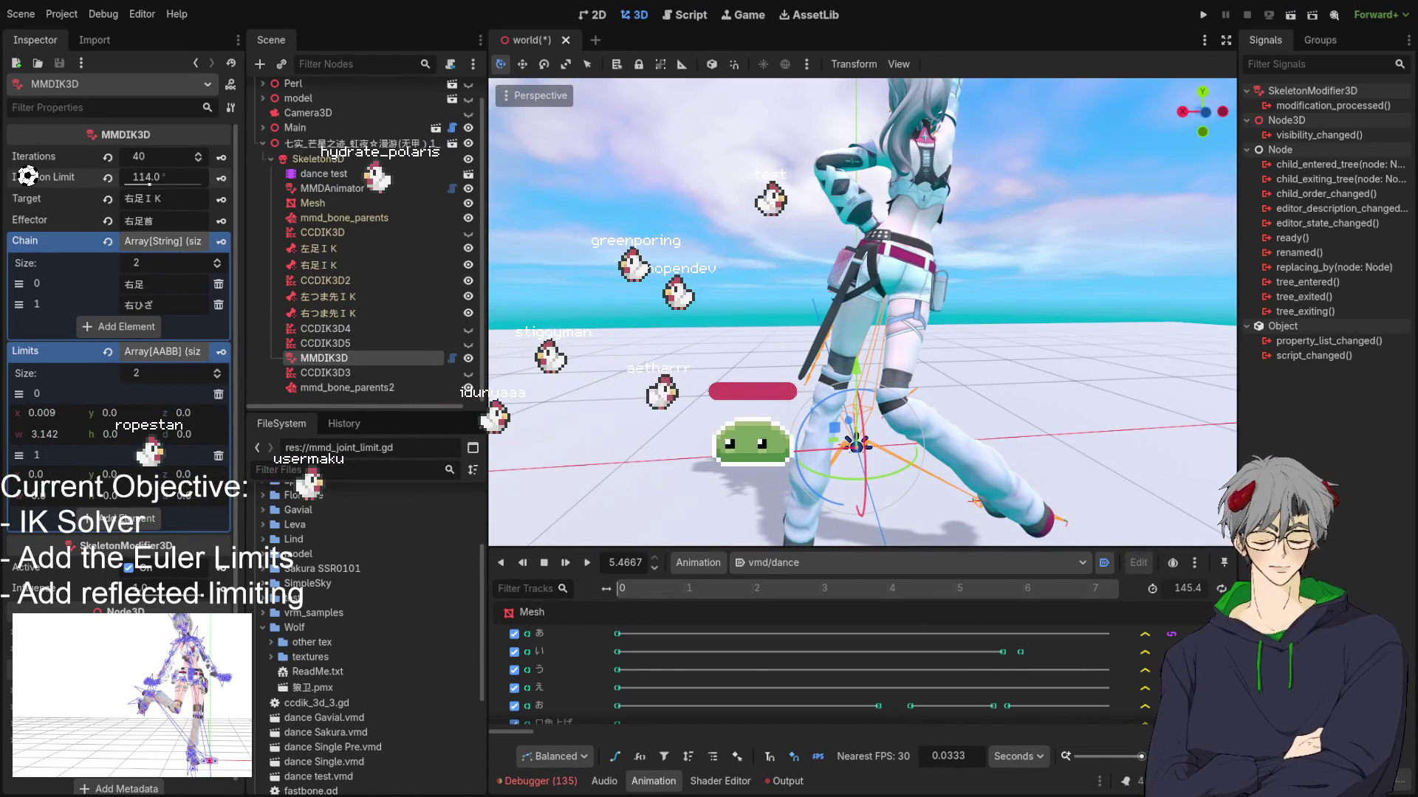
pyautogui.hotkey('ctrl', 's')
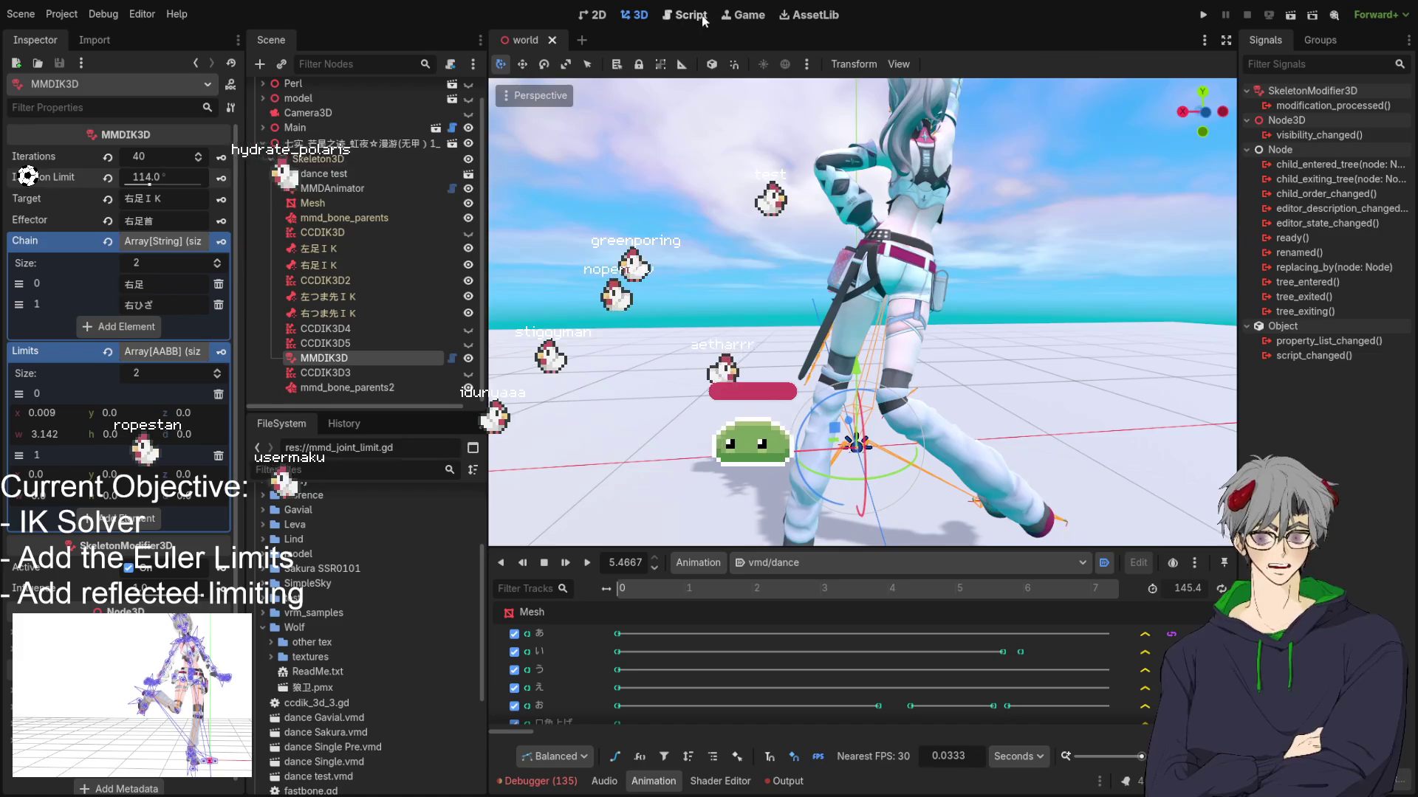
# Step: Review mmd_ik_solver.gd around line 118, then move 右ひざ above 右足 in the MMDIK3D chain
pyautogui.click(690, 15)
pyautogui.scroll(5, 888, 316)
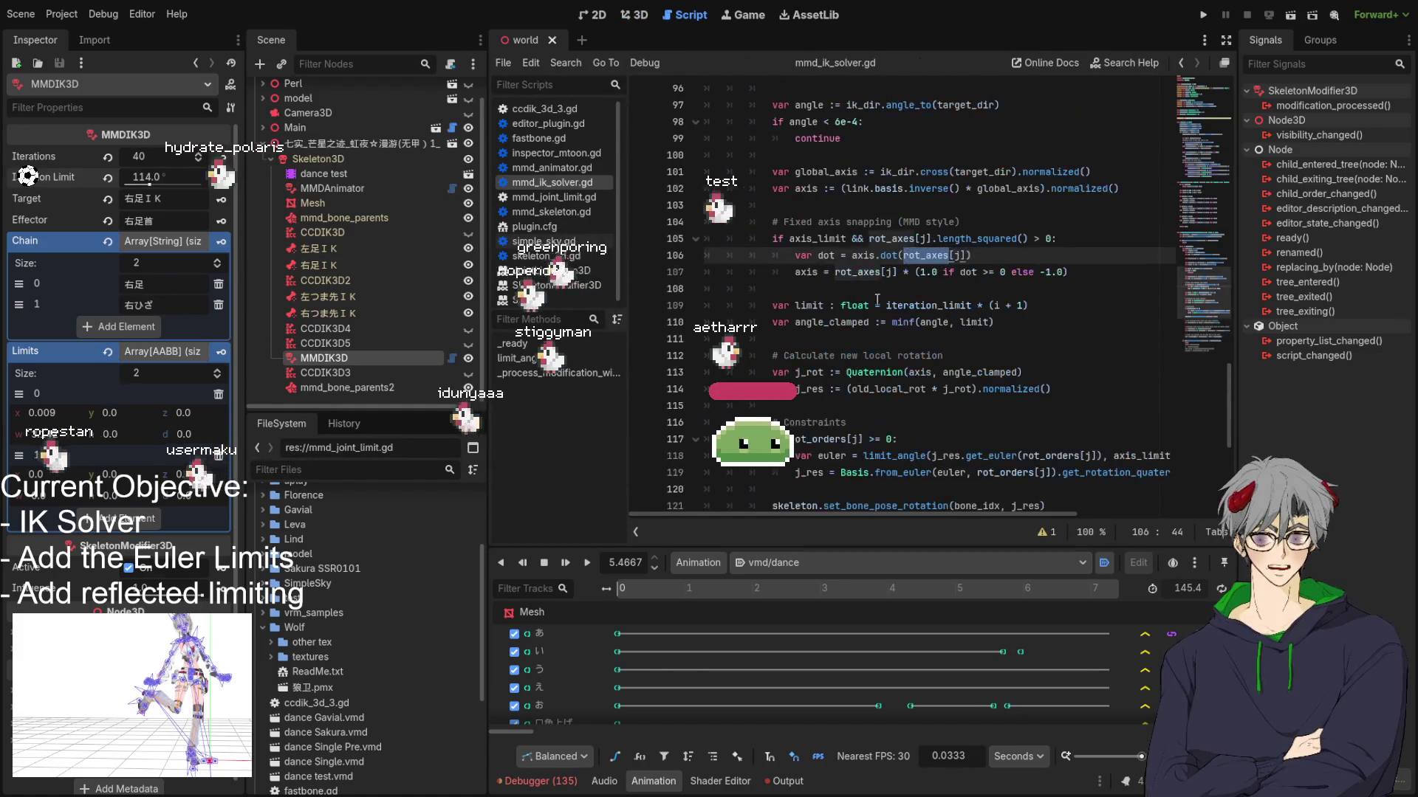
pyautogui.scroll(-3, 773, 275)
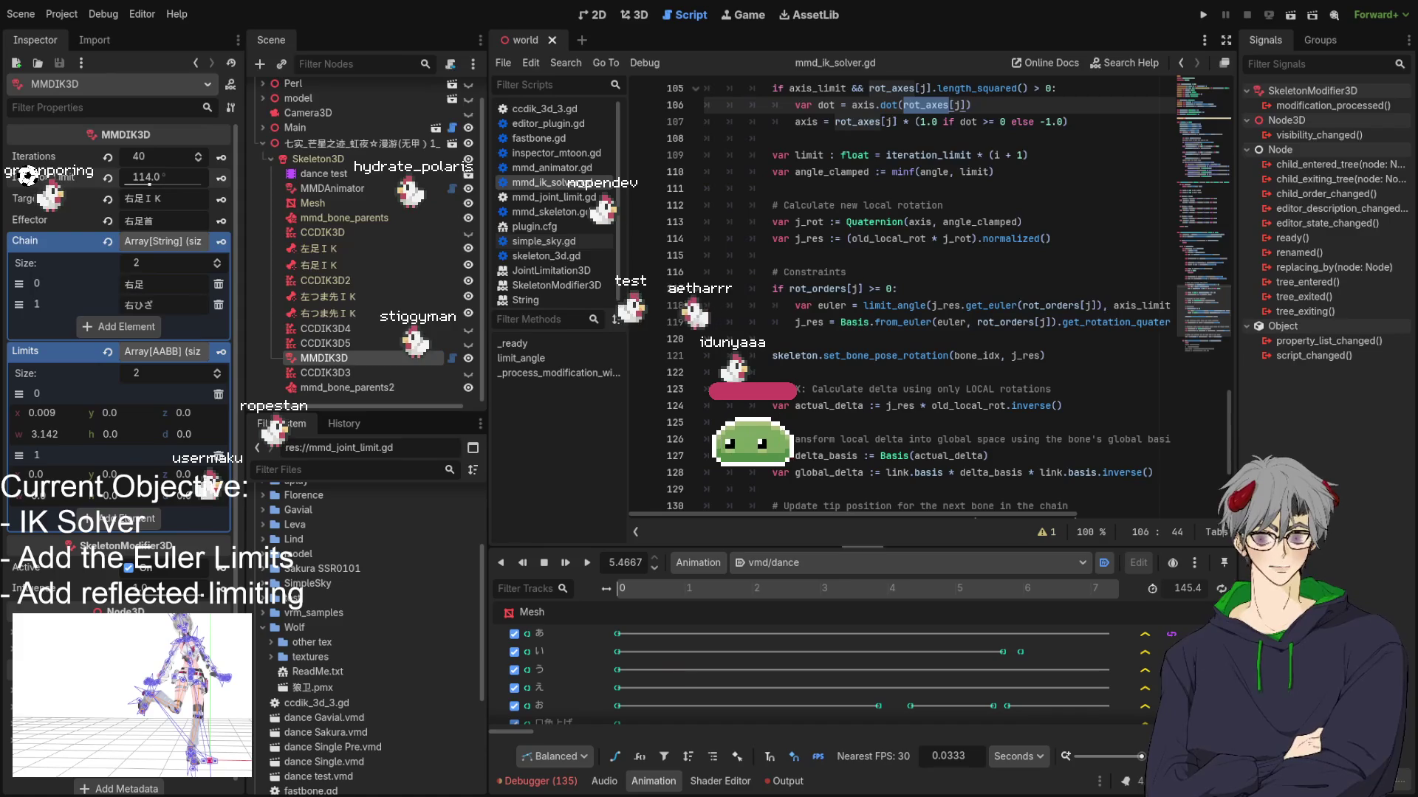
pyautogui.click(749, 305)
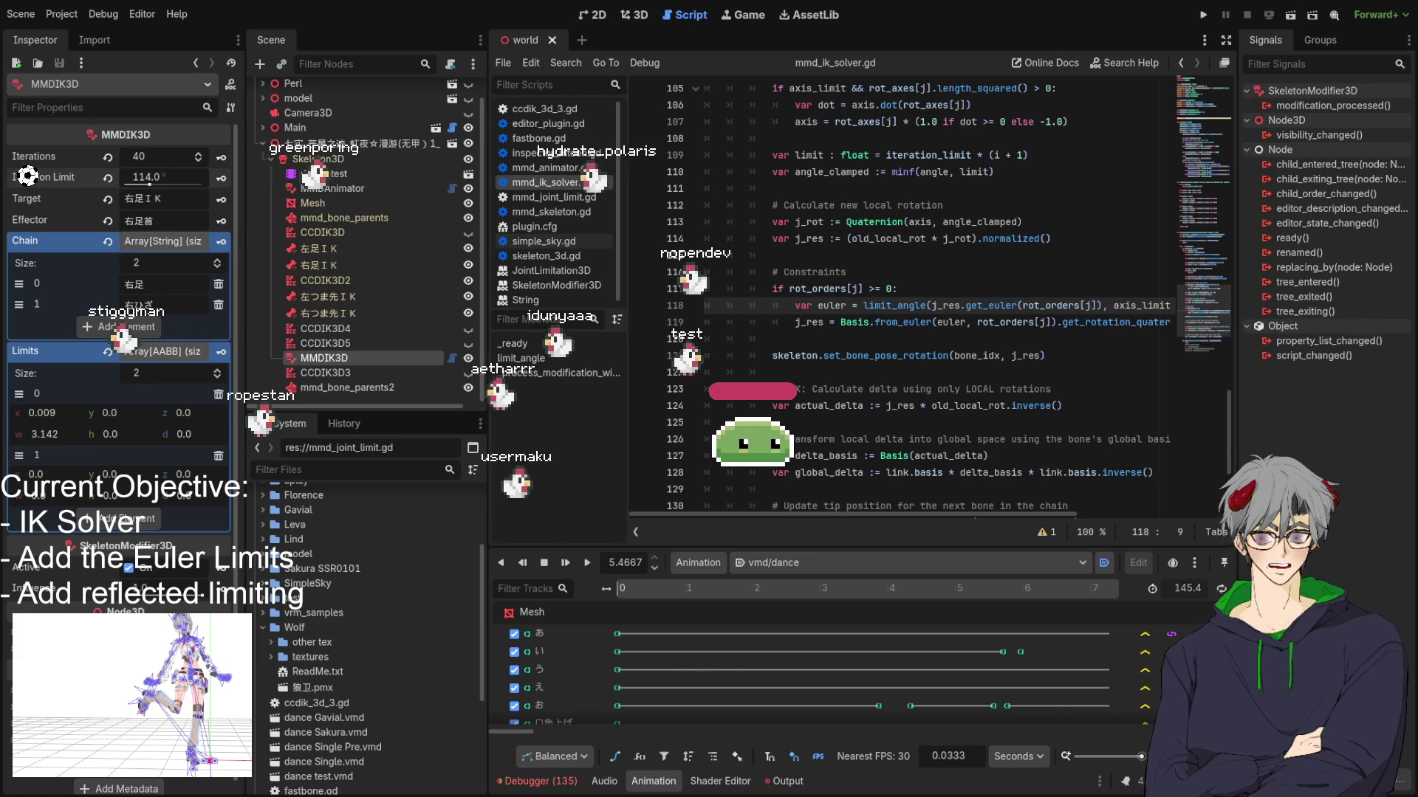
pyautogui.moveTo(19, 304); pyautogui.dragTo(19, 283)
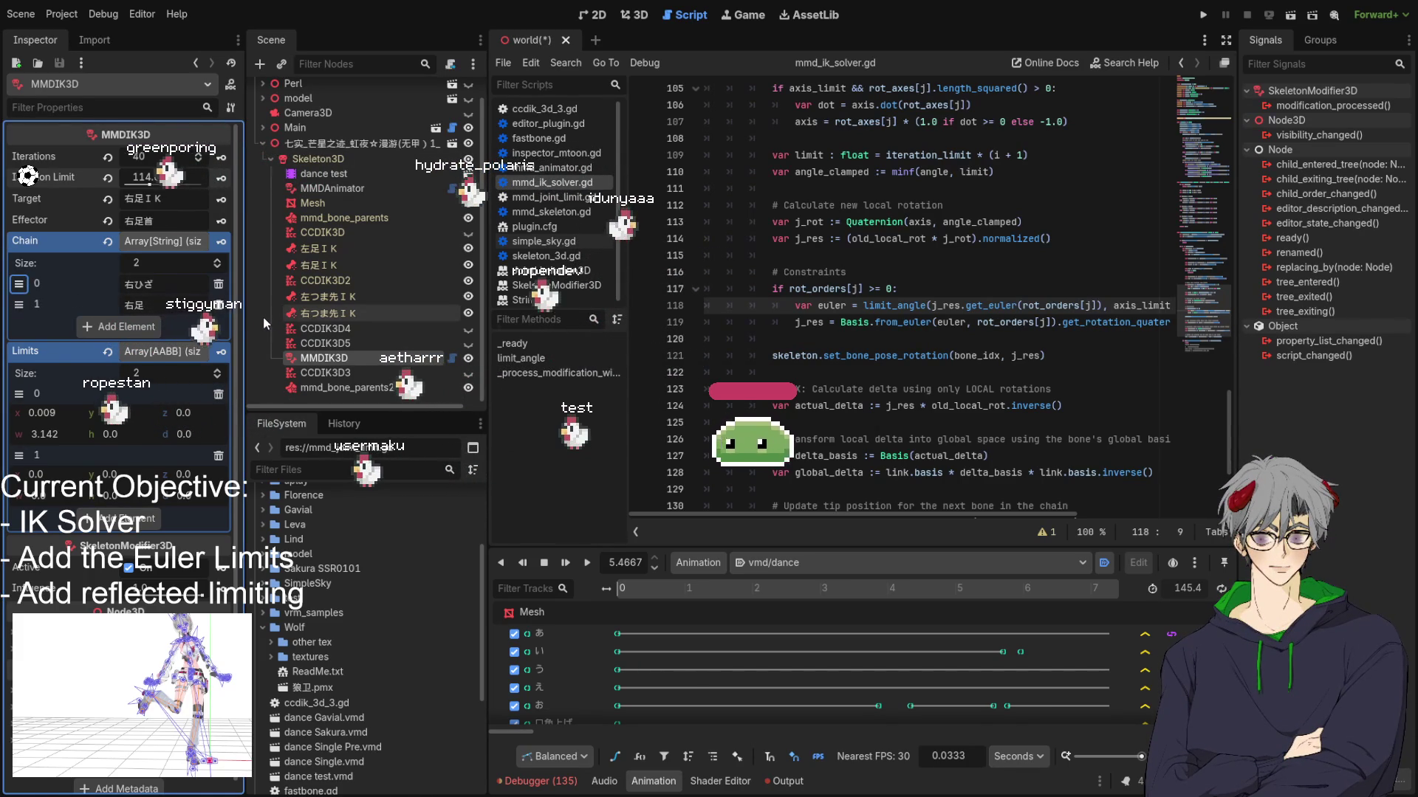
# Step: Save the reordered chain and return to a near-front 3D view of the model
pyautogui.hotkey('ctrl', 's')
pyautogui.click(631, 17)
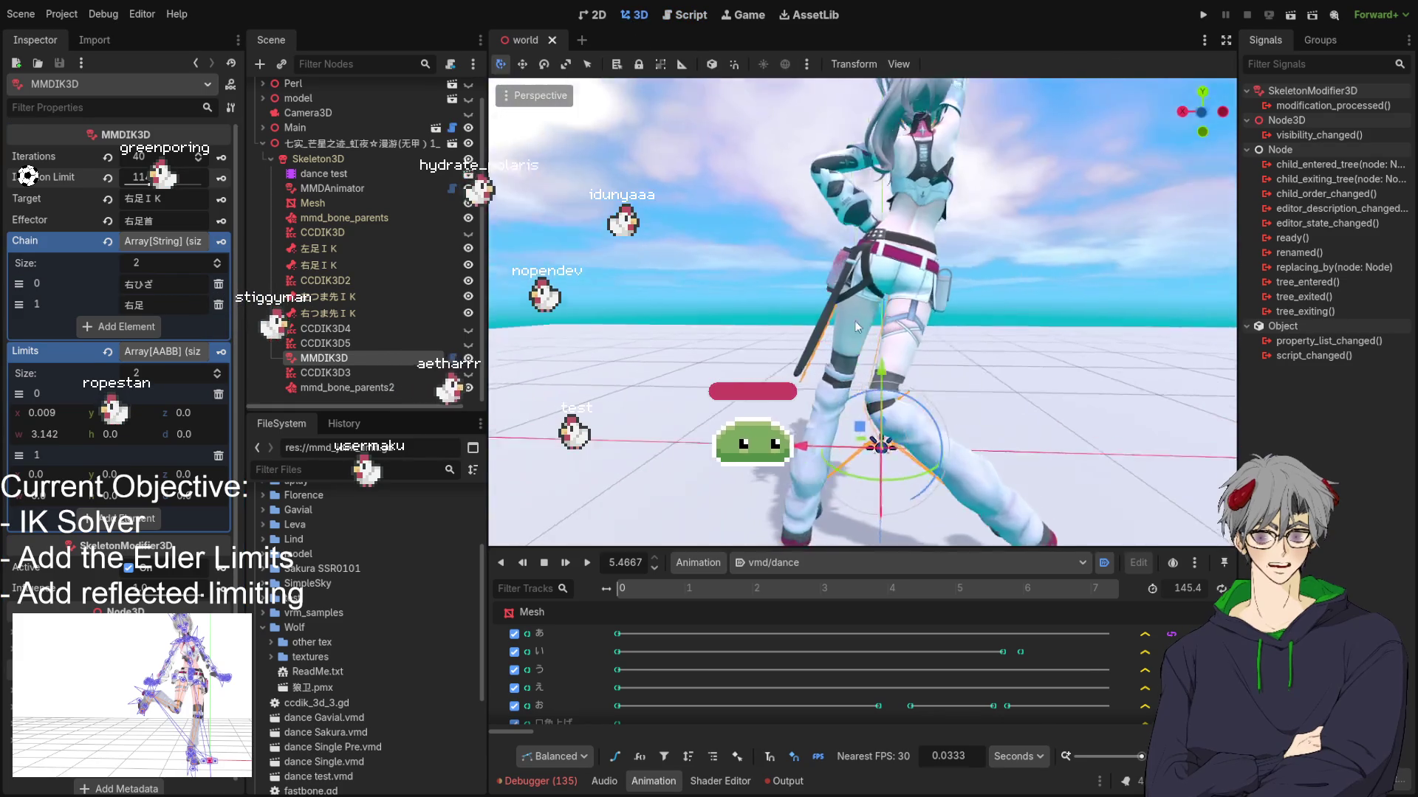
pyautogui.moveTo(654, 346); pyautogui.dragTo(713, 378)
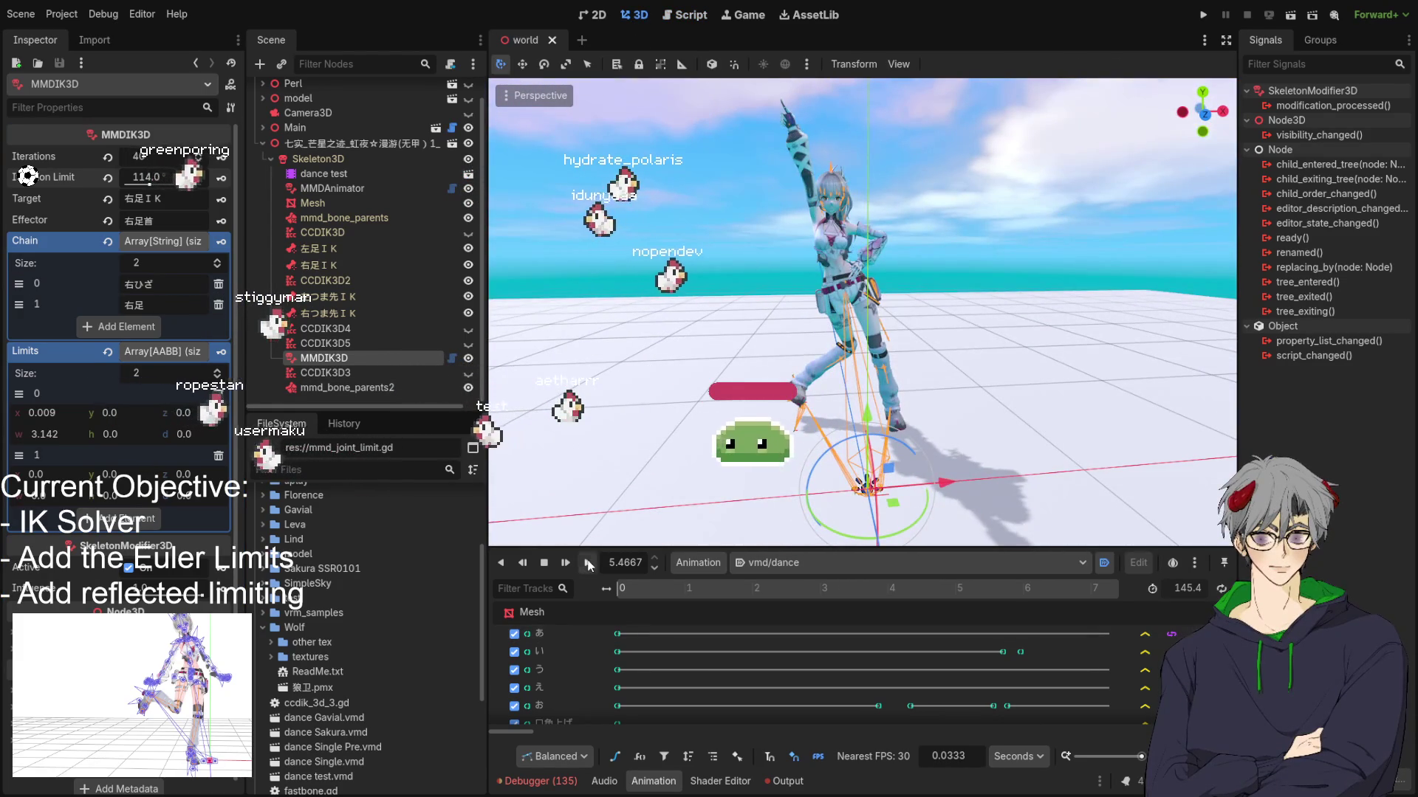
# Step: Restart the vmd/dance animation and view it from a straight-on front angle
pyautogui.hotkey('shift', 'd')
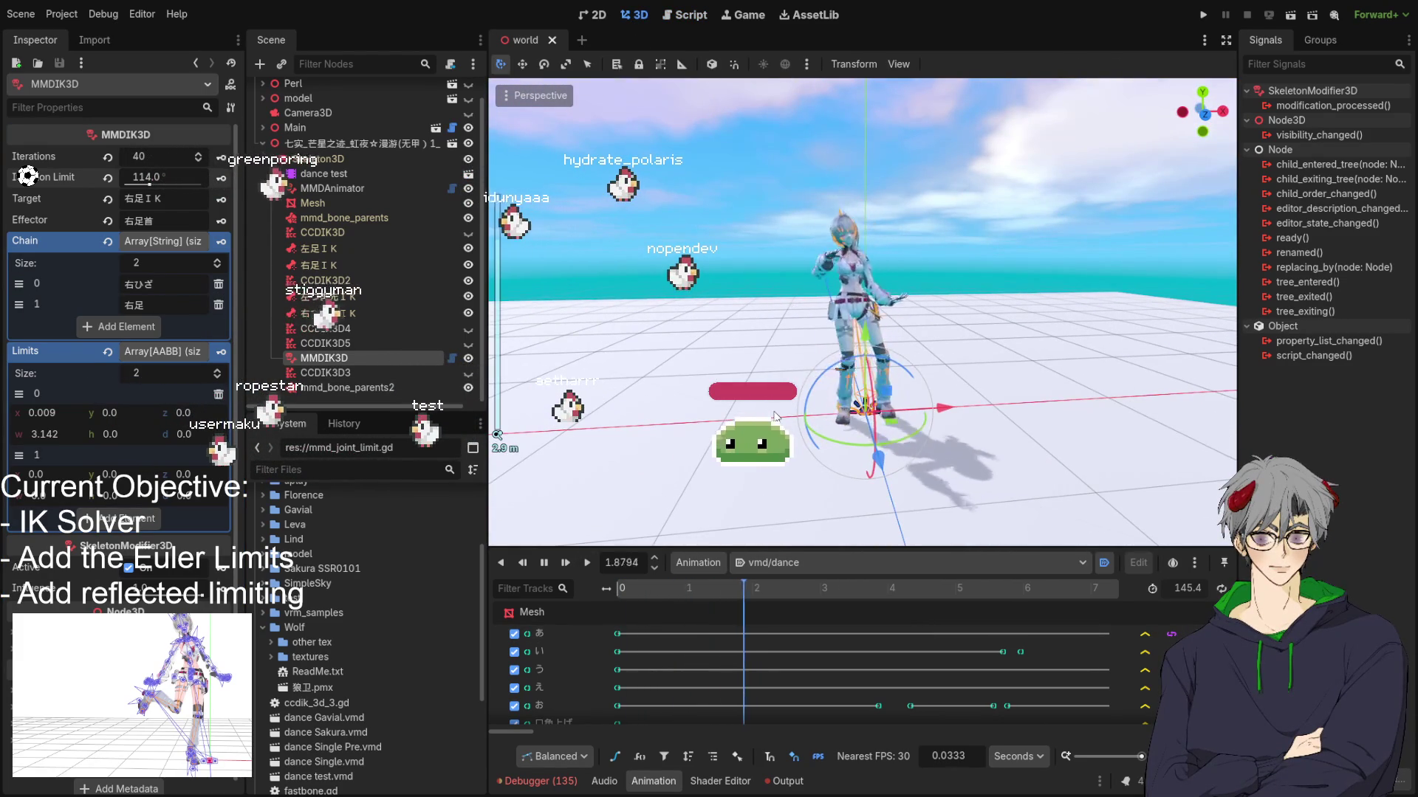
pyautogui.scroll(5, 916, 383)
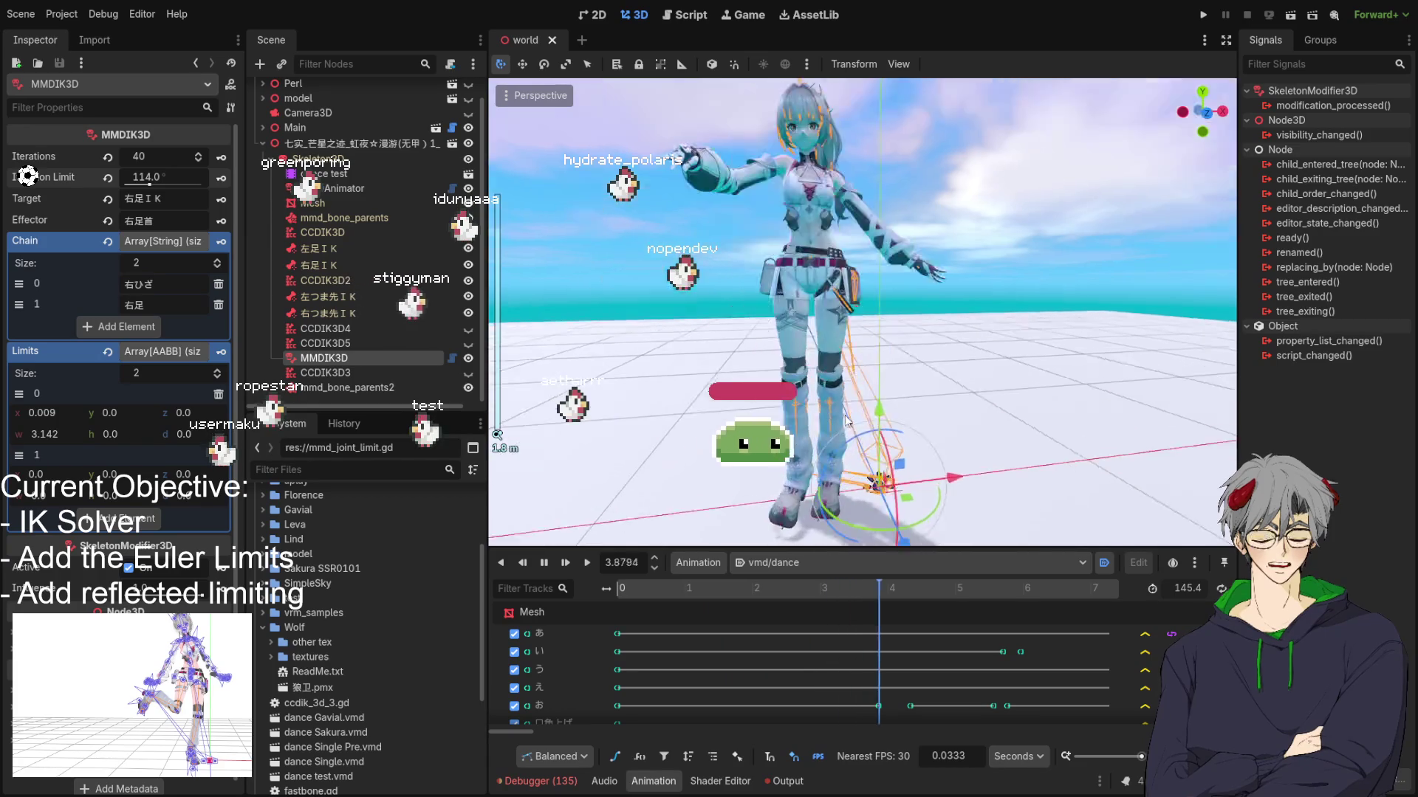
pyautogui.moveTo(860, 436); pyautogui.dragTo(813, 436)
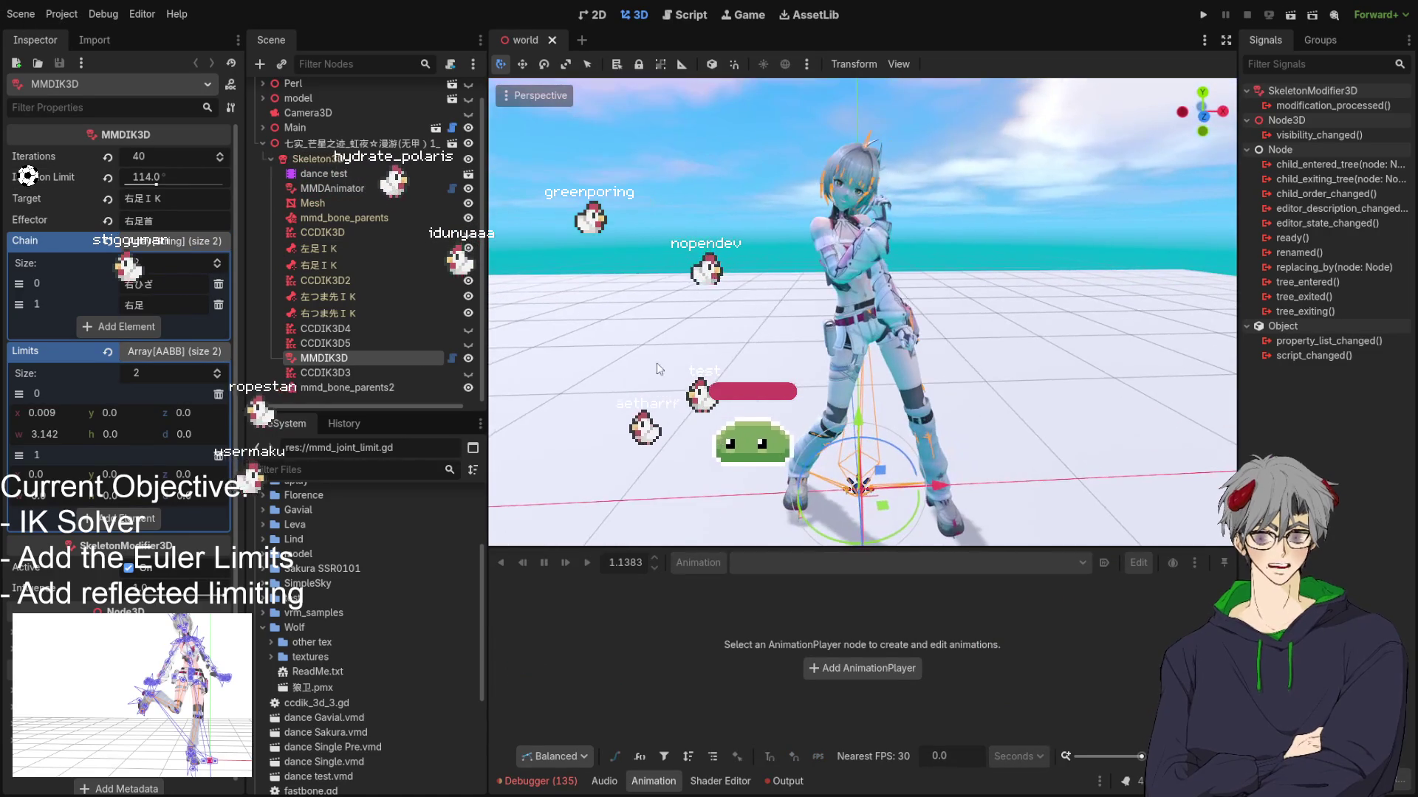
# Step: Select the 'dance test' AnimationPlayer and orbit around the character as vmd/dance plays
pyautogui.click(347, 173)
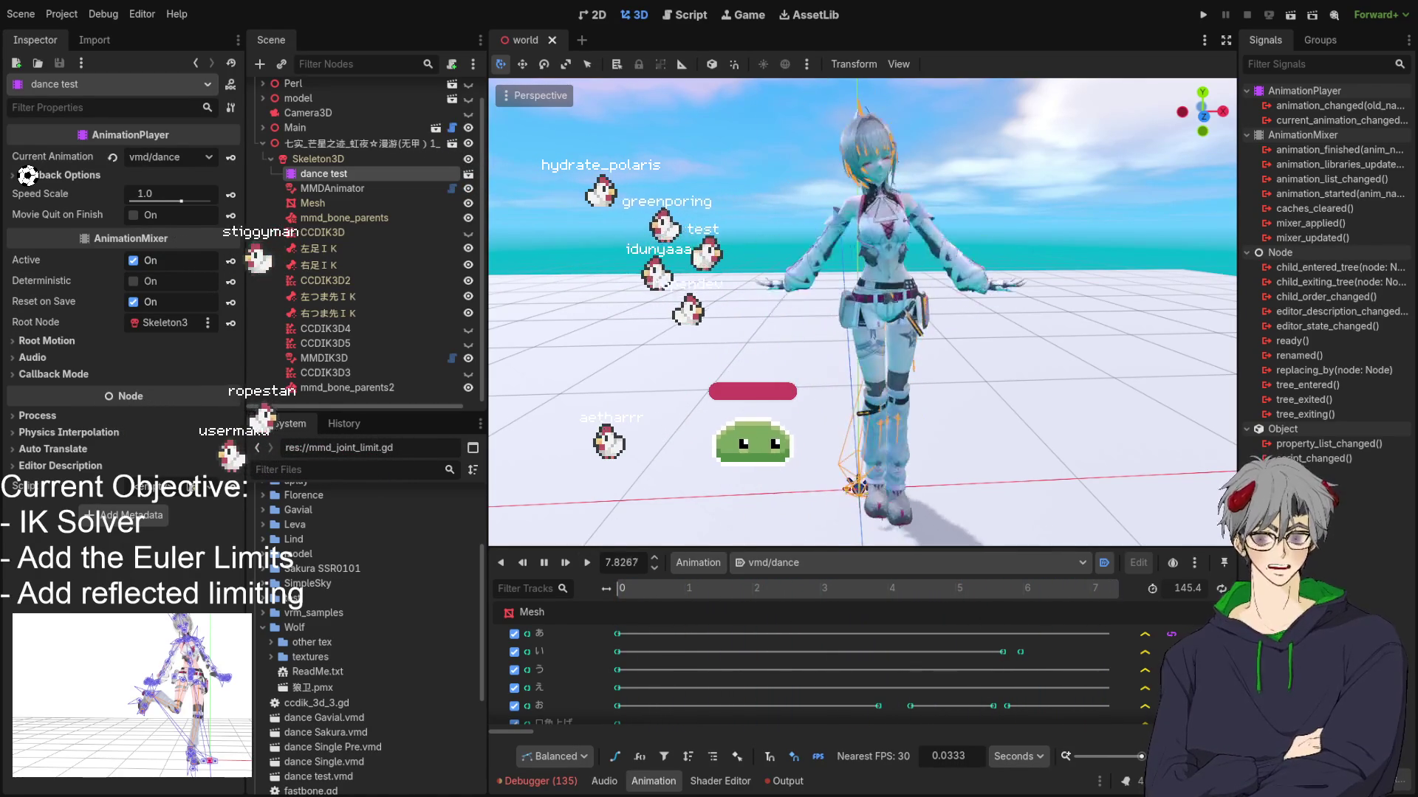
pyautogui.moveTo(825, 399)
pyautogui.mouseDown()
pyautogui.moveTo(874, 386)
pyautogui.moveTo(798, 391)
pyautogui.moveTo(802, 452)
pyautogui.mouseUp()
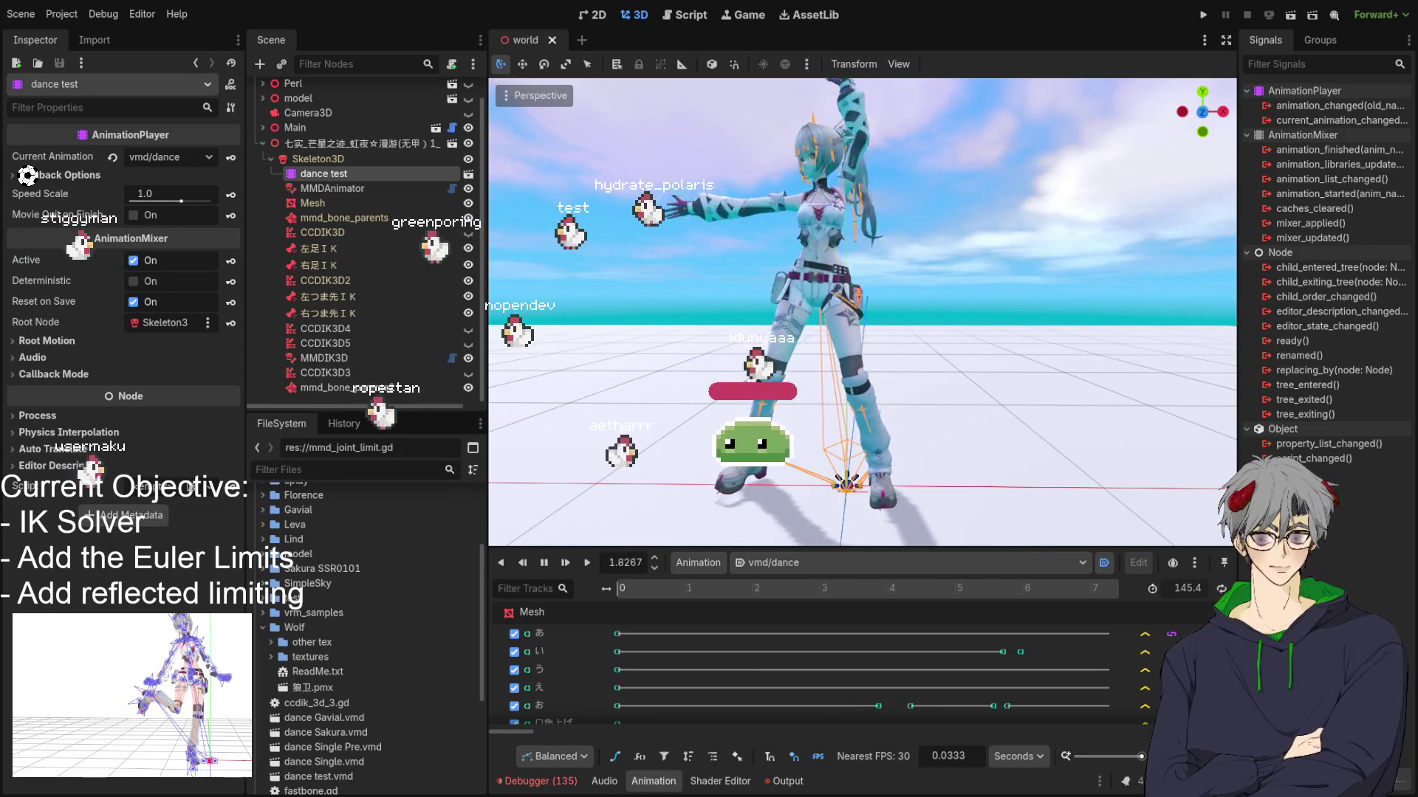
pyautogui.moveTo(841, 347)
pyautogui.mouseDown()
pyautogui.moveTo(897, 347)
pyautogui.moveTo(817, 417)
pyautogui.mouseUp()
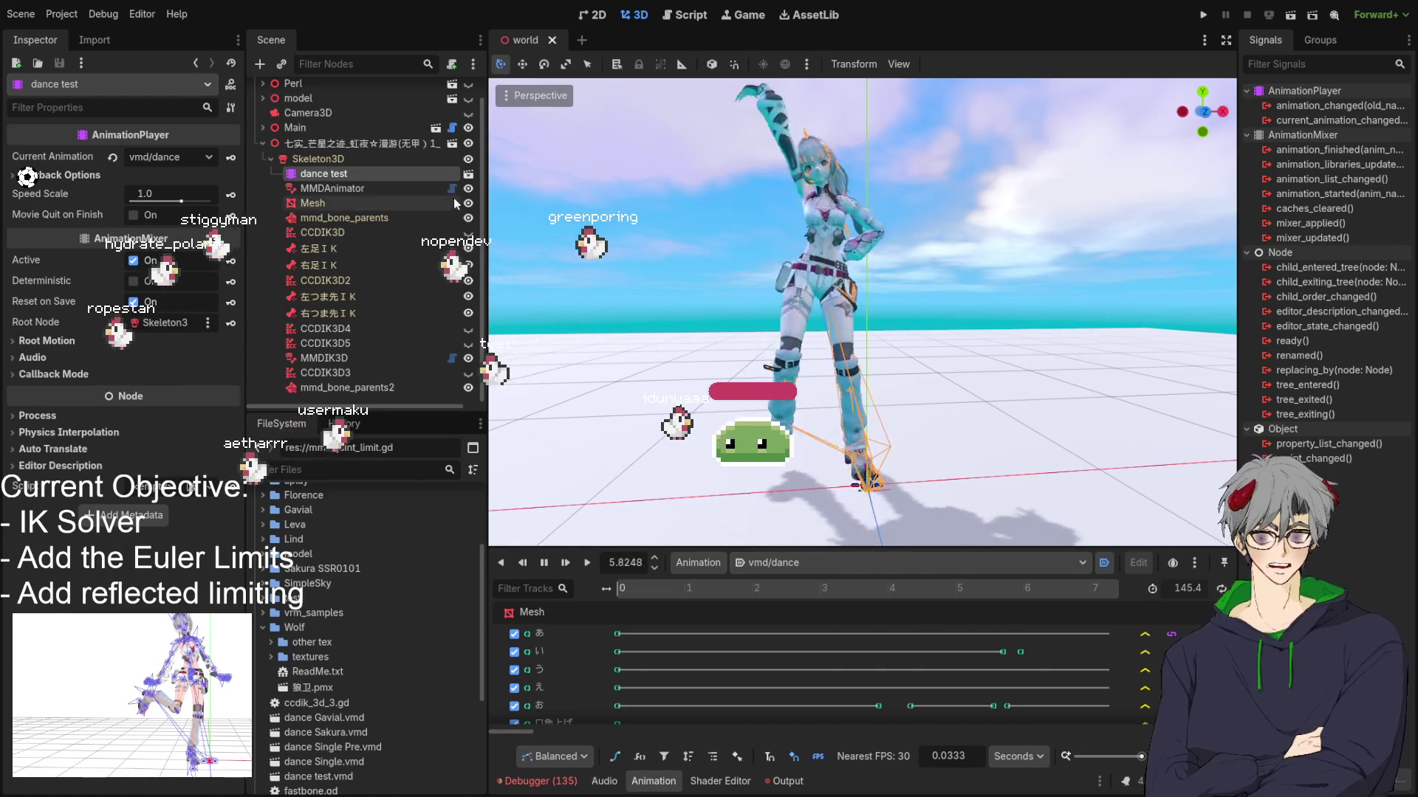
# Step: Set MMDIK3D's Iterations to 40 and Rotation Limit to 114.592, then deselect the node
pyautogui.click(340, 352)
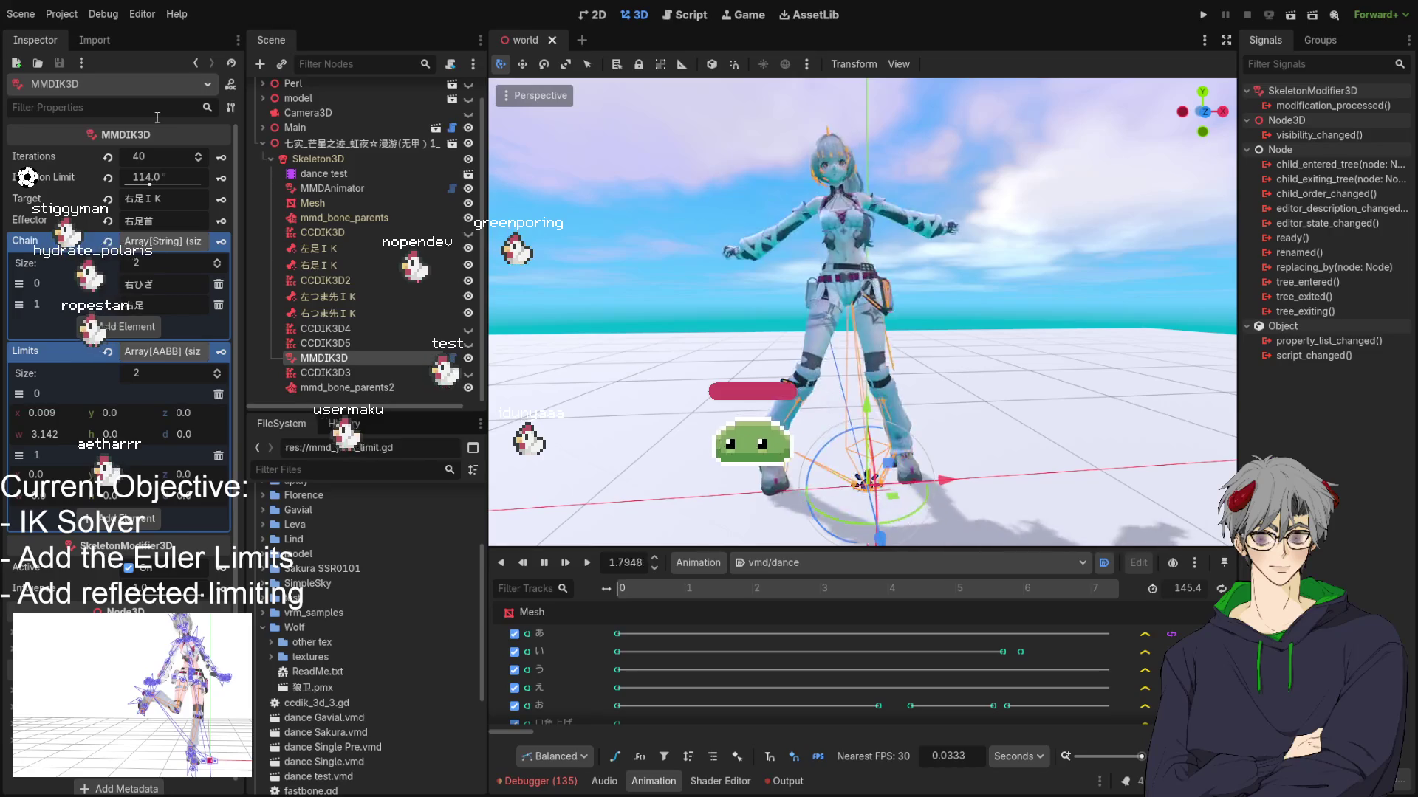
pyautogui.click(154, 157)
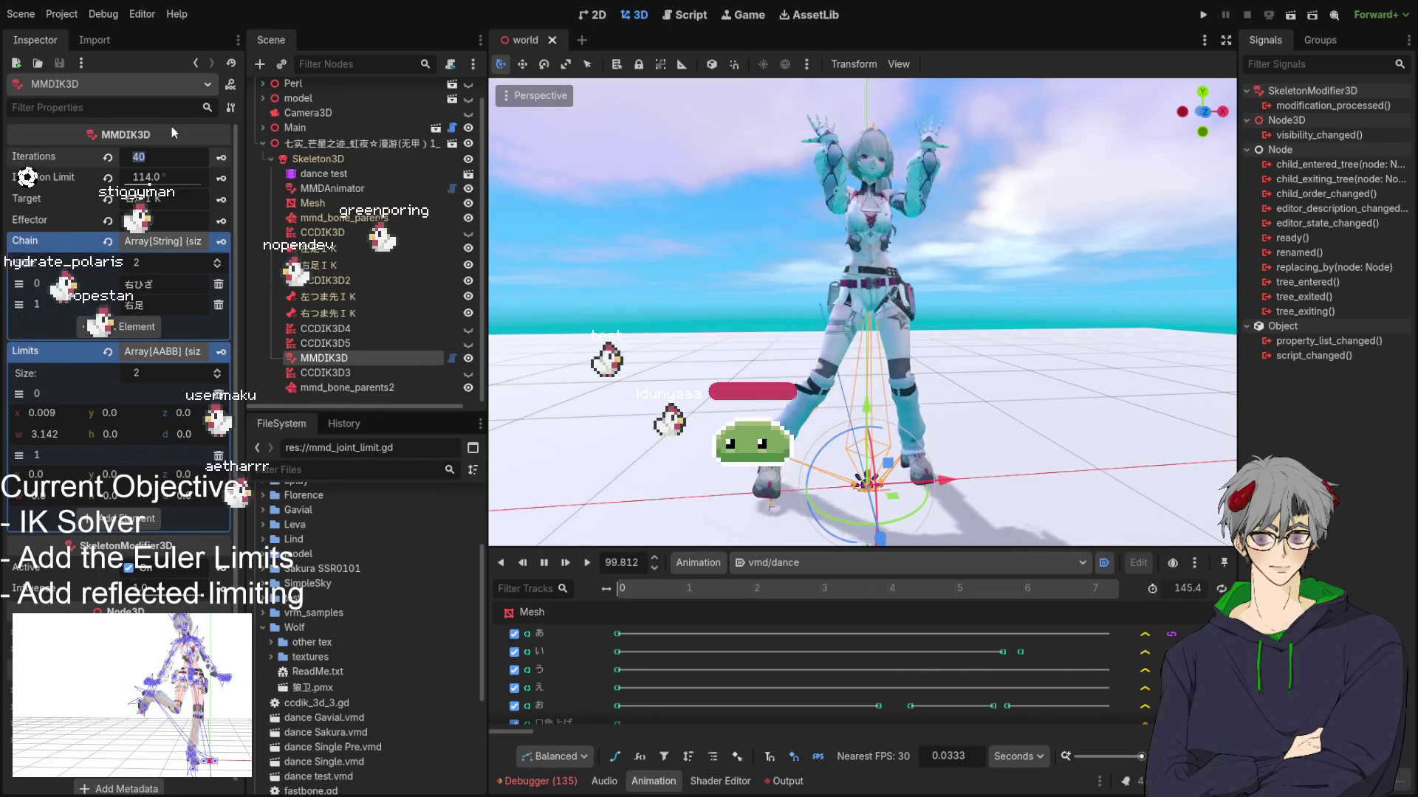
pyautogui.click(179, 175)
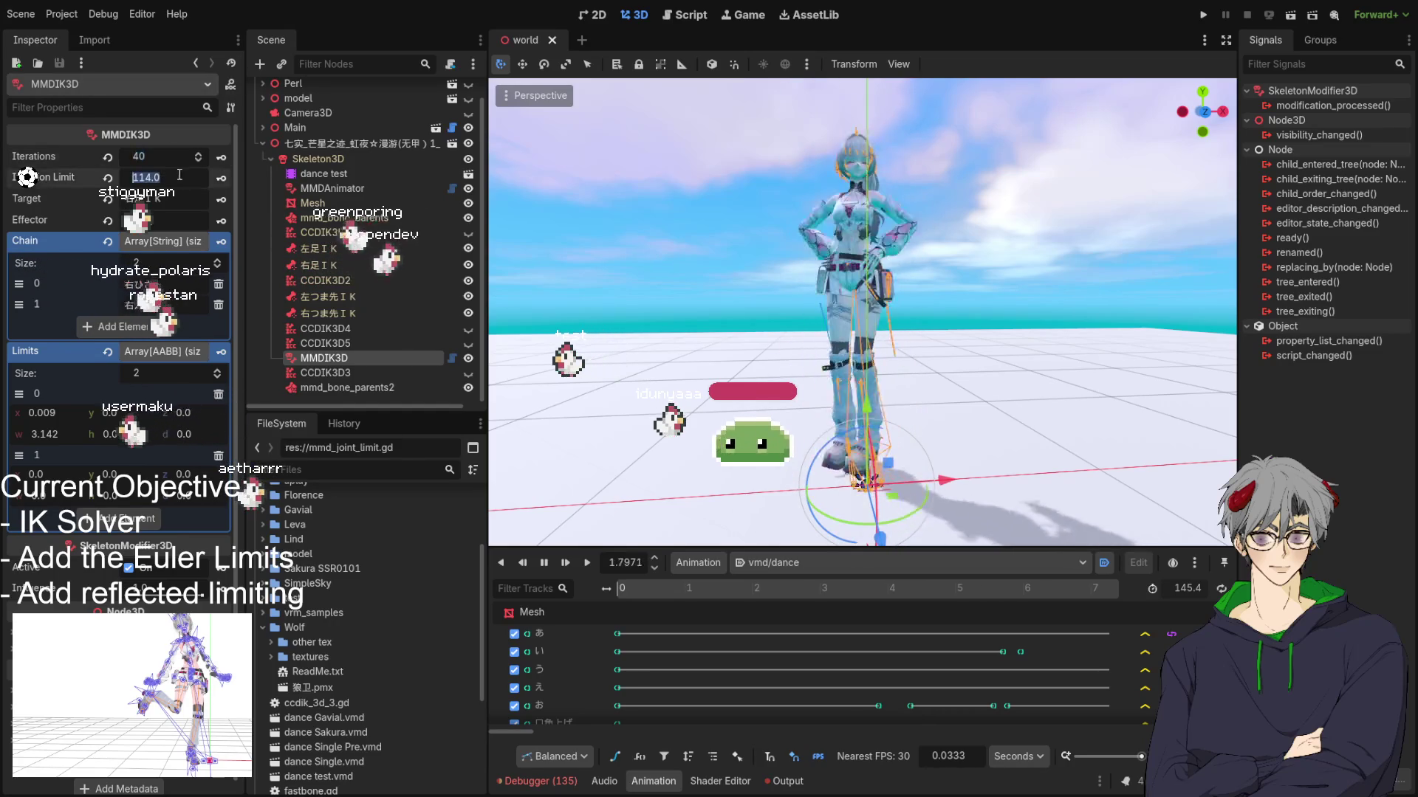
pyautogui.write('114.592')
pyautogui.hotkey('ctrl', 's')
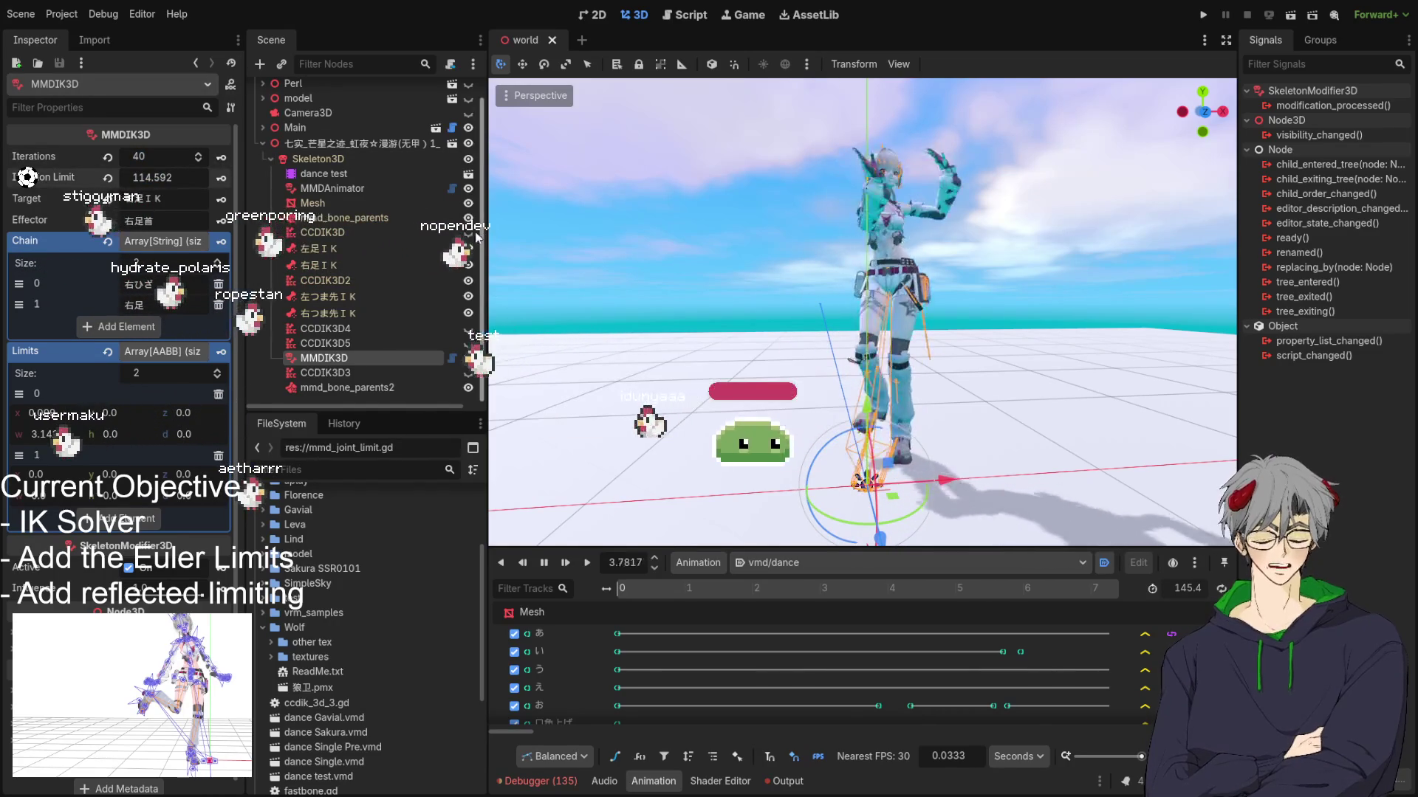
pyautogui.click(705, 263)
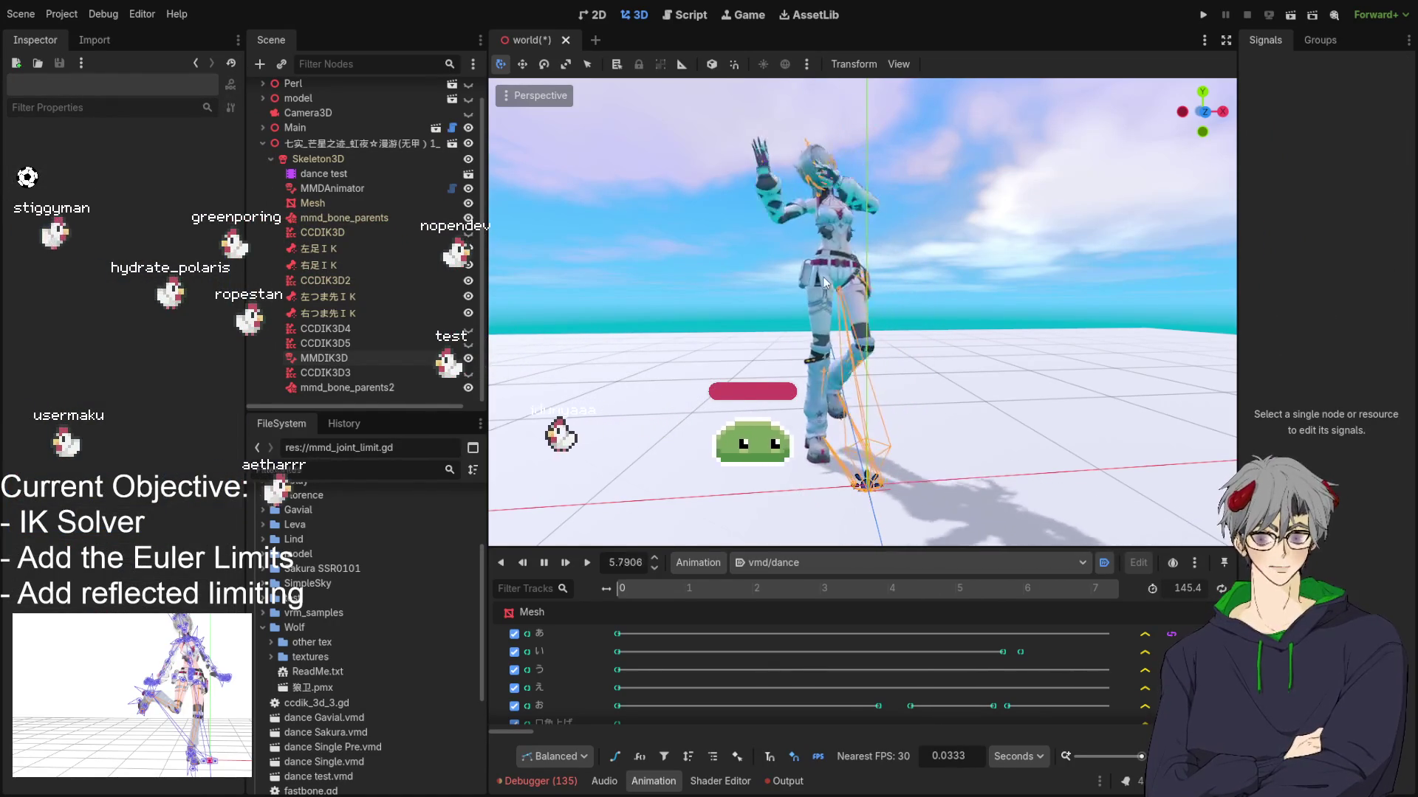
pyautogui.moveTo(800, 293)
pyautogui.mouseDown()
pyautogui.moveTo(790, 254)
pyautogui.moveTo(811, 281)
pyautogui.mouseUp()
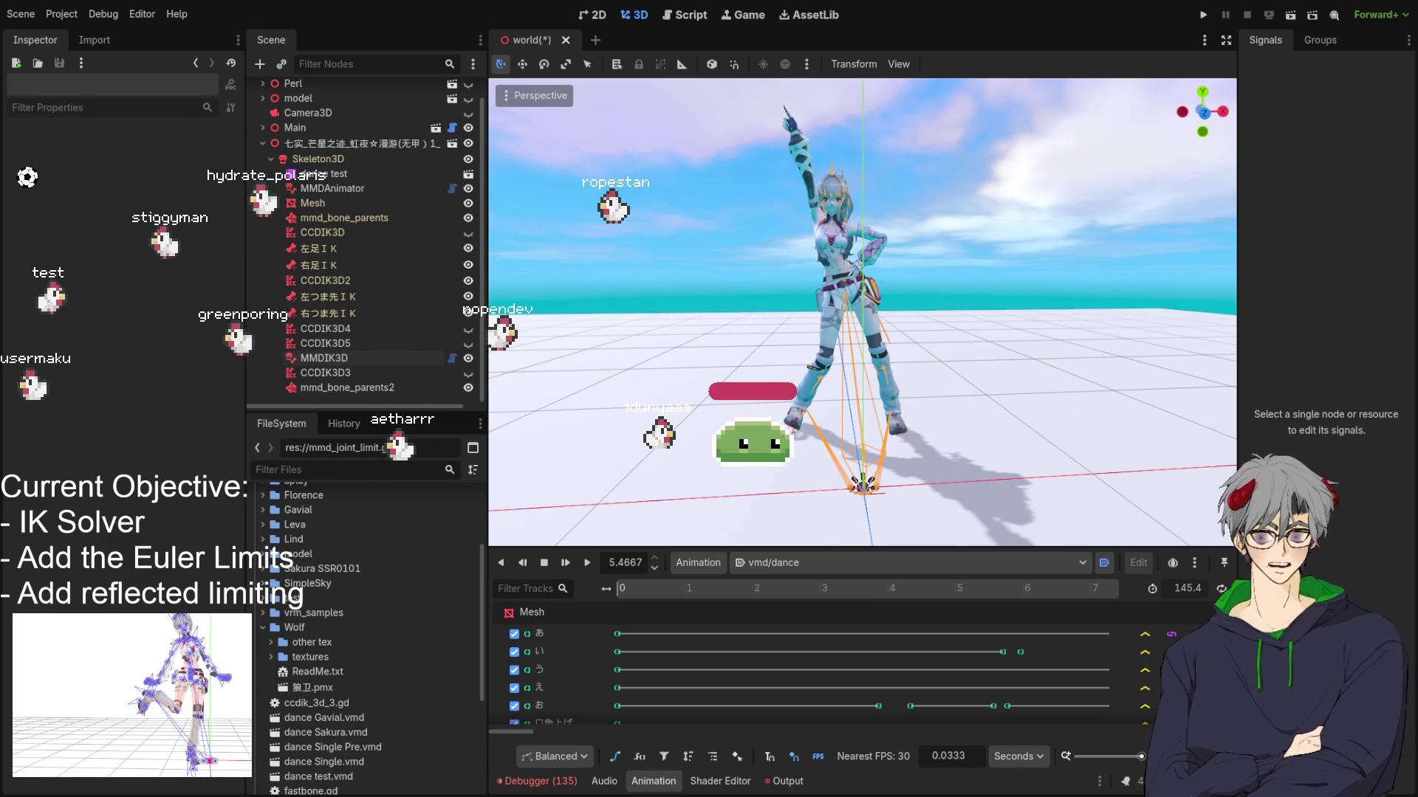
# Step: Scrub vmd/dance to about 1.03 s, then jump the timeline to the 4.2 s mark
pyautogui.moveTo(841, 390); pyautogui.dragTo(867, 391)
pyautogui.moveTo(634, 589); pyautogui.dragTo(900, 625)
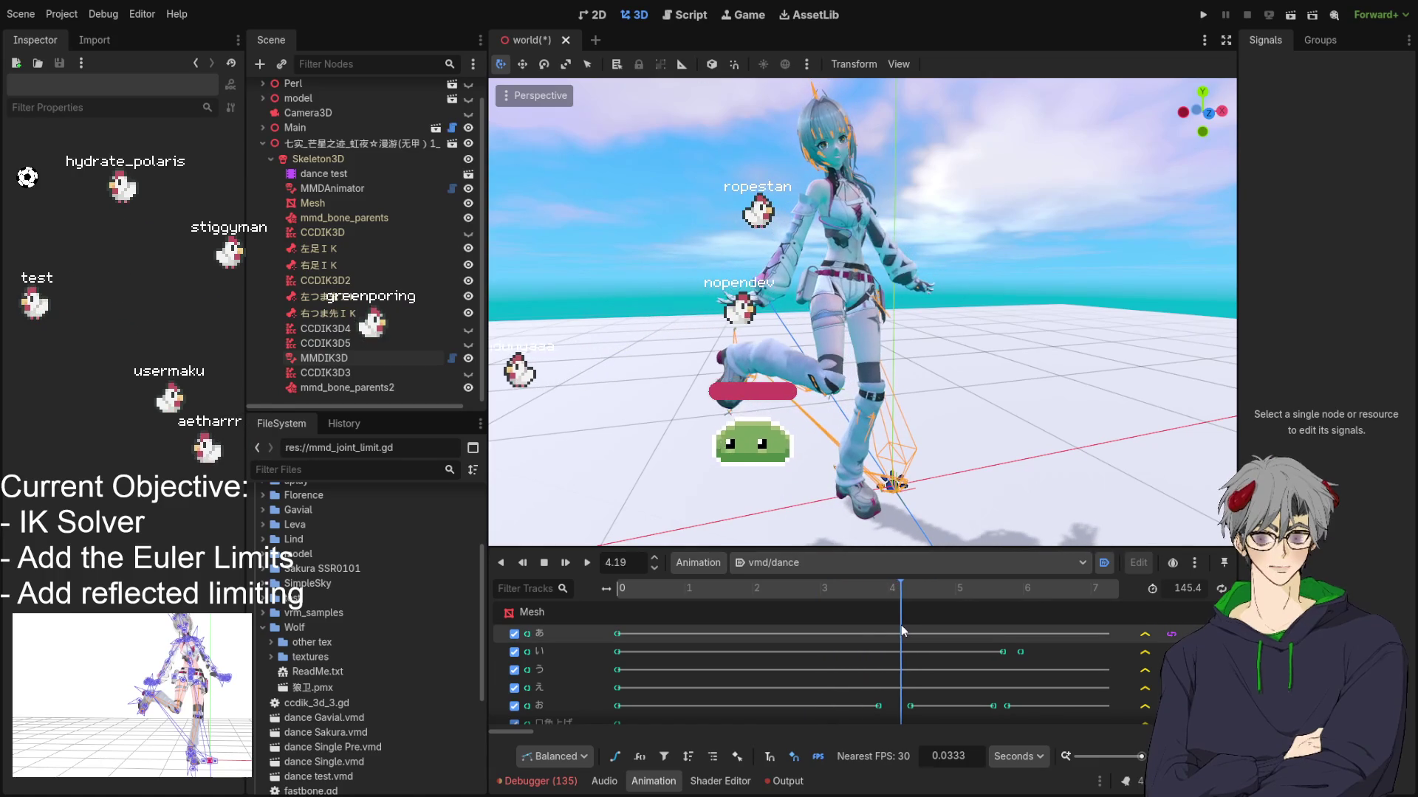
pyautogui.moveTo(849, 310)
pyautogui.mouseDown()
pyautogui.moveTo(803, 242)
pyautogui.moveTo(596, 316)
pyautogui.moveTo(576, 347)
pyautogui.moveTo(587, 414)
pyautogui.mouseUp()
pyautogui.scroll(3, 568, 359)
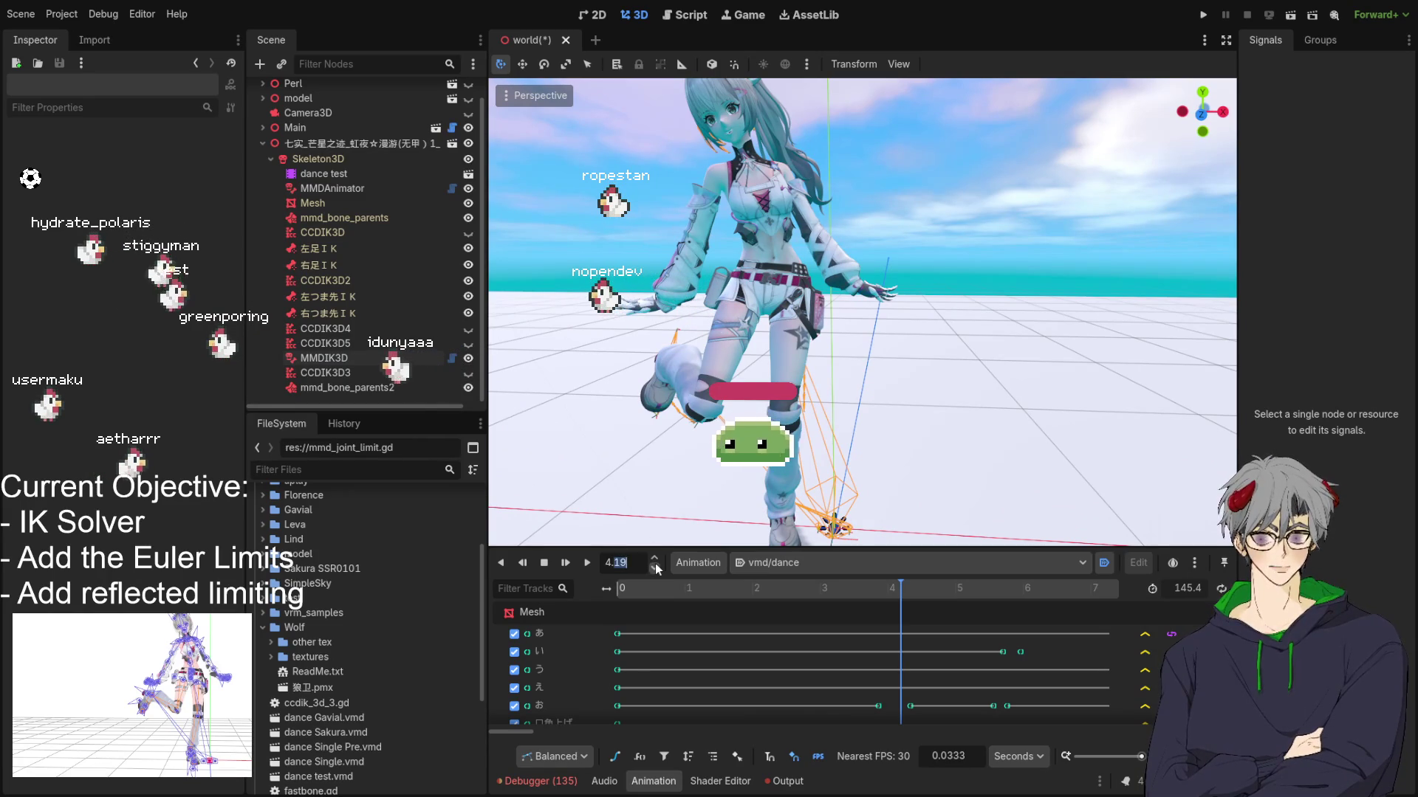
pyautogui.write('2333')
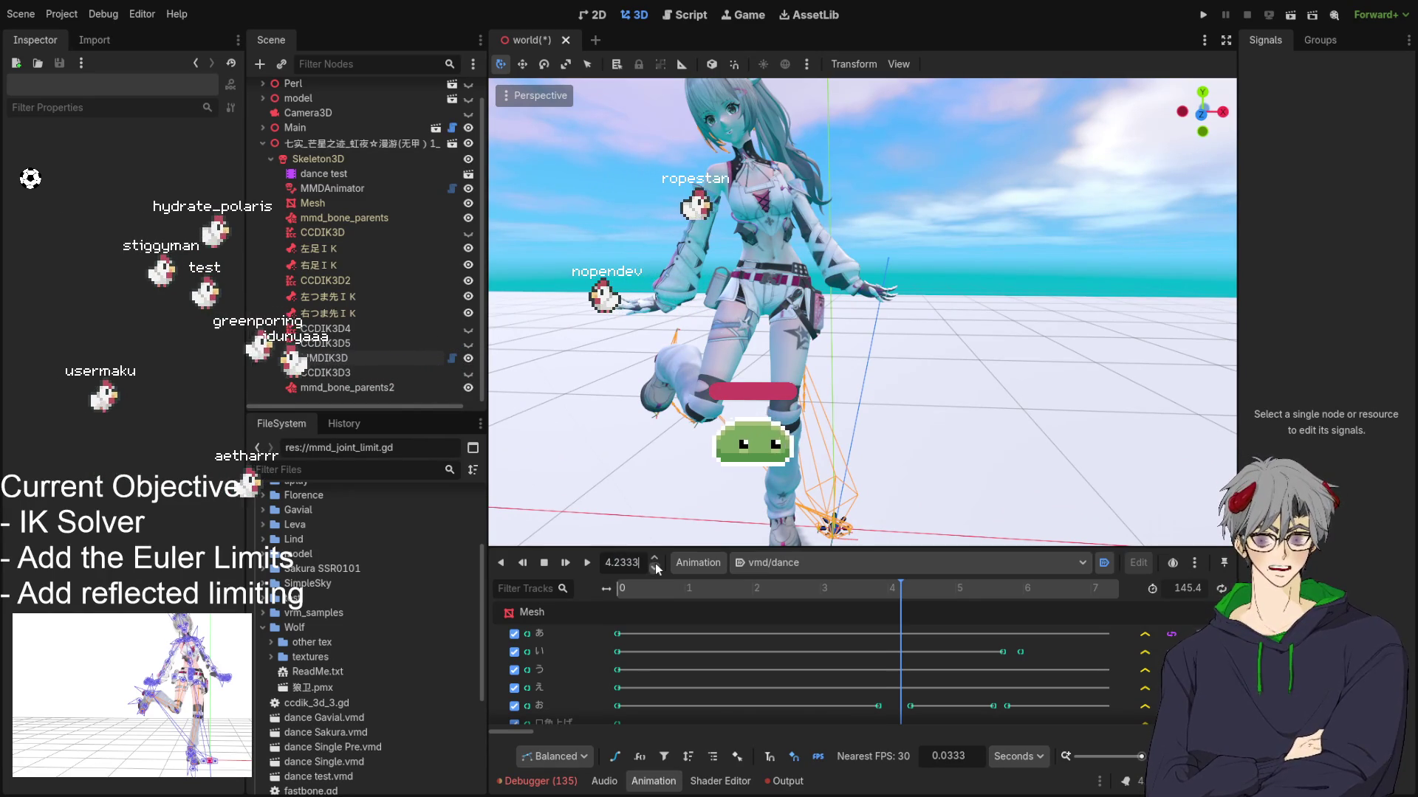
pyautogui.press('Return')
# Step: Orbit around the dancer and advance the playhead to about 4.54 seconds
pyautogui.moveTo(649, 340)
pyautogui.mouseDown()
pyautogui.moveTo(673, 319)
pyautogui.moveTo(762, 318)
pyautogui.moveTo(928, 345)
pyautogui.moveTo(1163, 350)
pyautogui.moveTo(746, 369)
pyautogui.mouseUp()
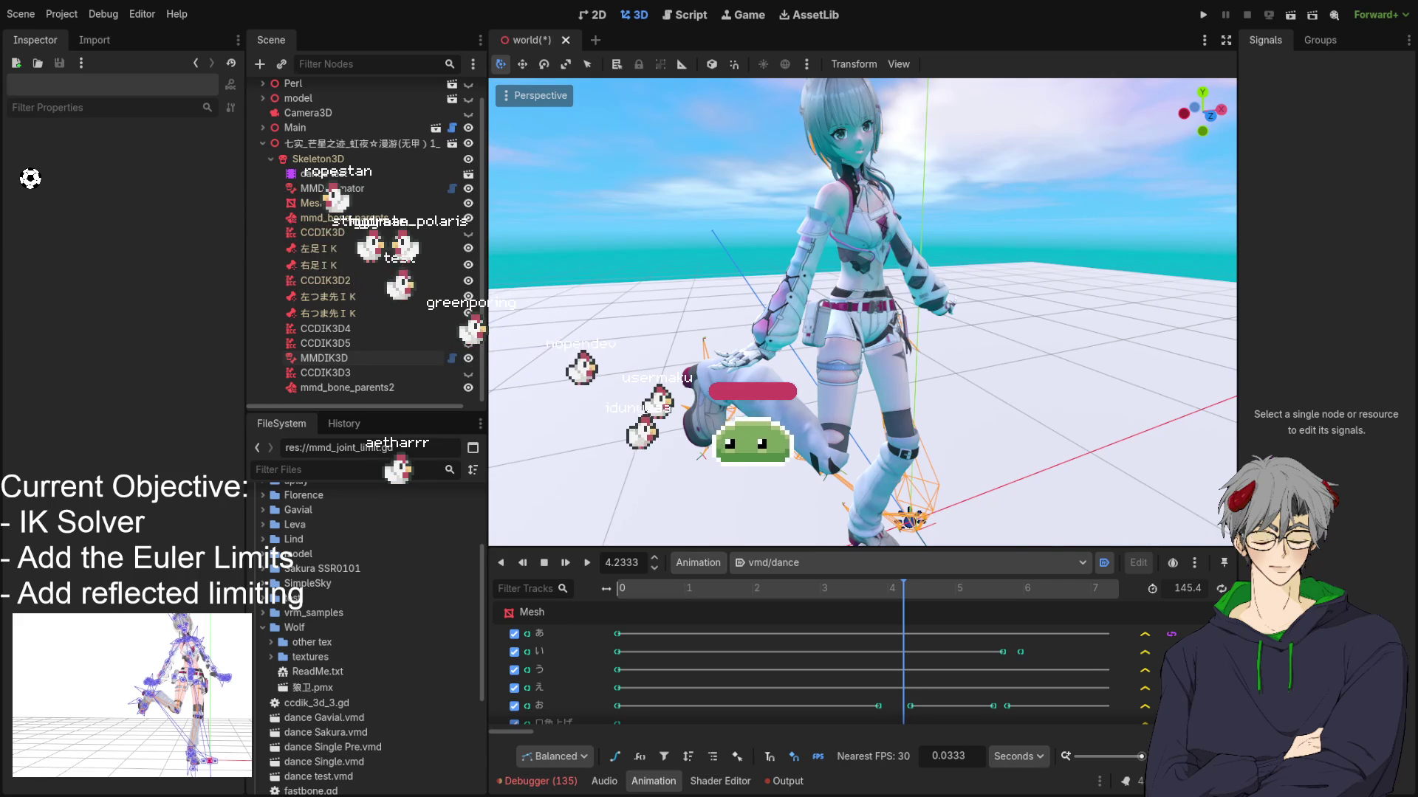
pyautogui.moveTo(922, 369); pyautogui.dragTo(886, 369)
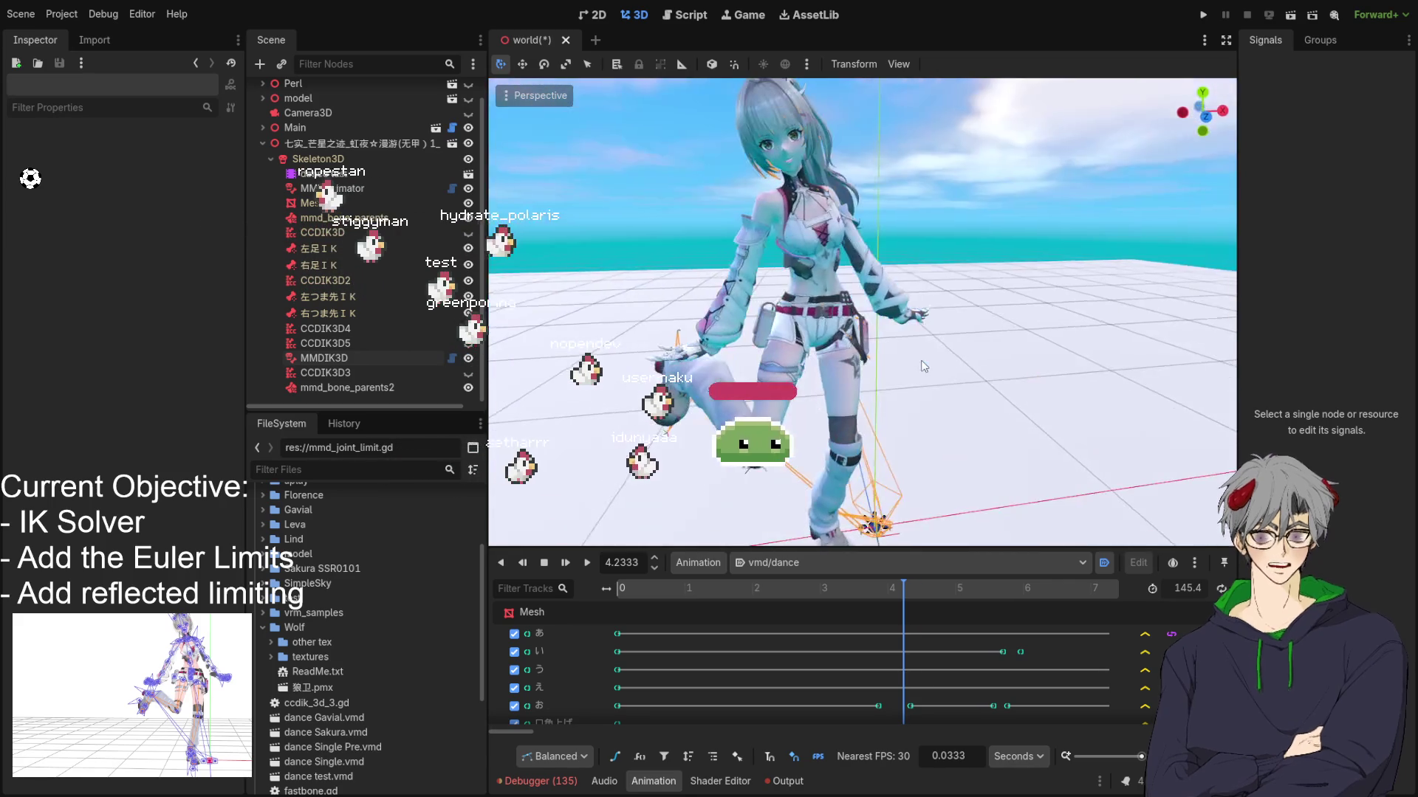
pyautogui.click(906, 588)
pyautogui.moveTo(906, 588)
pyautogui.mouseDown()
pyautogui.moveTo(941, 590)
pyautogui.moveTo(872, 591)
pyautogui.moveTo(920, 590)
pyautogui.mouseUp()
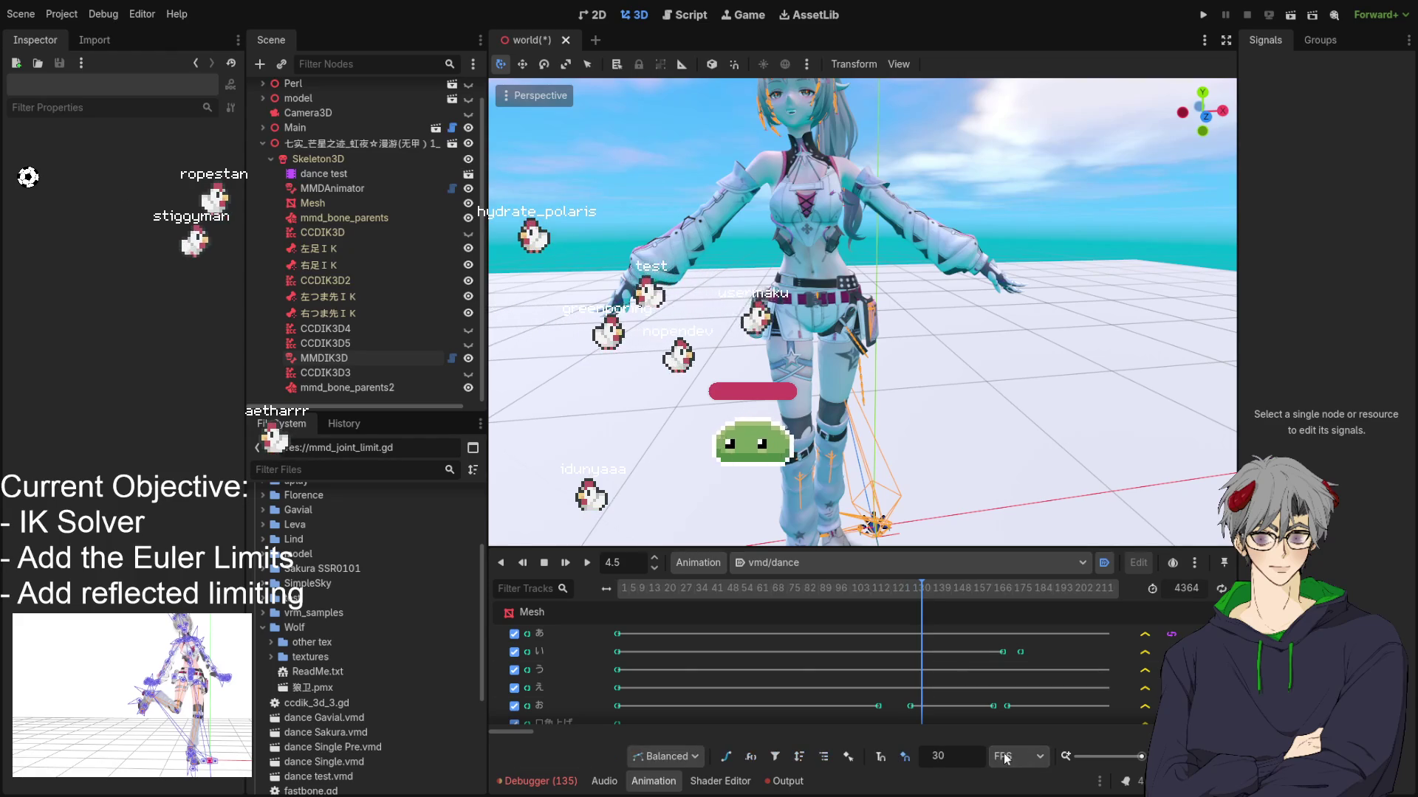
pyautogui.click(924, 587)
pyautogui.moveTo(924, 587); pyautogui.dragTo(937, 592)
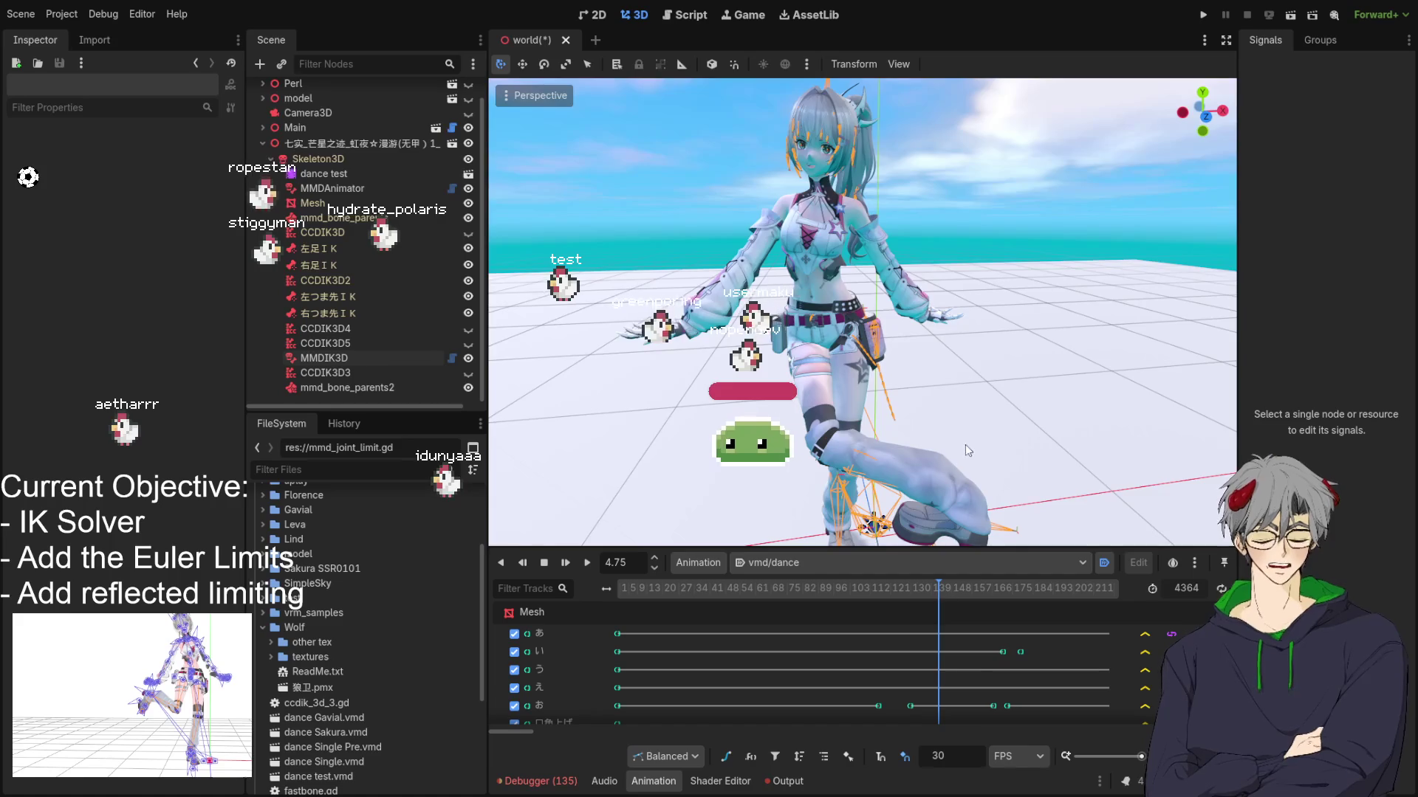
pyautogui.moveTo(1011, 391)
pyautogui.mouseDown()
pyautogui.moveTo(982, 393)
pyautogui.moveTo(993, 401)
pyautogui.moveTo(865, 487)
pyautogui.mouseUp()
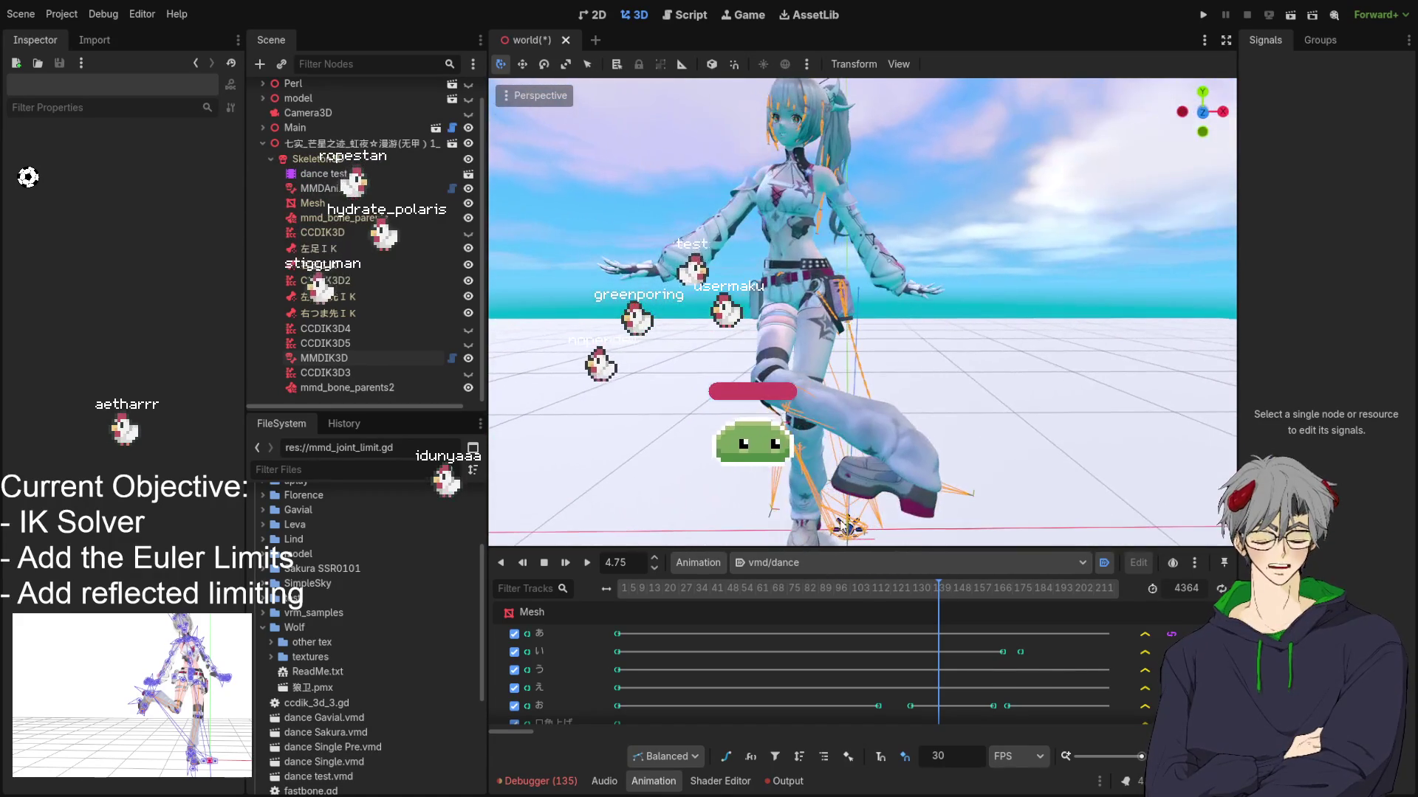
pyautogui.moveTo(939, 597); pyautogui.dragTo(606, 587)
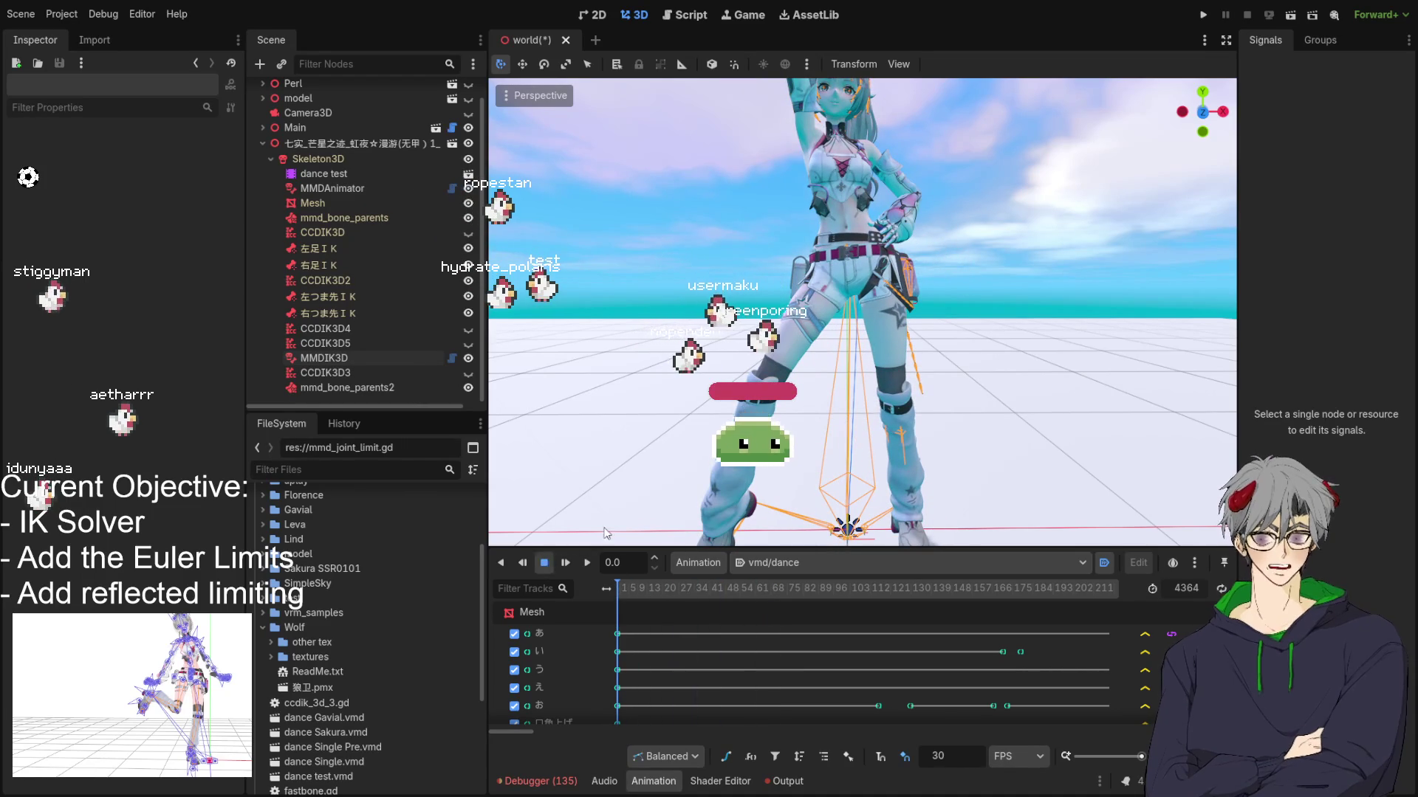
pyautogui.scroll(-5, 648, 415)
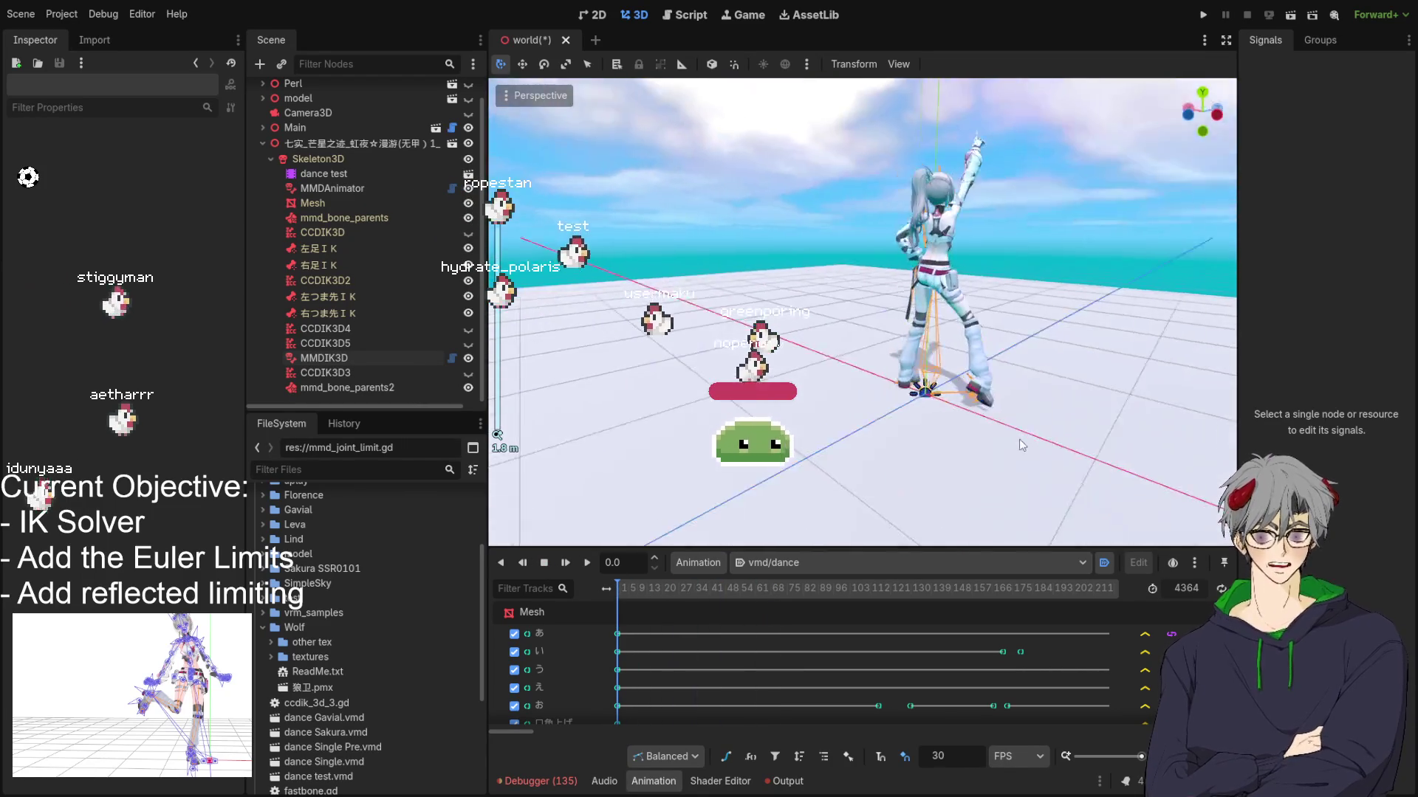
# Step: Orbit round to the model's front and save the scene
pyautogui.moveTo(1018, 445)
pyautogui.mouseDown()
pyautogui.moveTo(615, 426)
pyautogui.moveTo(583, 391)
pyautogui.moveTo(876, 404)
pyautogui.moveTo(573, 433)
pyautogui.moveTo(416, 360)
pyautogui.mouseUp()
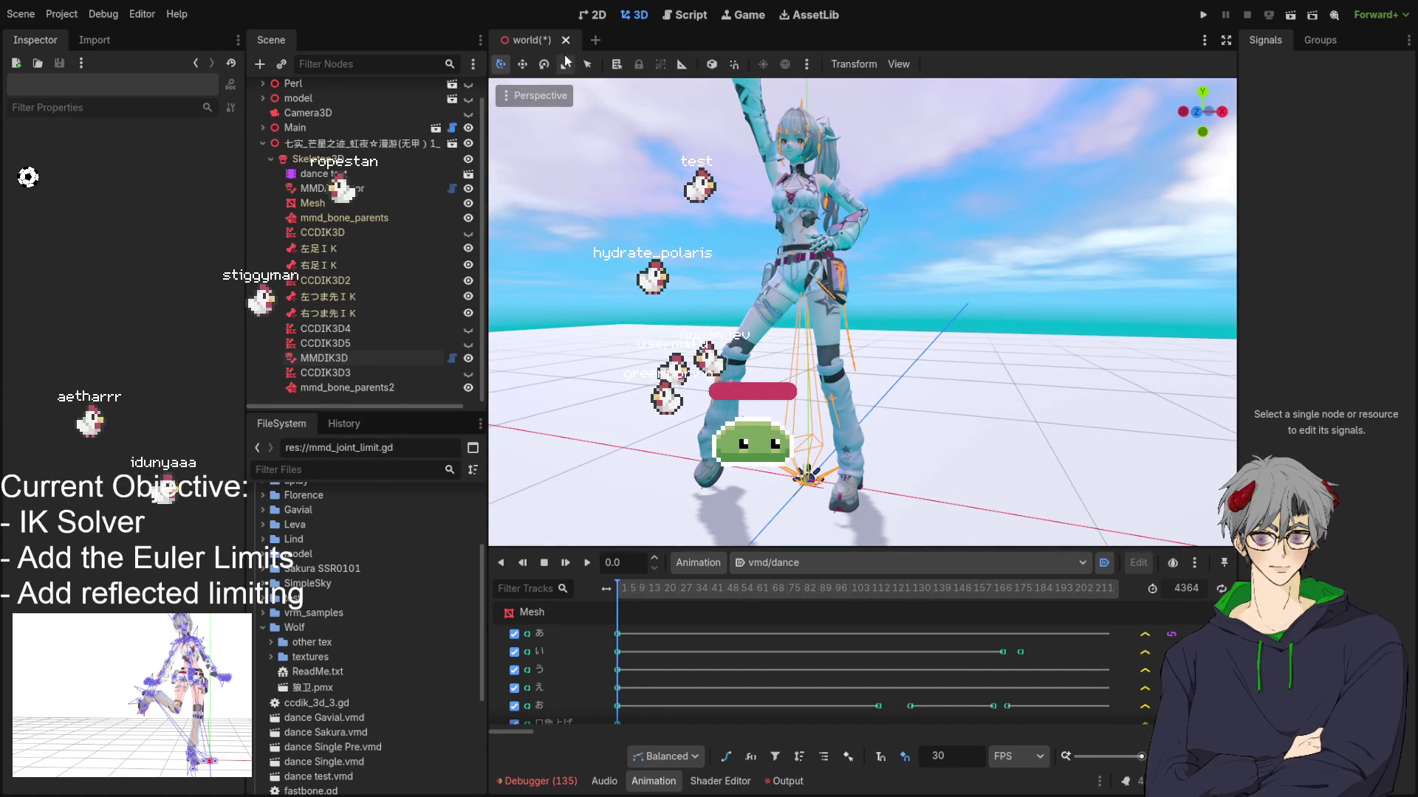
pyautogui.moveTo(744, 266); pyautogui.dragTo(750, 266)
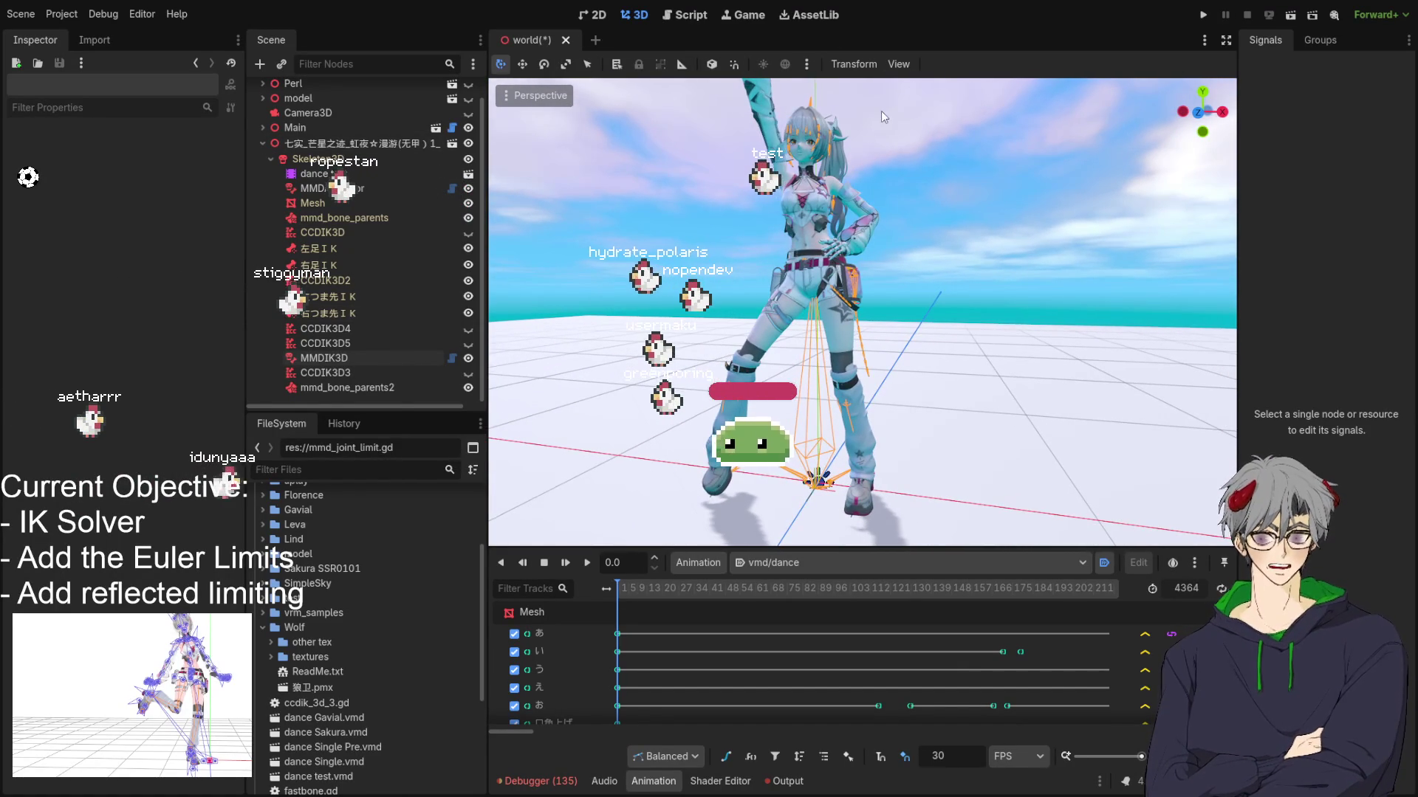
pyautogui.hotkey('ctrl', 's')
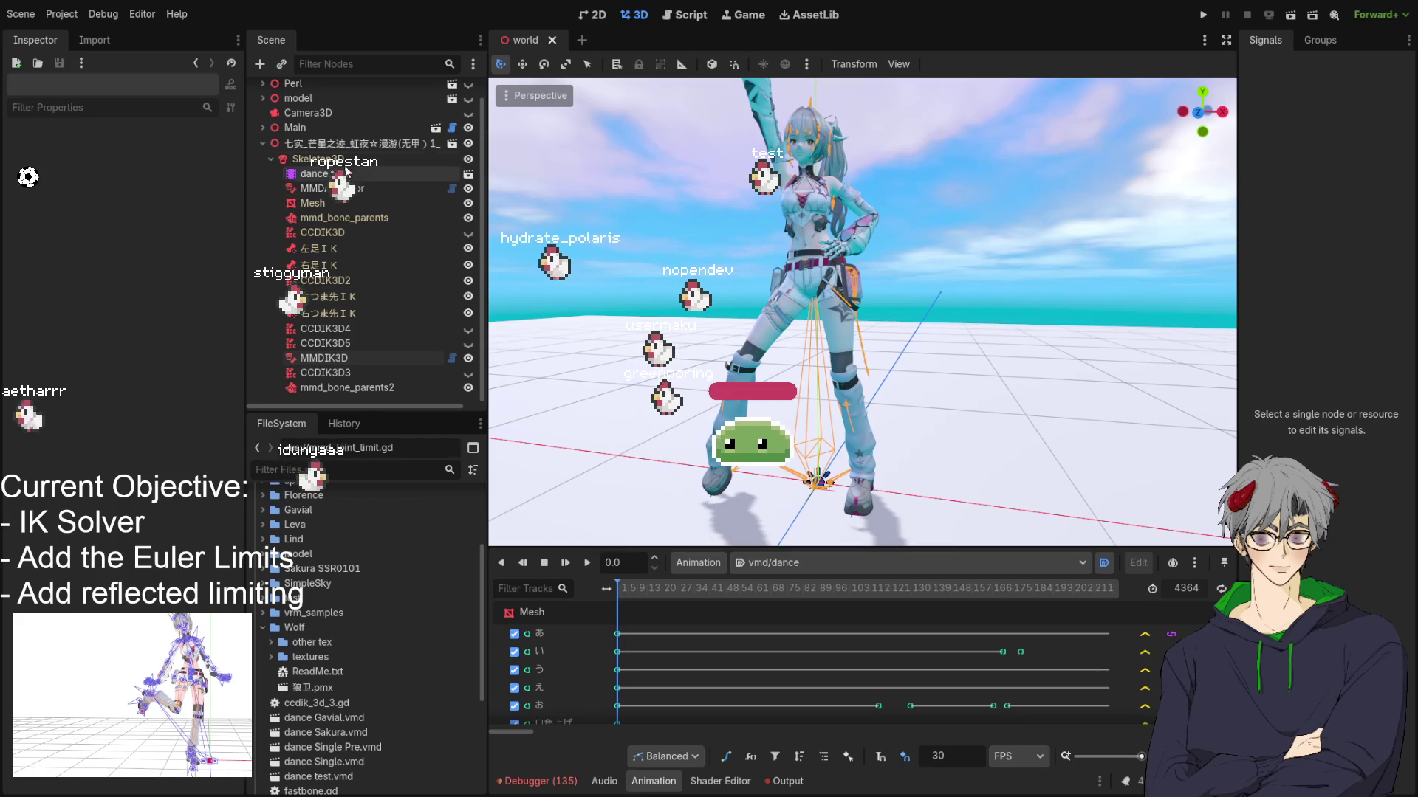
# Step: Turn on skeleton editing for Skeleton3D and select the 右足ＩＫ bone
pyautogui.click(330, 161)
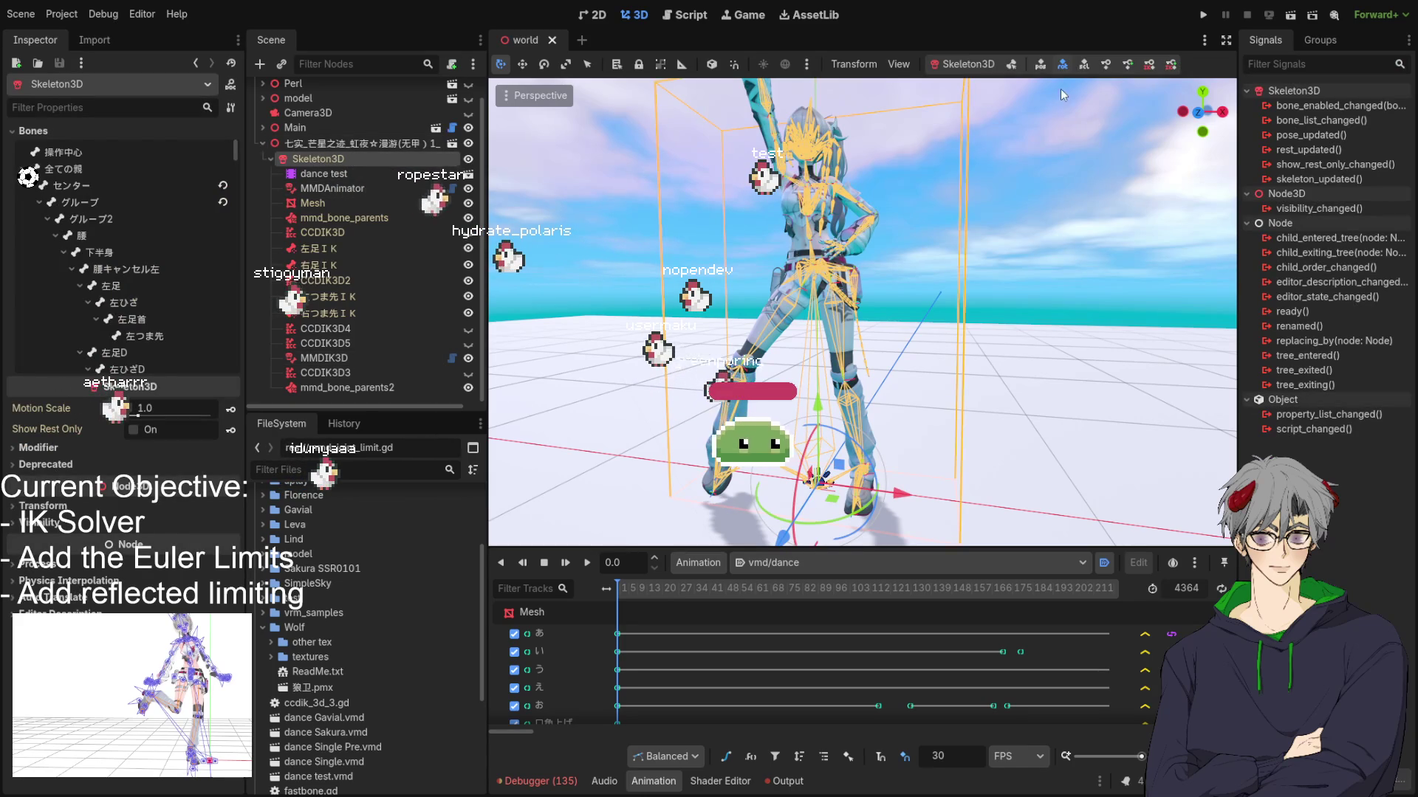
pyautogui.click(1013, 64)
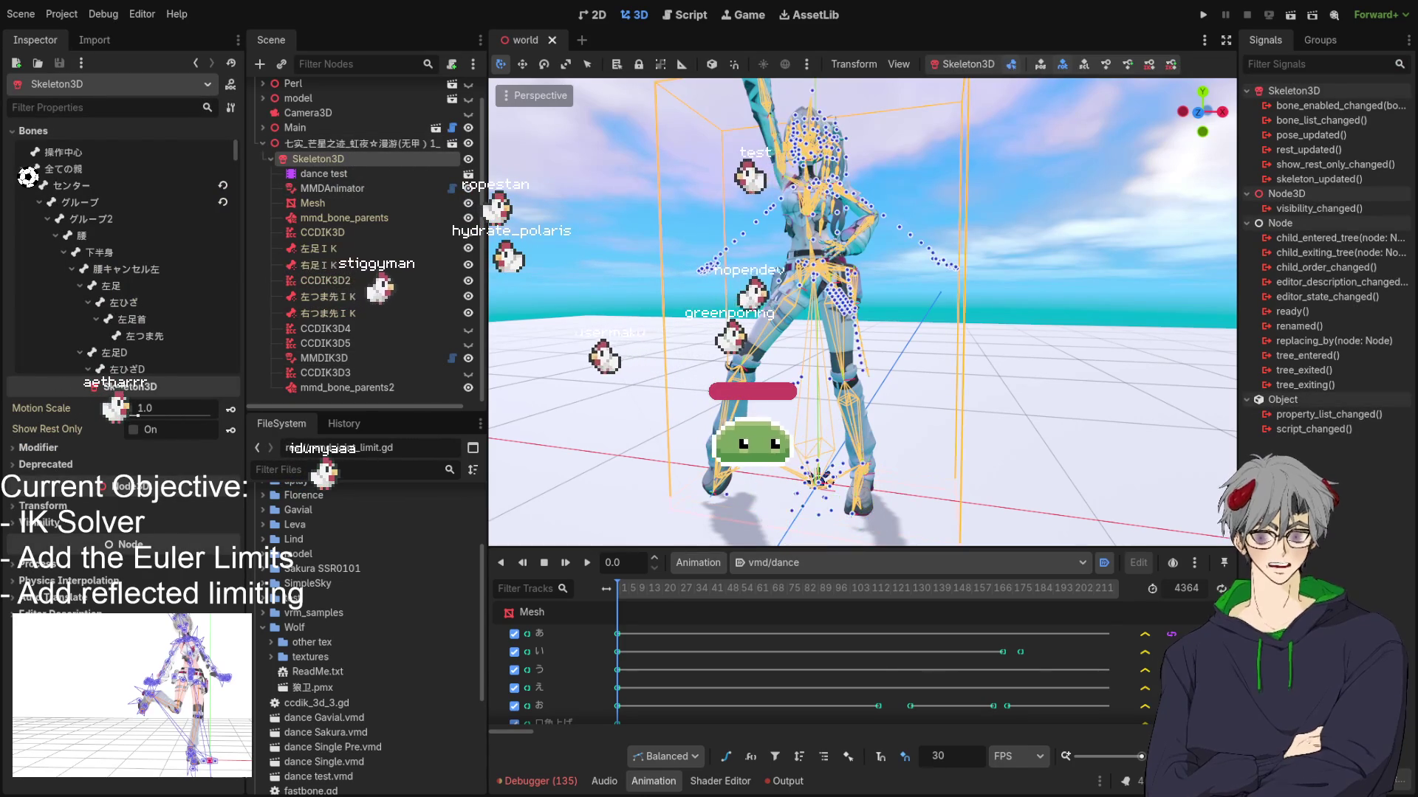
pyautogui.click(742, 476)
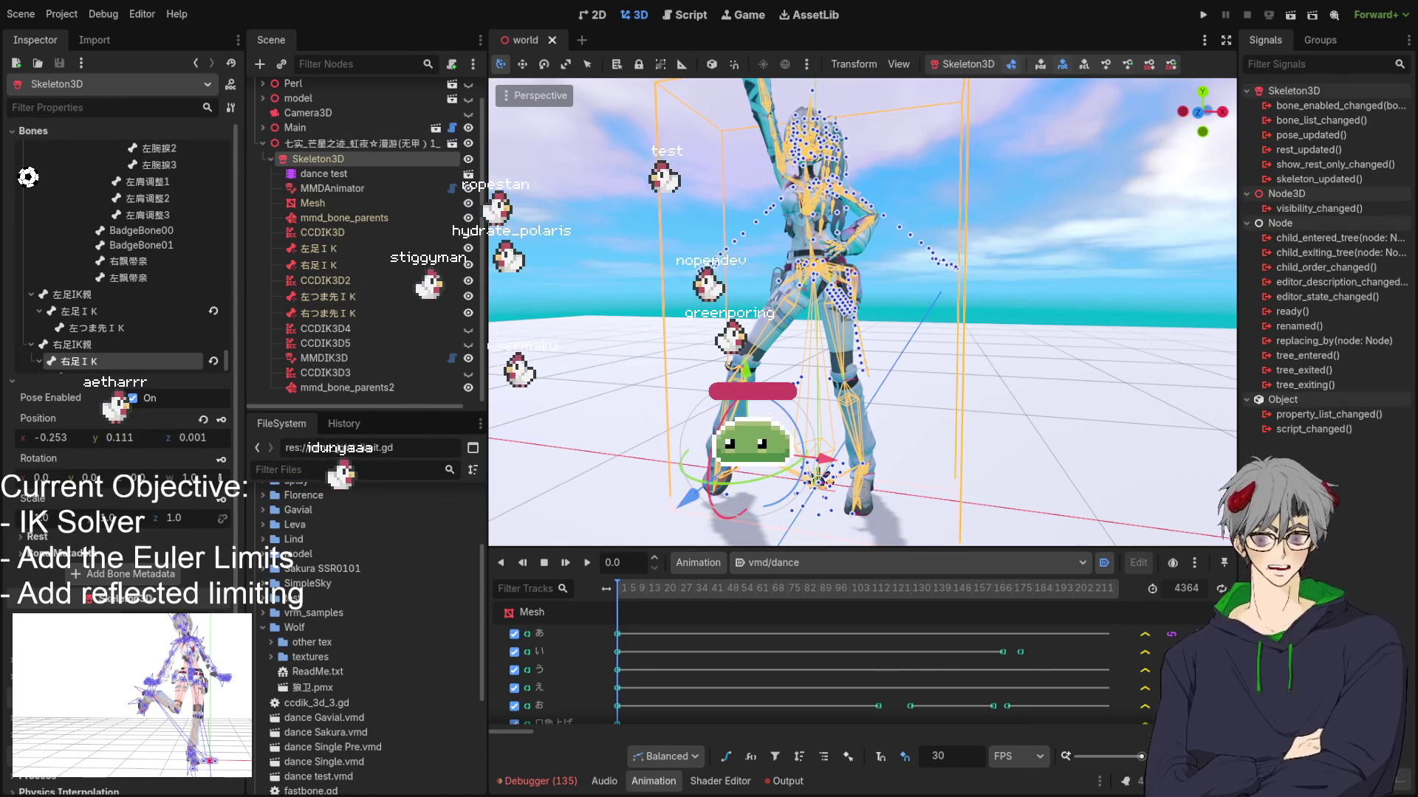
# Step: Drag 右足ＩＫ sideways, up and forward to about x -0.37, y 0.678
pyautogui.scroll(-5, 63, 341)
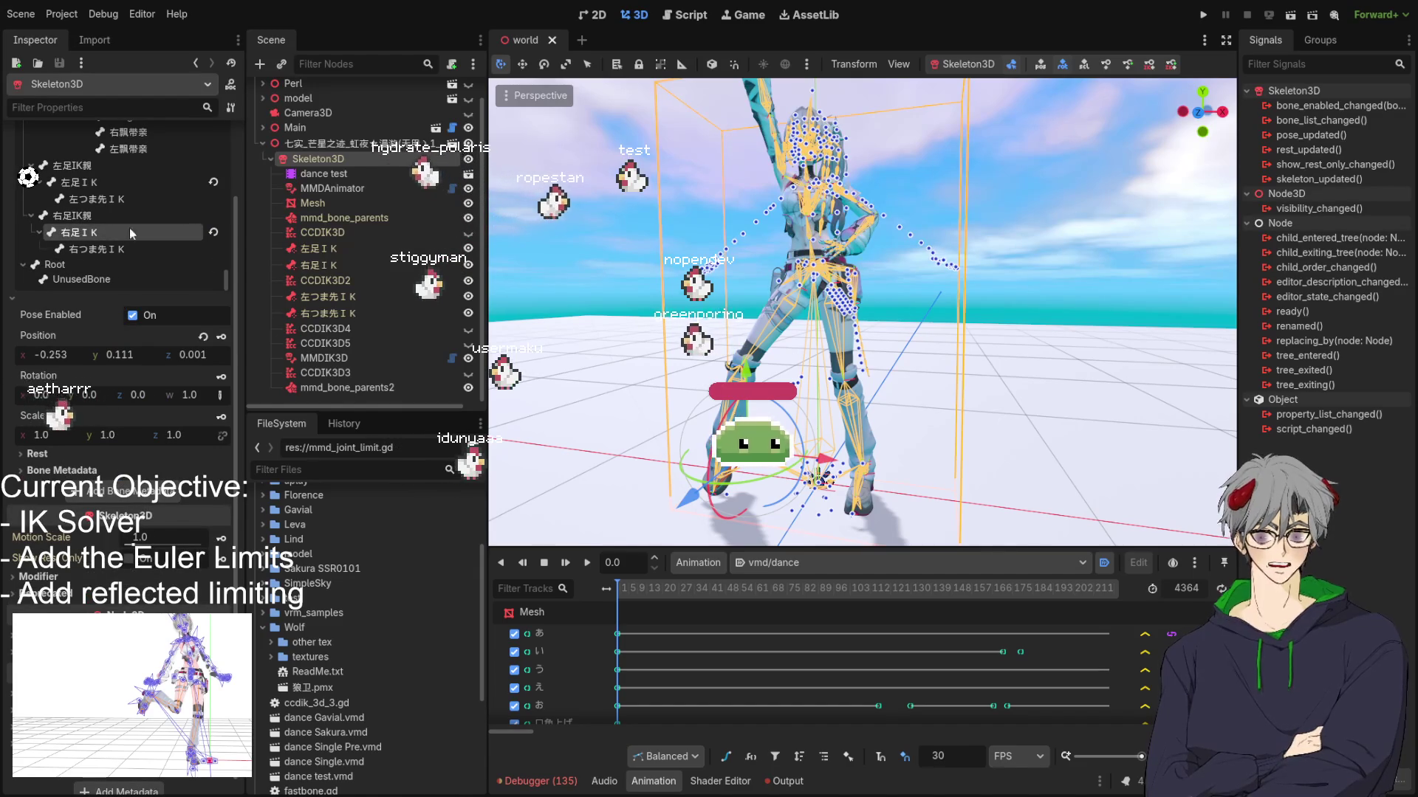
pyautogui.moveTo(855, 466)
pyautogui.mouseDown()
pyautogui.moveTo(827, 430)
pyautogui.moveTo(1078, 413)
pyautogui.moveTo(1128, 308)
pyautogui.moveTo(935, 334)
pyautogui.moveTo(796, 384)
pyautogui.mouseUp()
pyautogui.moveTo(695, 377)
pyautogui.mouseDown()
pyautogui.moveTo(645, 121)
pyautogui.moveTo(617, 214)
pyautogui.moveTo(365, 273)
pyautogui.moveTo(598, 161)
pyautogui.moveTo(640, 121)
pyautogui.moveTo(662, 304)
pyautogui.moveTo(802, 367)
pyautogui.mouseUp()
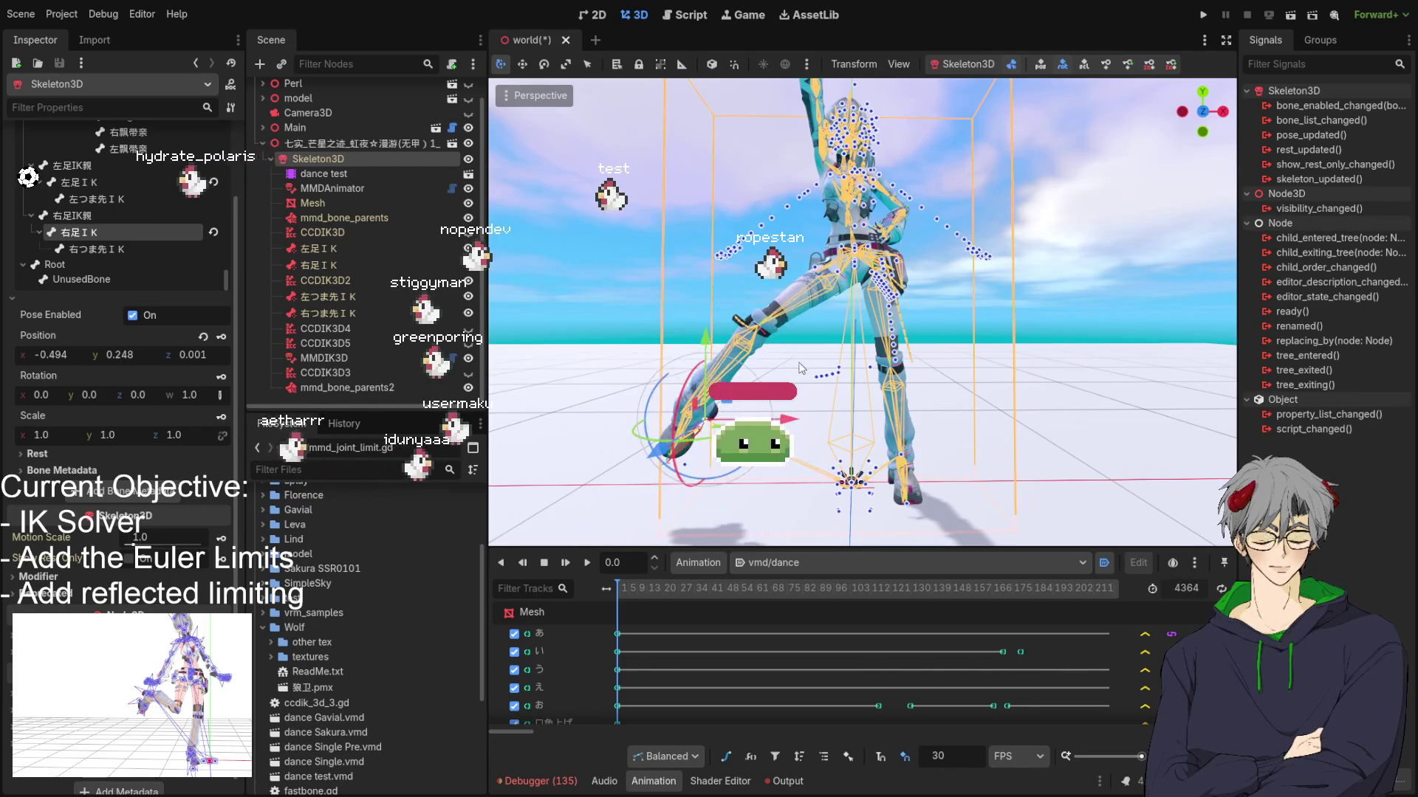
pyautogui.moveTo(635, 436)
pyautogui.mouseDown()
pyautogui.moveTo(324, 333)
pyautogui.moveTo(517, 335)
pyautogui.moveTo(557, 280)
pyautogui.moveTo(561, 173)
pyautogui.moveTo(614, 106)
pyautogui.moveTo(595, 193)
pyautogui.moveTo(612, 135)
pyautogui.moveTo(591, 163)
pyautogui.moveTo(593, 146)
pyautogui.moveTo(599, 171)
pyautogui.moveTo(722, 288)
pyautogui.moveTo(677, 254)
pyautogui.moveTo(848, 273)
pyautogui.moveTo(838, 253)
pyautogui.moveTo(884, 243)
pyautogui.moveTo(880, 227)
pyautogui.mouseUp()
pyautogui.scroll(-3, 702, 281)
pyautogui.scroll(3, 880, 227)
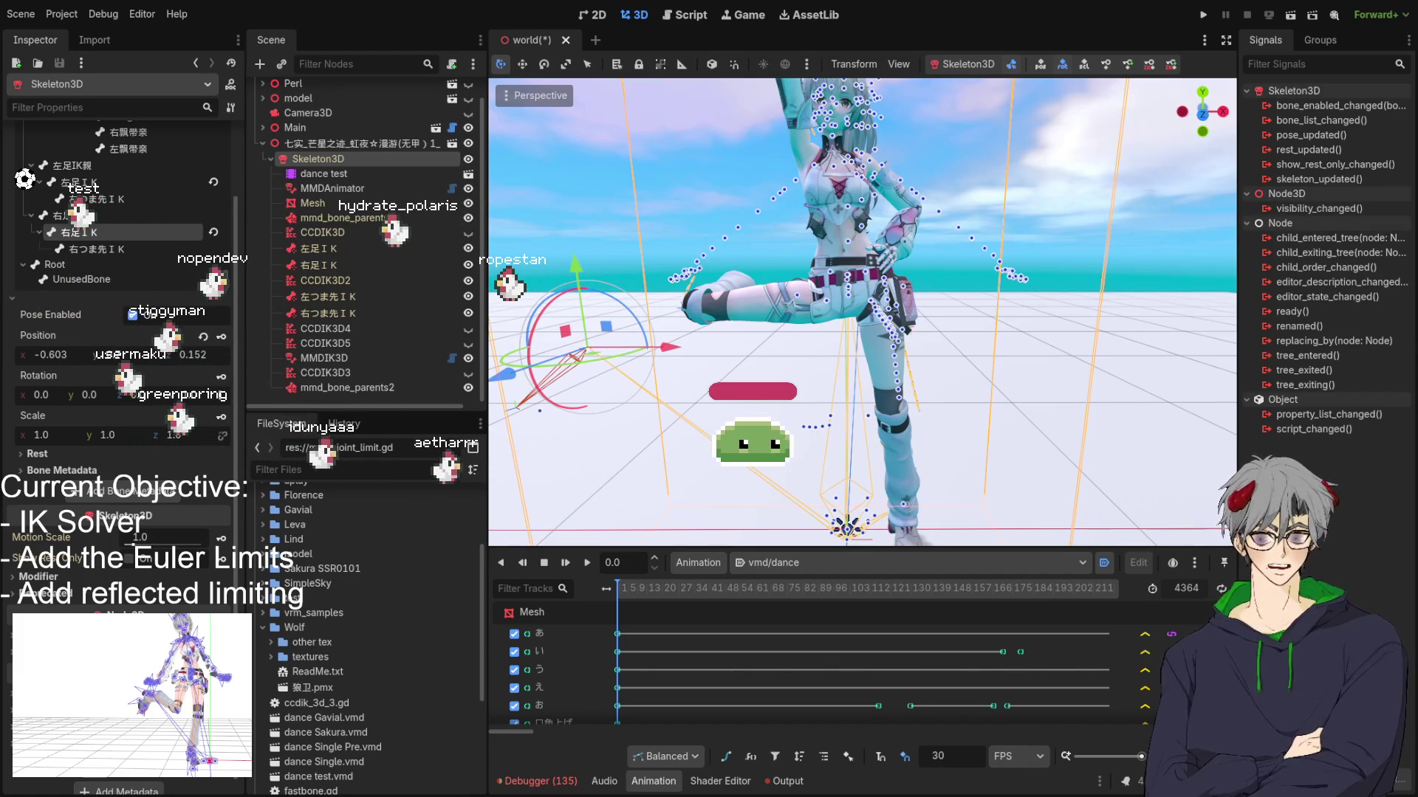
pyautogui.moveTo(546, 347); pyautogui.dragTo(810, 448)
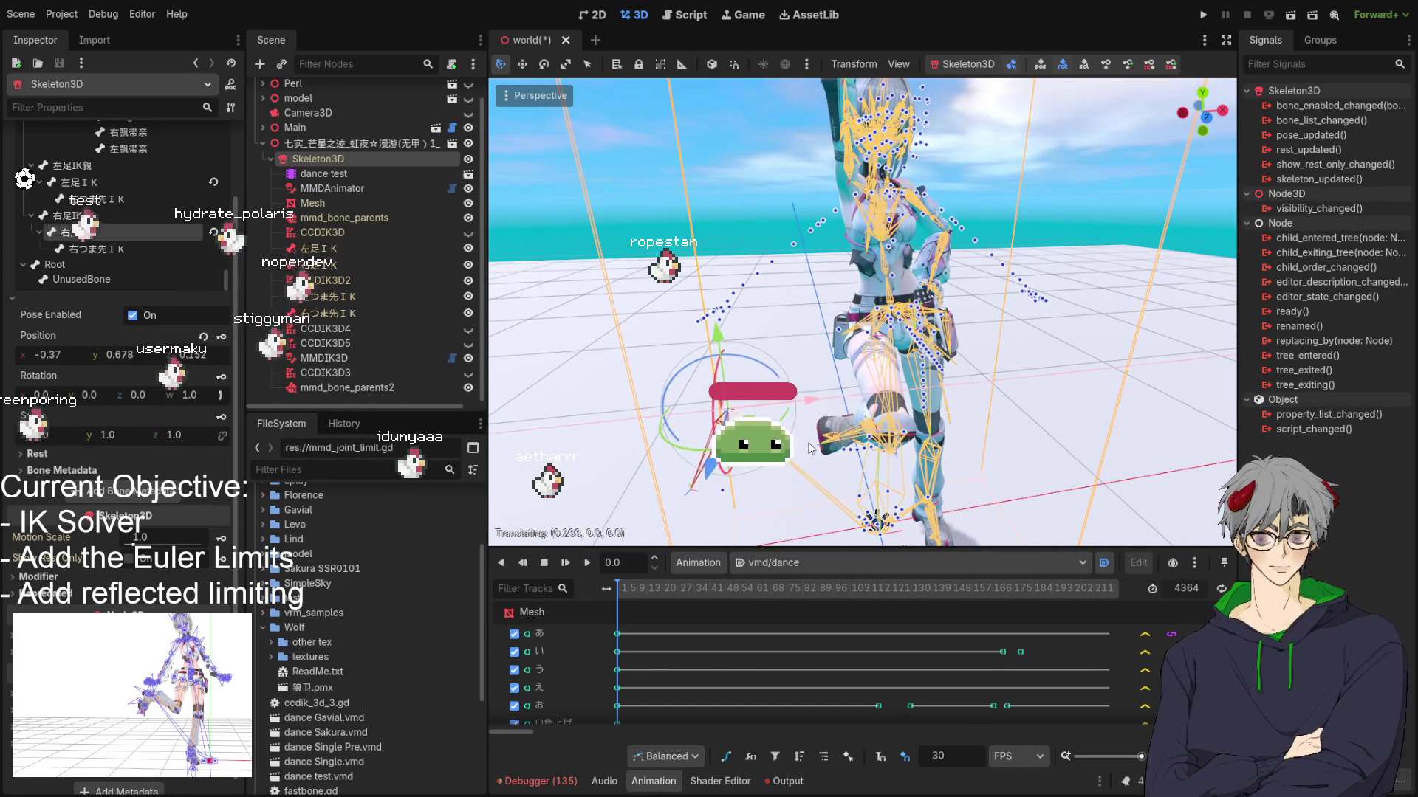
# Step: Move 右足ＩＫ to x -0.788, y 0.868, z -0.259 so the knee bends high
pyautogui.moveTo(715, 334)
pyautogui.mouseDown()
pyautogui.moveTo(747, 86)
pyautogui.moveTo(765, 321)
pyautogui.moveTo(786, 331)
pyautogui.moveTo(790, 313)
pyautogui.moveTo(790, 465)
pyautogui.moveTo(738, 525)
pyautogui.moveTo(935, 443)
pyautogui.mouseUp()
pyautogui.moveTo(1029, 472)
pyautogui.mouseDown()
pyautogui.moveTo(1265, 384)
pyautogui.moveTo(962, 333)
pyautogui.mouseUp()
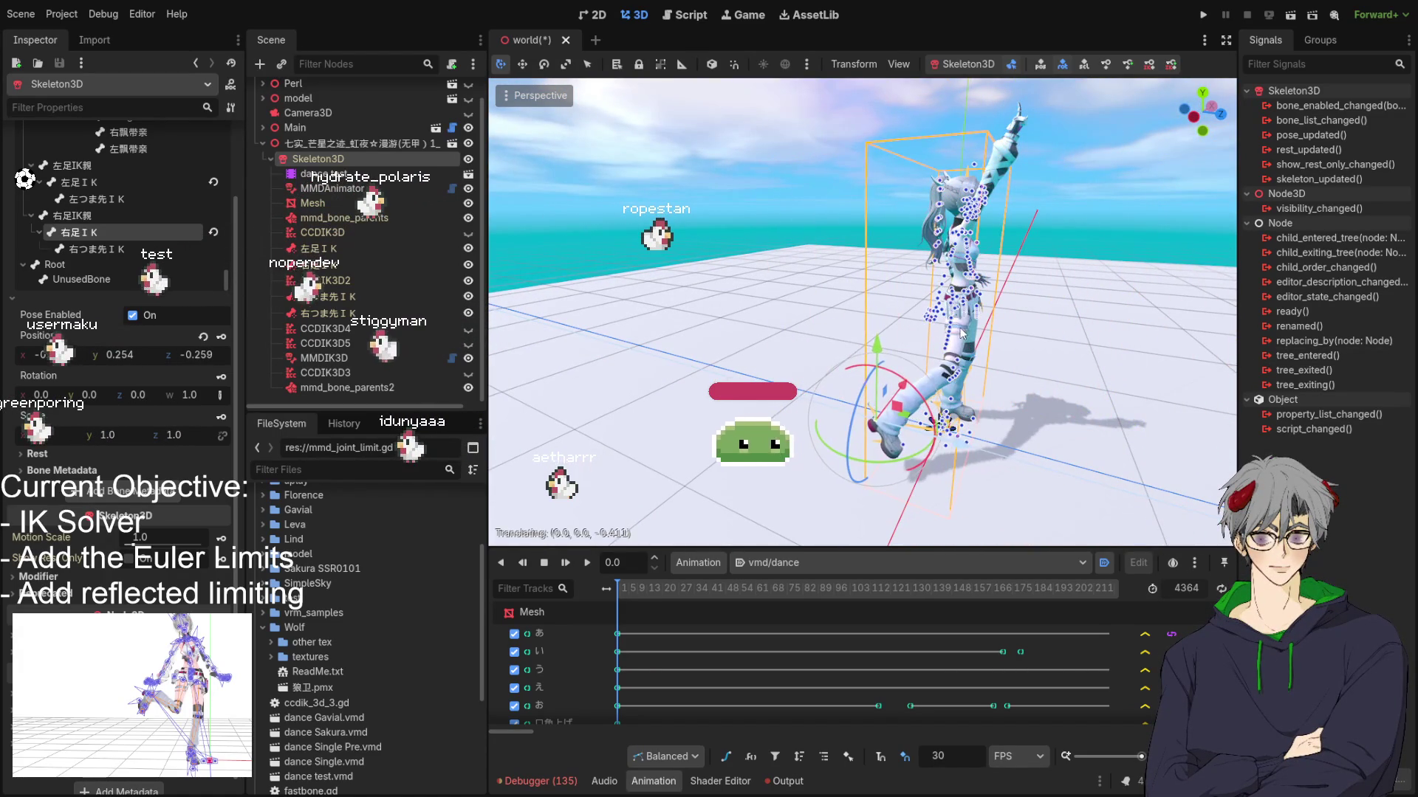
pyautogui.moveTo(884, 355); pyautogui.dragTo(908, 226)
pyautogui.moveTo(847, 322)
pyautogui.mouseDown()
pyautogui.moveTo(831, 316)
pyautogui.moveTo(914, 313)
pyautogui.moveTo(861, 353)
pyautogui.moveTo(831, 343)
pyautogui.moveTo(880, 385)
pyautogui.moveTo(879, 443)
pyautogui.moveTo(595, 373)
pyautogui.moveTo(769, 405)
pyautogui.moveTo(791, 457)
pyautogui.mouseUp()
pyautogui.scroll(-1, 130, 314)
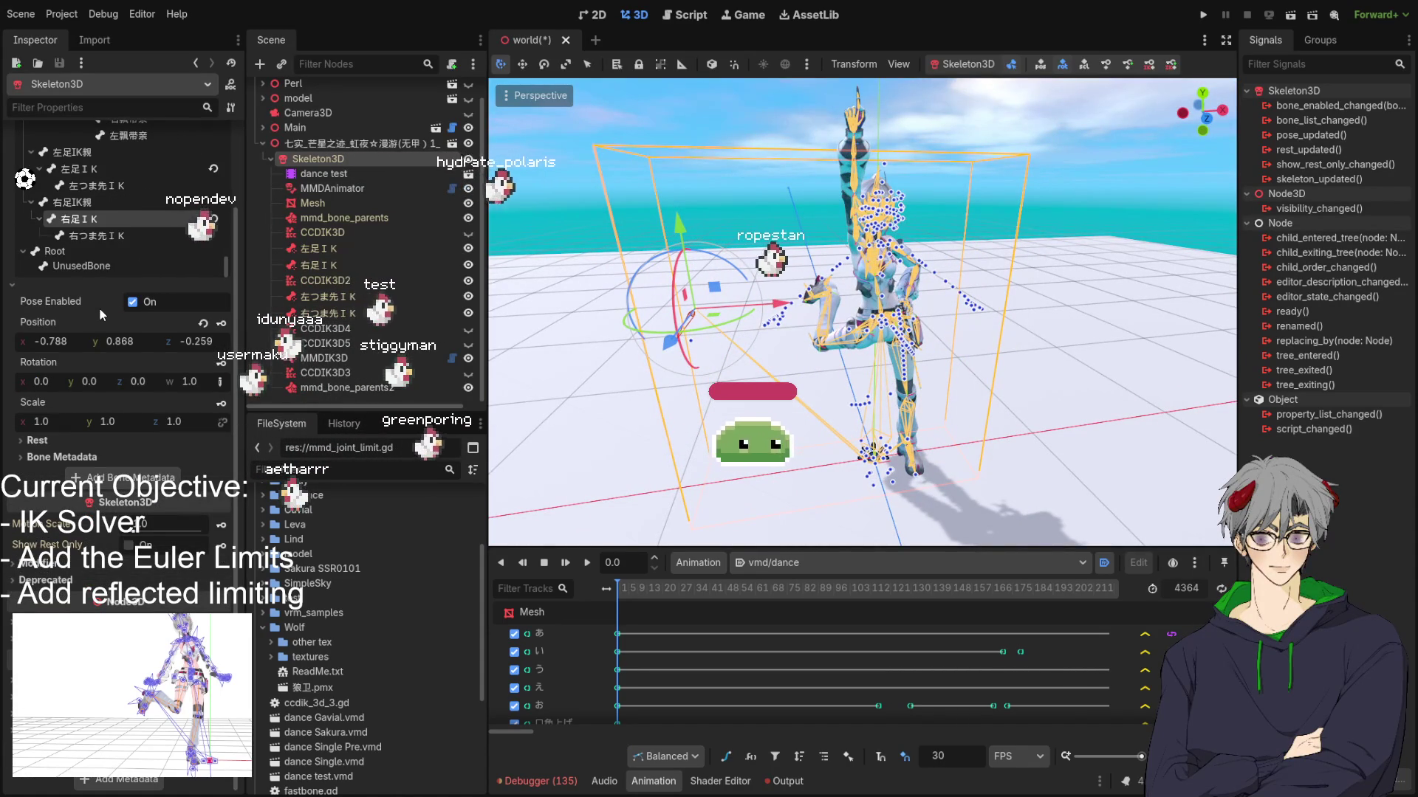
pyautogui.scroll(3, 98, 308)
pyautogui.scroll(-3, 95, 313)
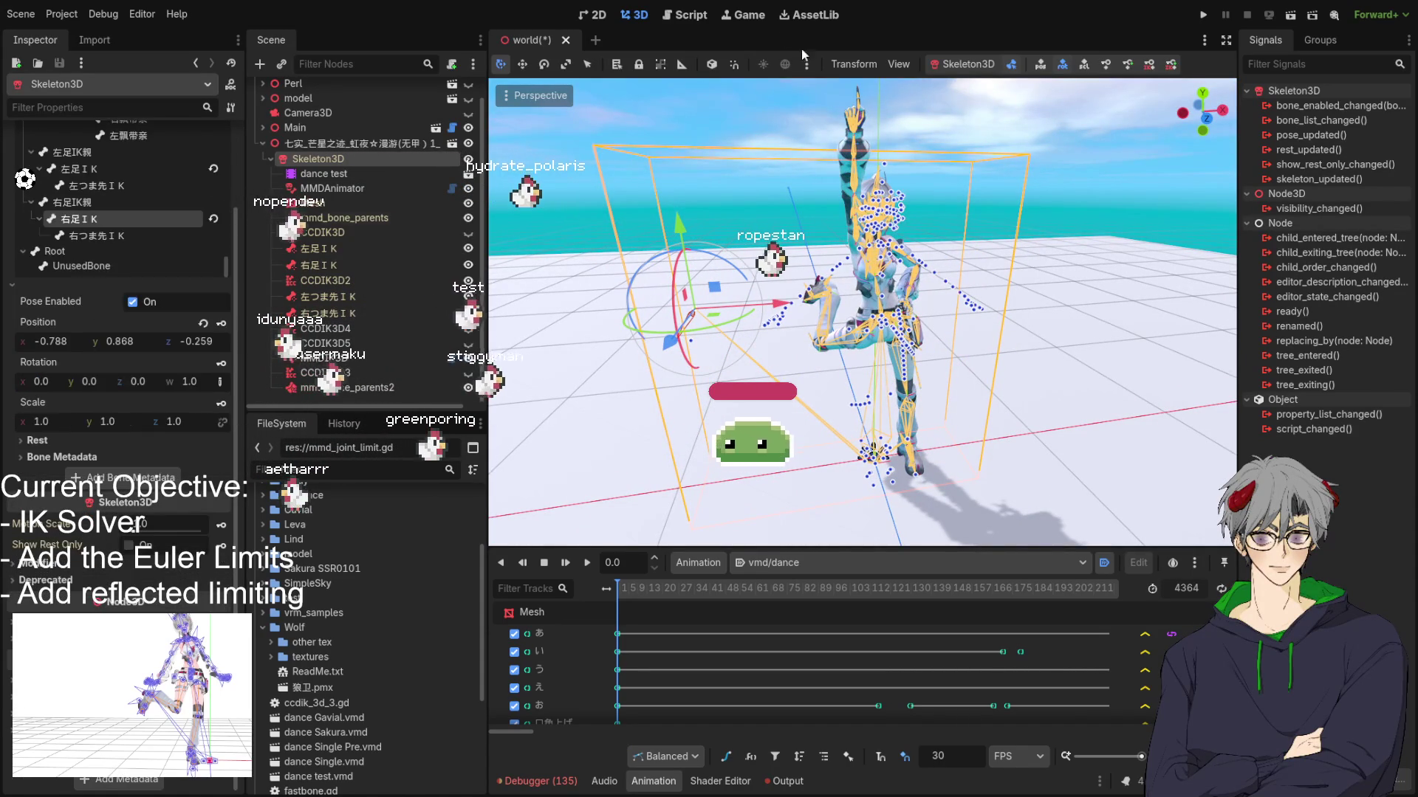
pyautogui.scroll(3, 73, 323)
pyautogui.scroll(-3, 94, 308)
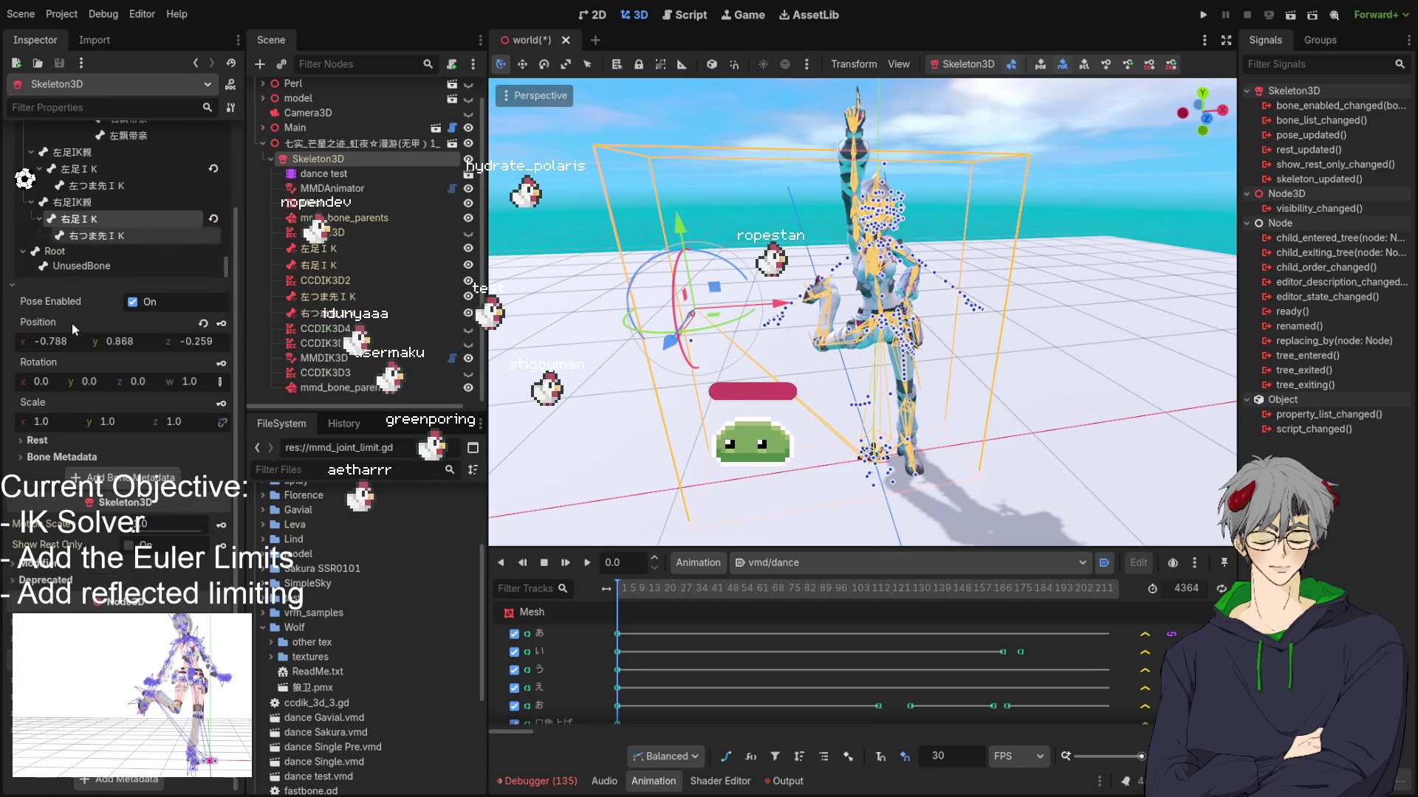
pyautogui.scroll(5, 809, 365)
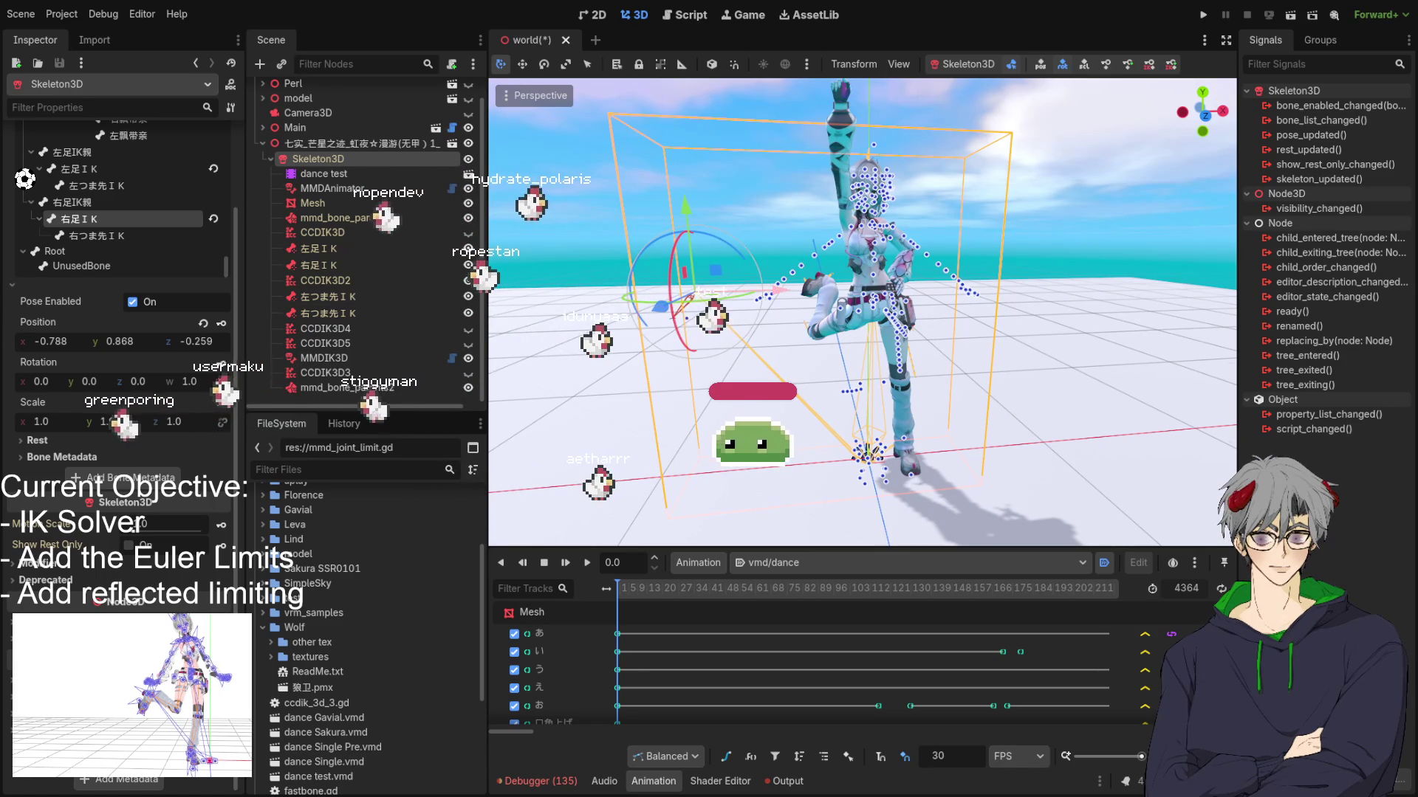
# Step: Reselect 右足ＩＫ and slide it along X toward the body's centre
pyautogui.click(828, 303)
pyautogui.click(847, 299)
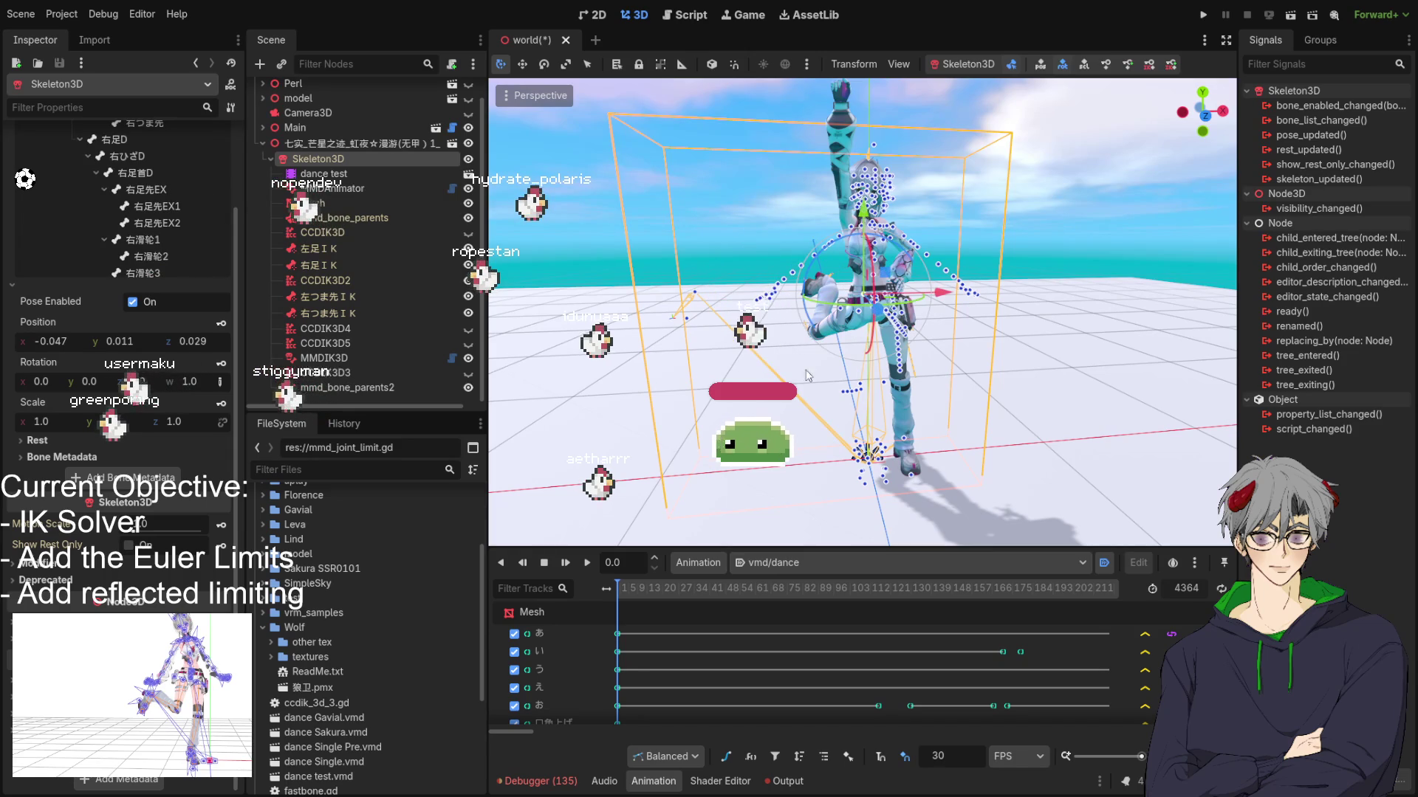
pyautogui.click(699, 296)
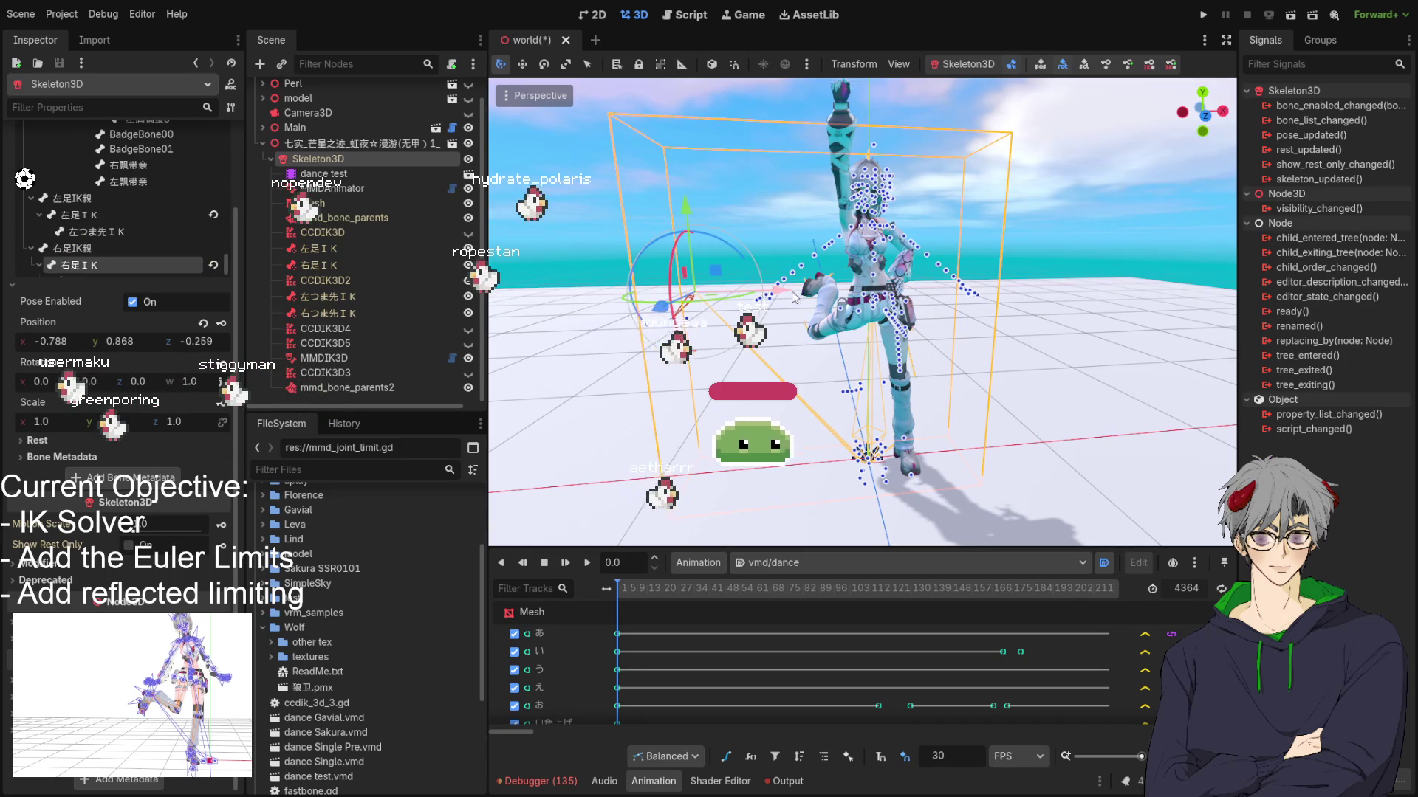
pyautogui.press('g')
pyautogui.press('x')
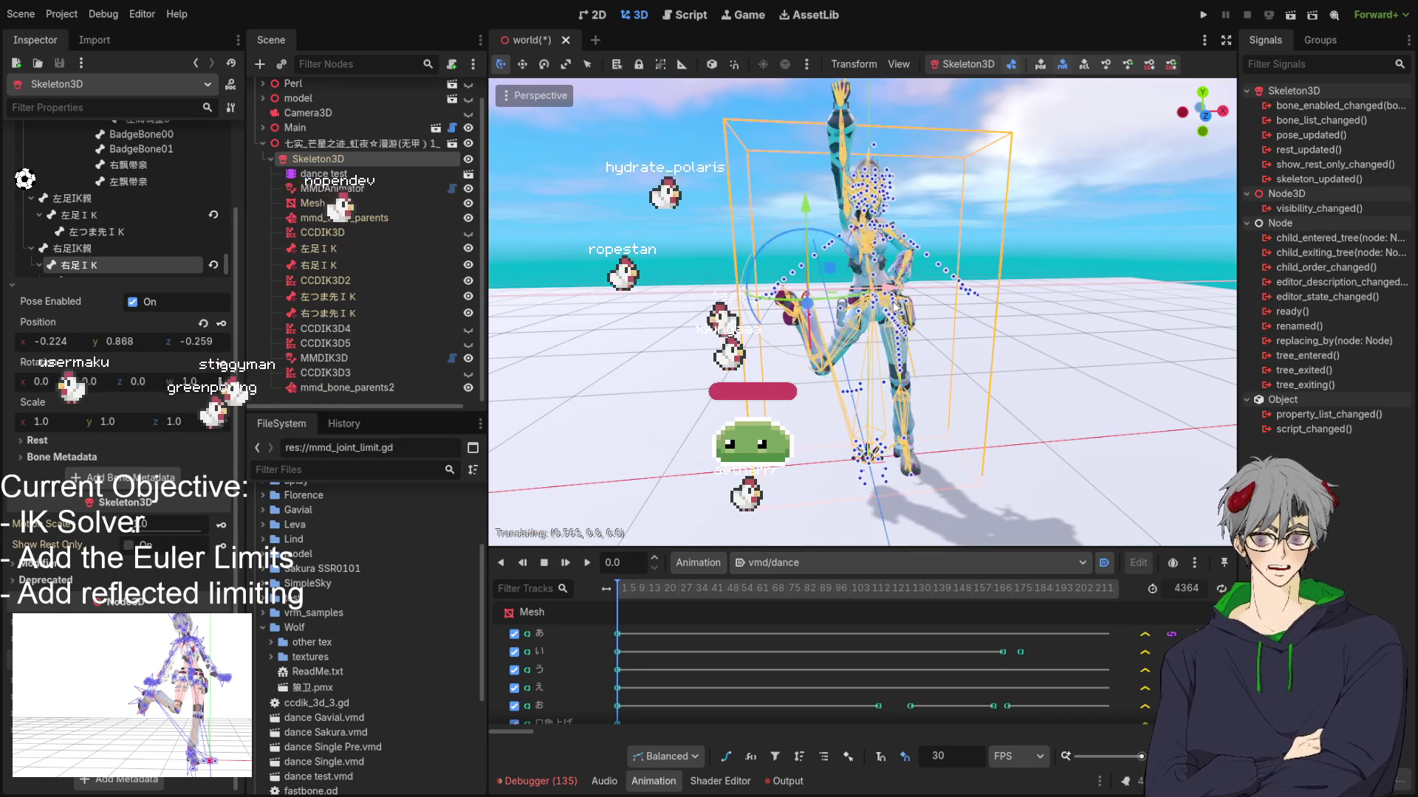
pyautogui.moveTo(833, 314)
pyautogui.mouseDown()
pyautogui.moveTo(906, 317)
pyautogui.moveTo(639, 367)
pyautogui.moveTo(938, 357)
pyautogui.moveTo(870, 375)
pyautogui.moveTo(887, 378)
pyautogui.moveTo(693, 396)
pyautogui.moveTo(928, 394)
pyautogui.moveTo(866, 385)
pyautogui.mouseUp()
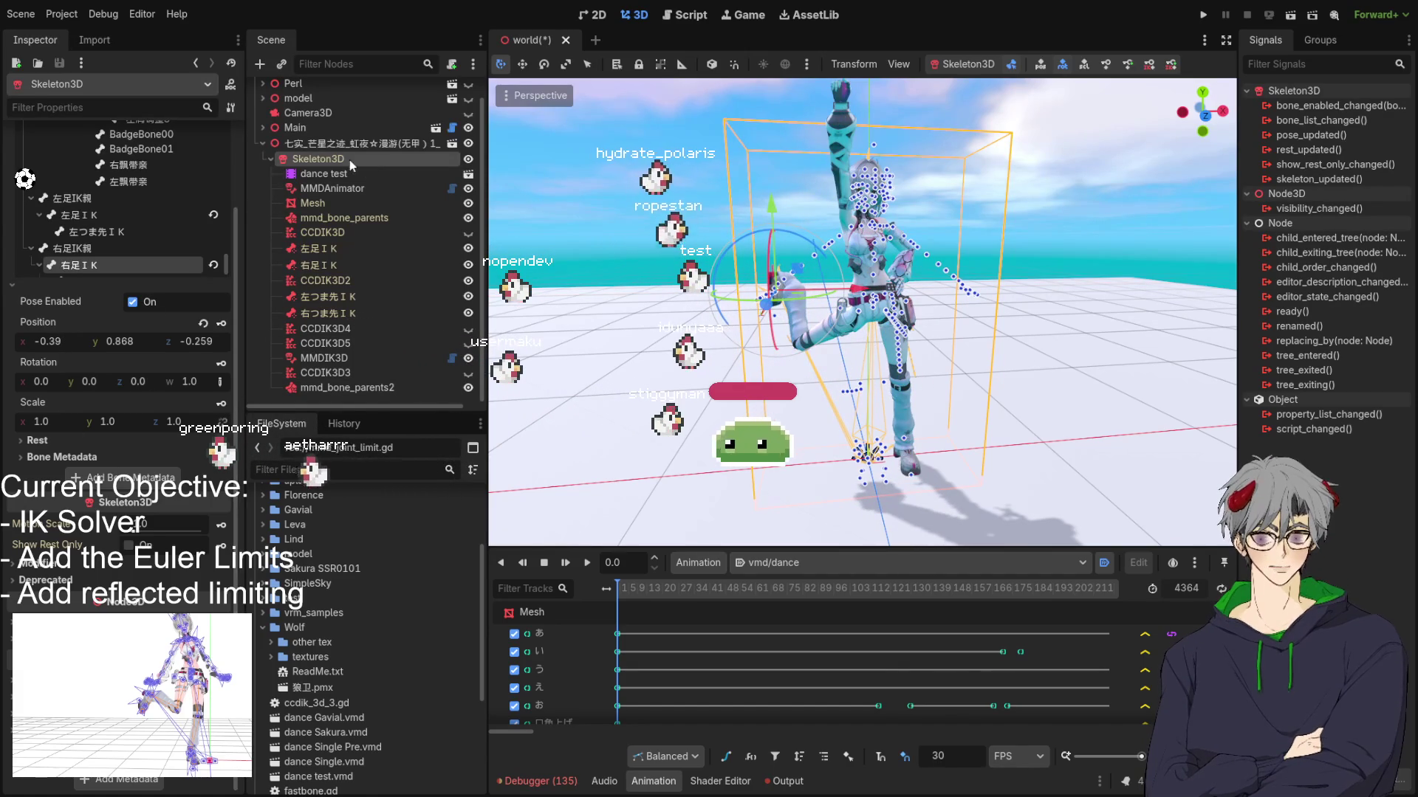
# Step: Select the MMDIK3D solver node, whose Limits array now holds 2 entries
pyautogui.scroll(3, 145, 354)
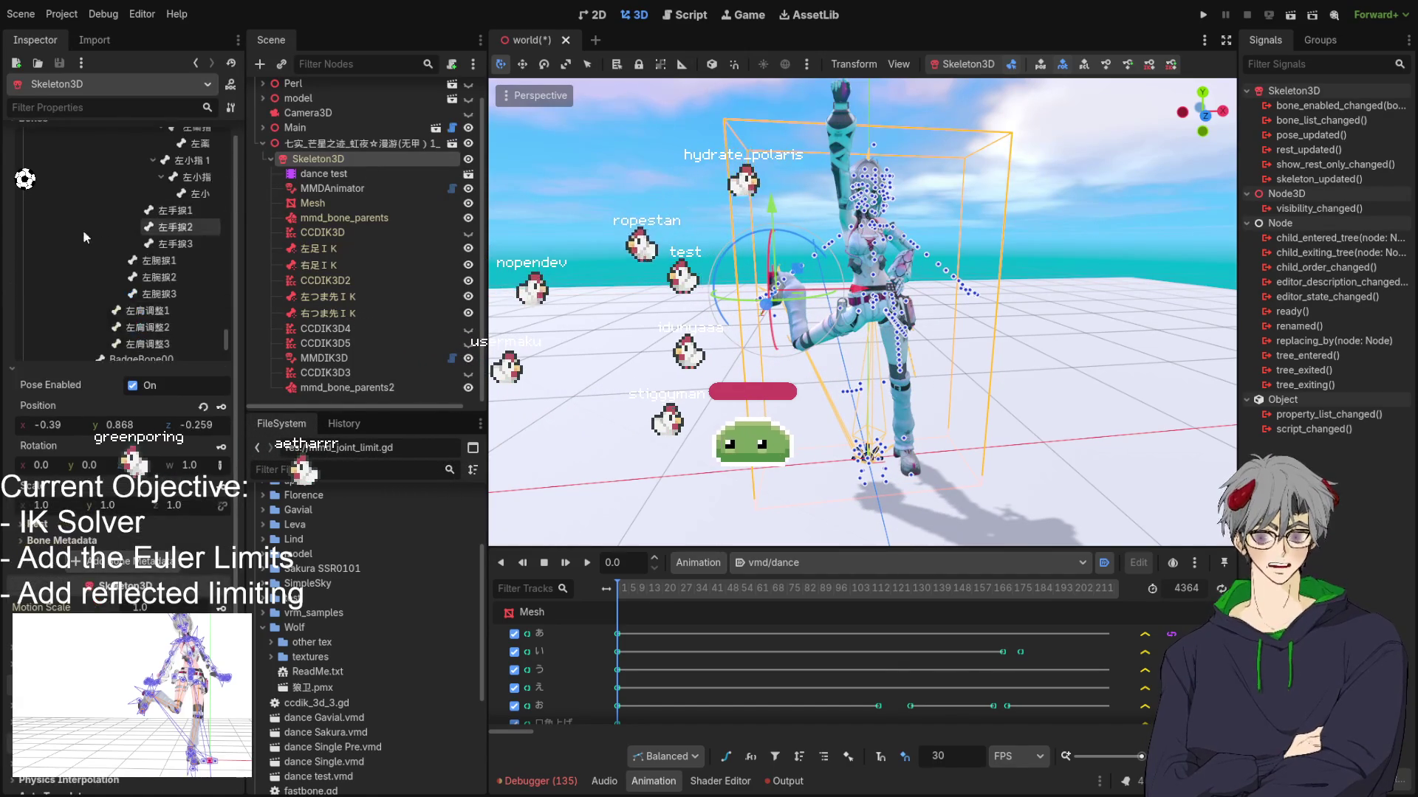
pyautogui.scroll(5, 88, 229)
pyautogui.click(345, 359)
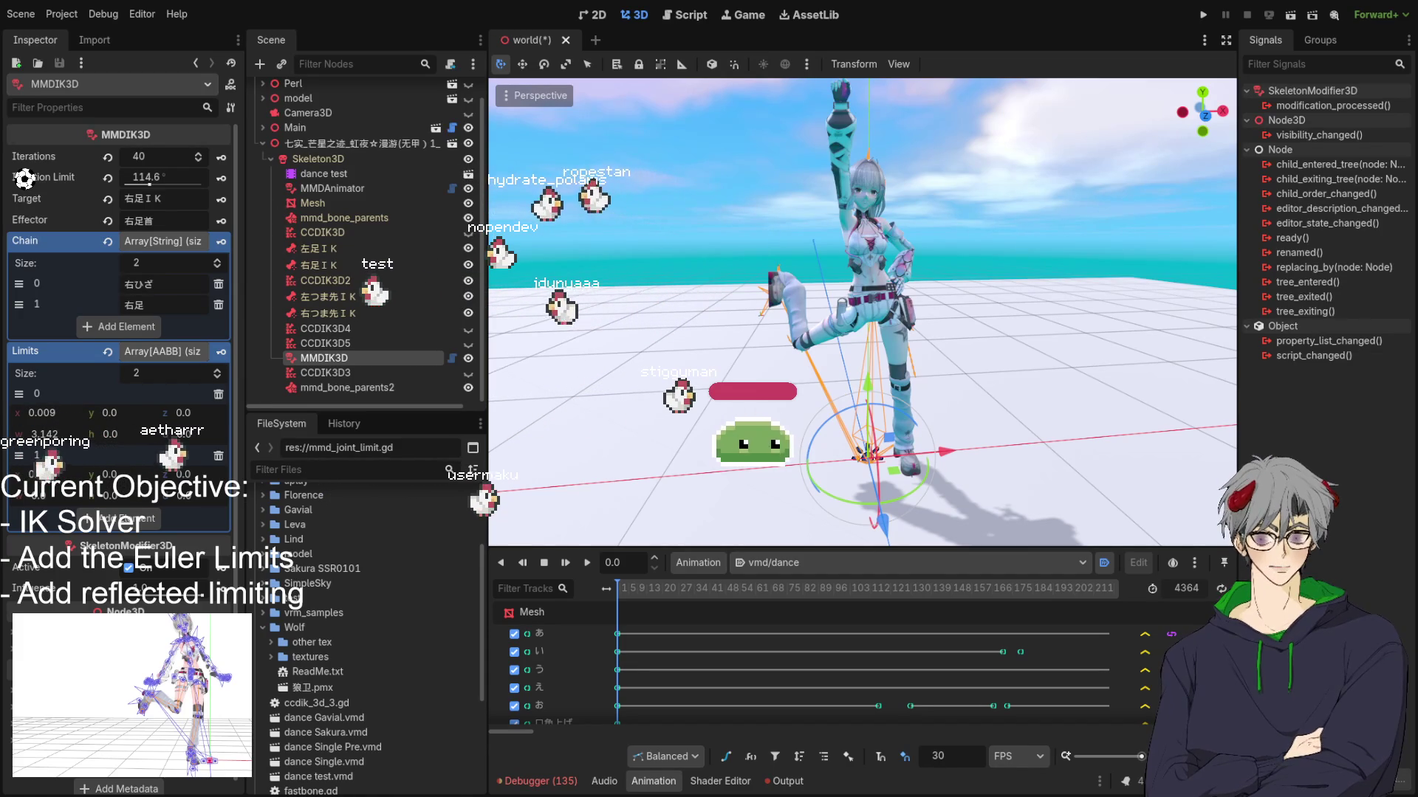
# Step: Orbit the view around the posed character to inspect the MMDIK3D leg chain
pyautogui.moveTo(690, 408)
pyautogui.mouseDown()
pyautogui.moveTo(735, 409)
pyautogui.moveTo(251, 412)
pyautogui.mouseUp()
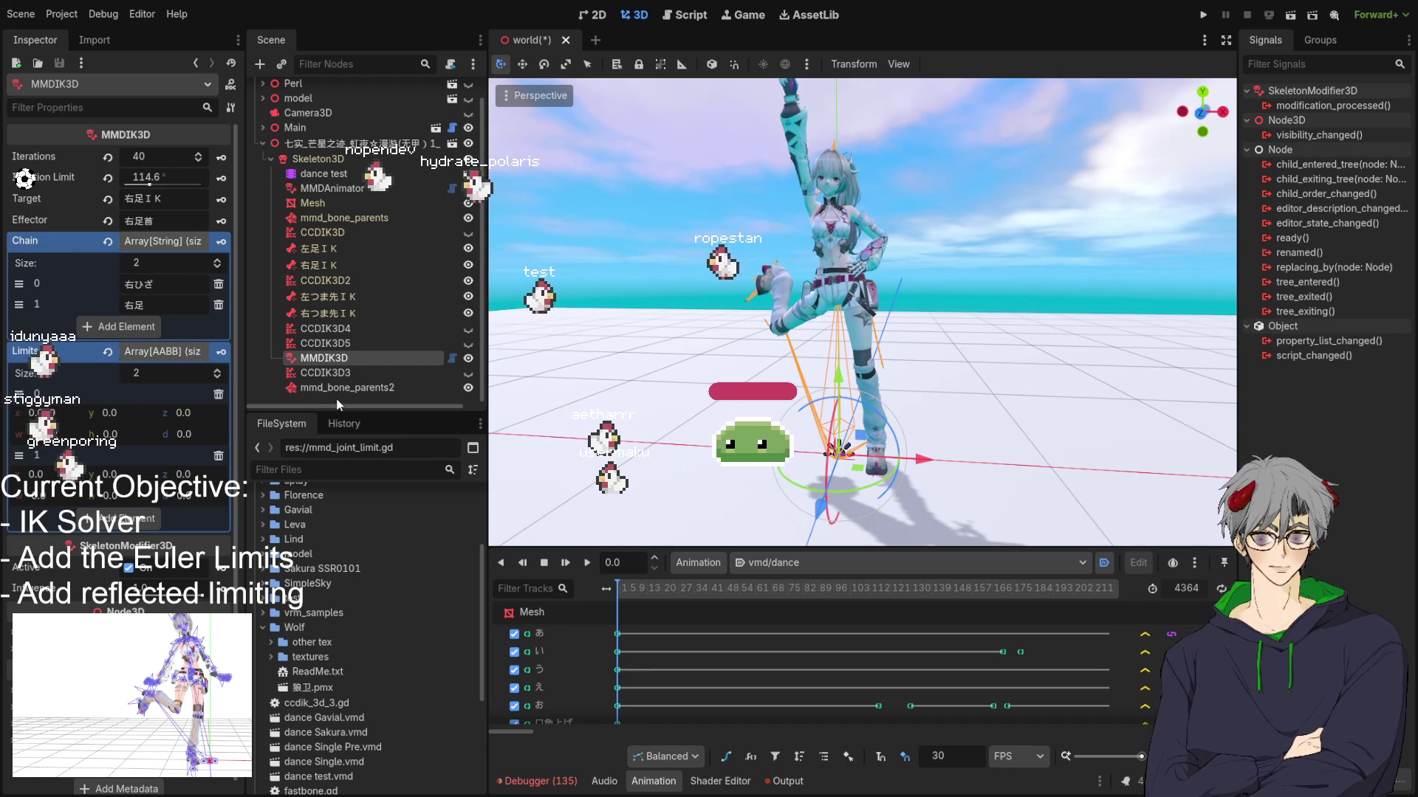
# Step: Deselect to drop the test pose, then play vmd/dance from the dance test AnimationPlayer
pyautogui.click(339, 402)
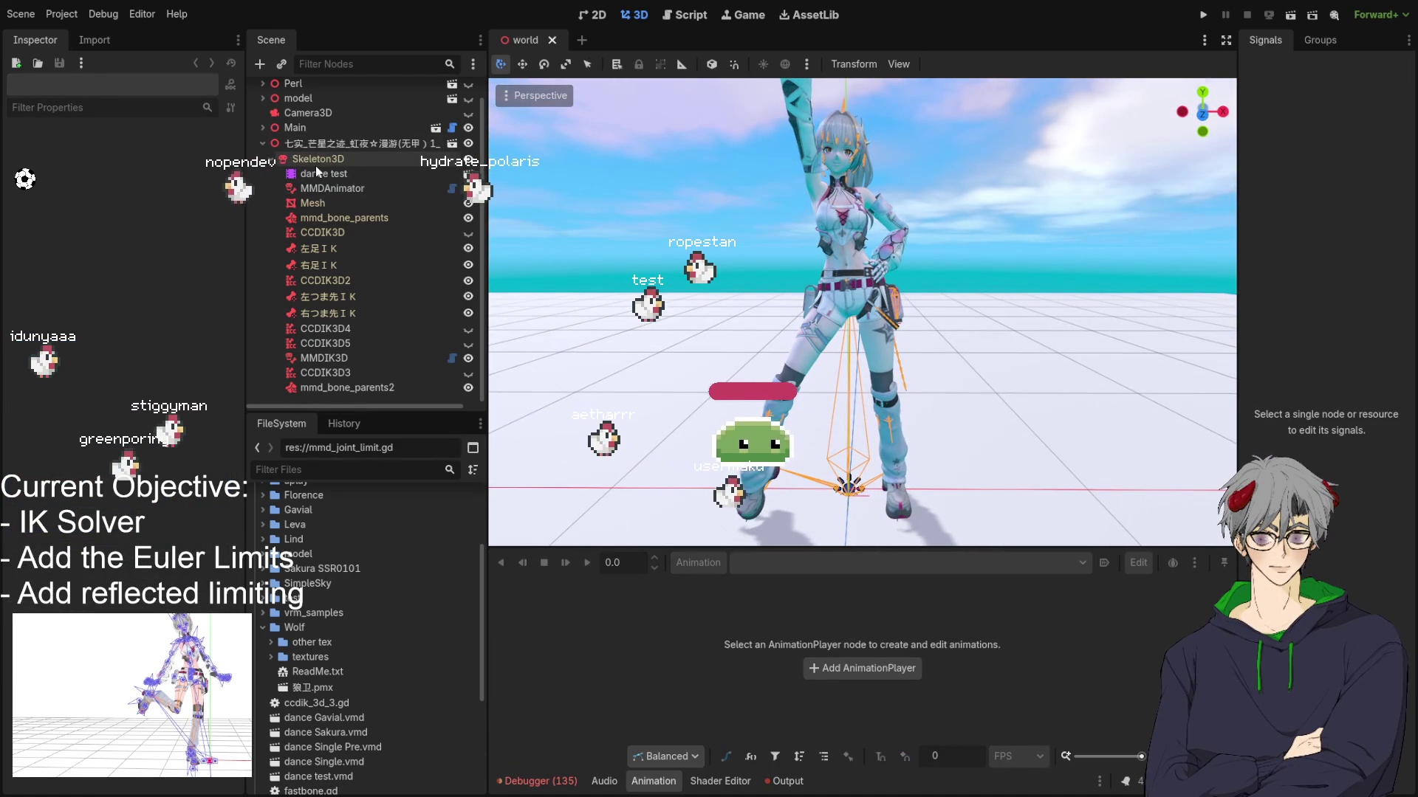
pyautogui.click(330, 372)
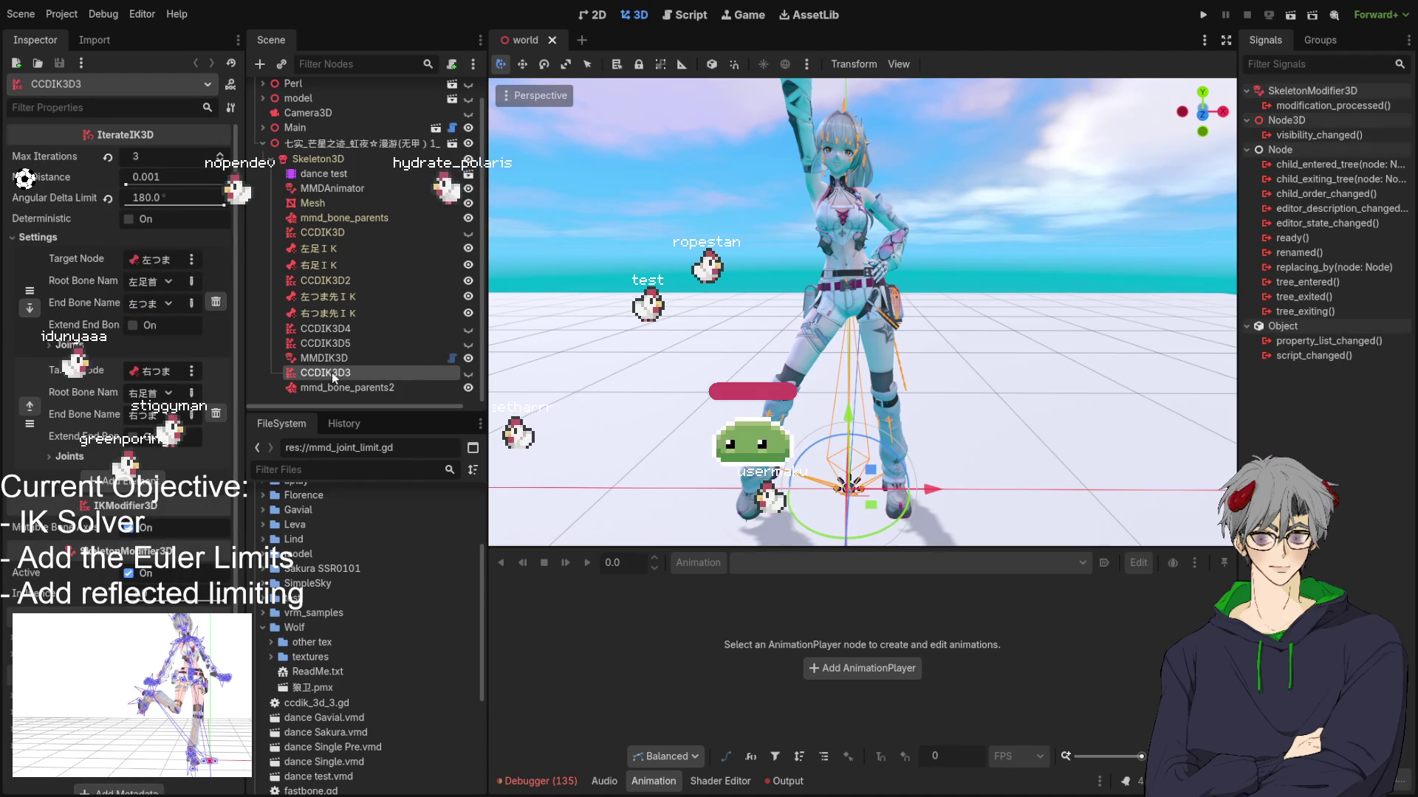
pyautogui.click(337, 178)
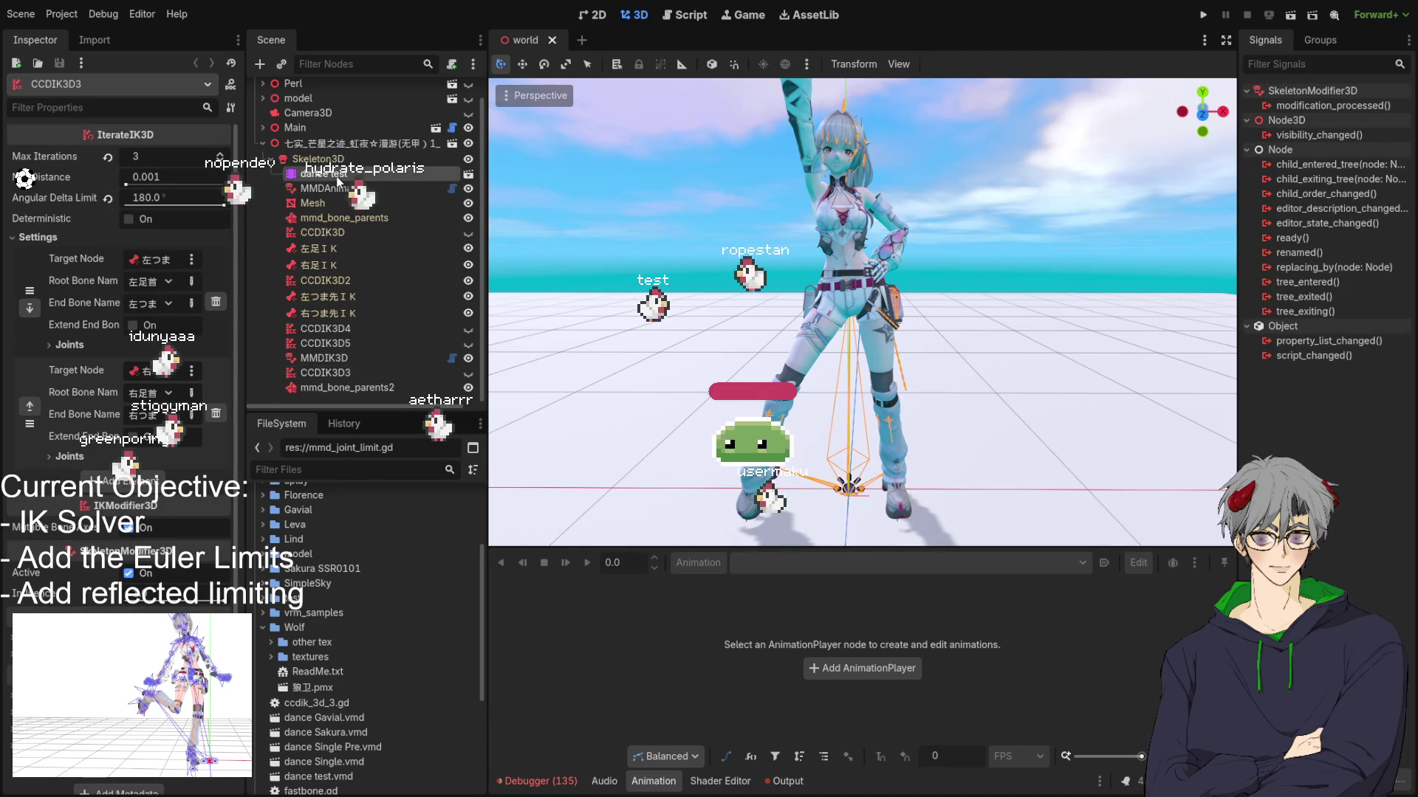
pyautogui.click(584, 563)
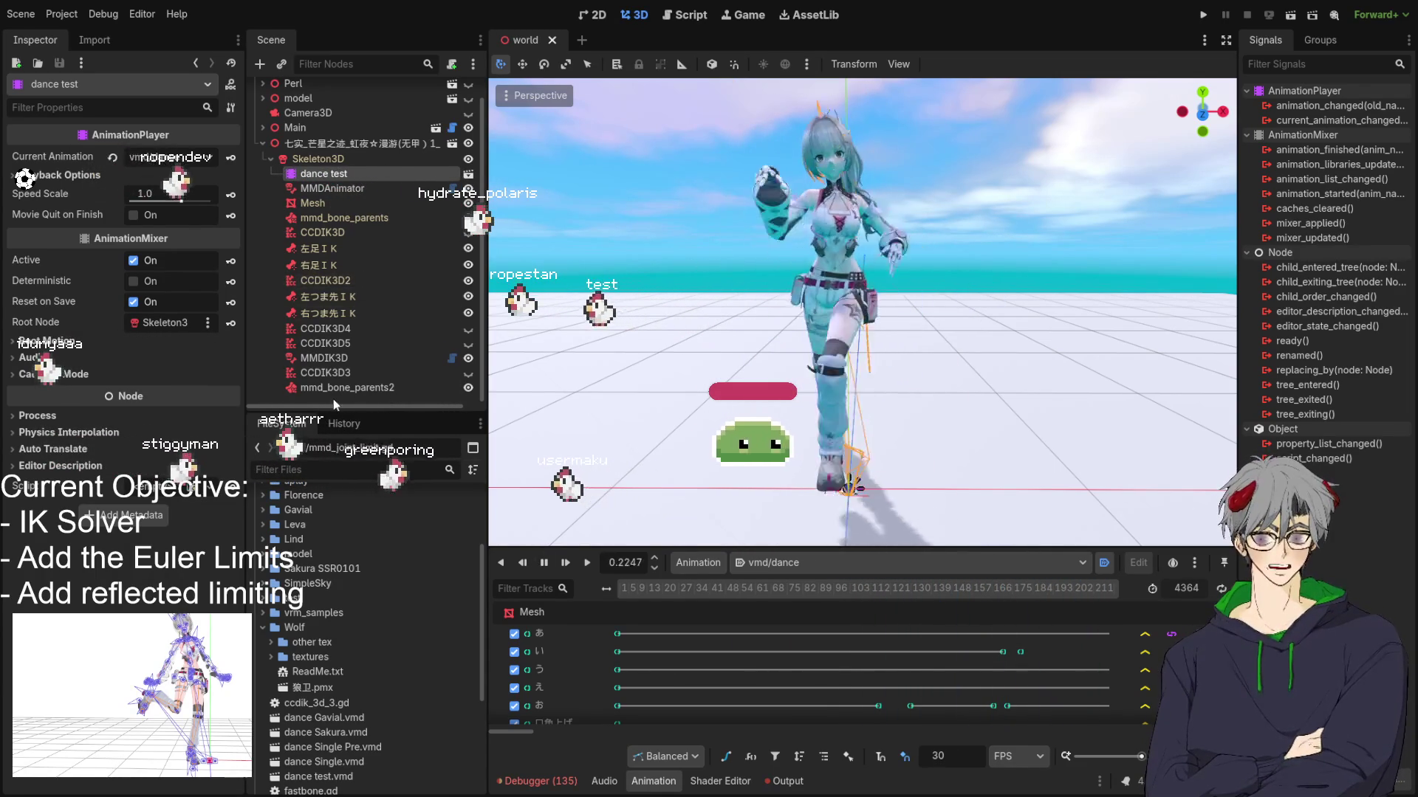
# Step: During playback, select CCDIK3D3, then MMDIK3D, then deselect to watch the legs
pyautogui.click(339, 373)
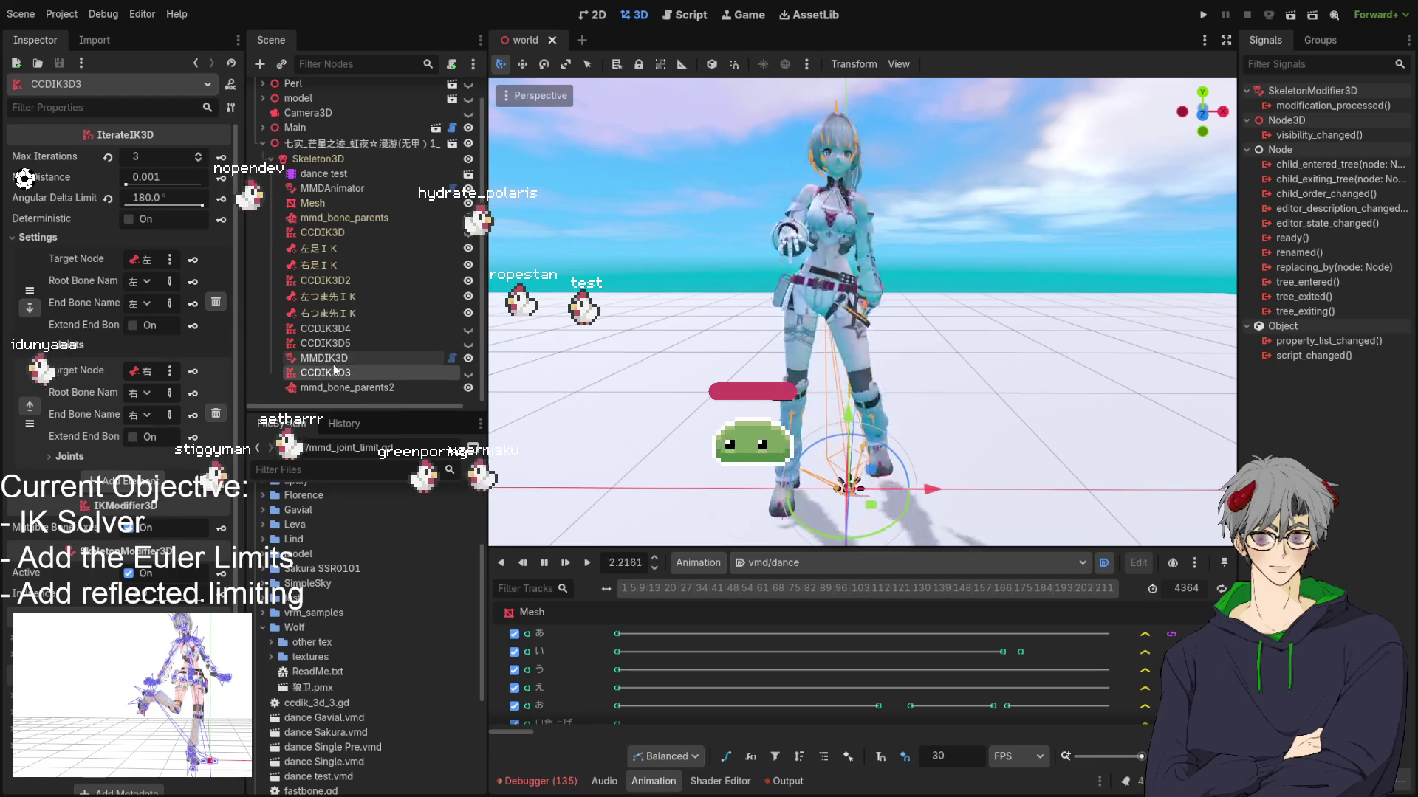
pyautogui.click(338, 361)
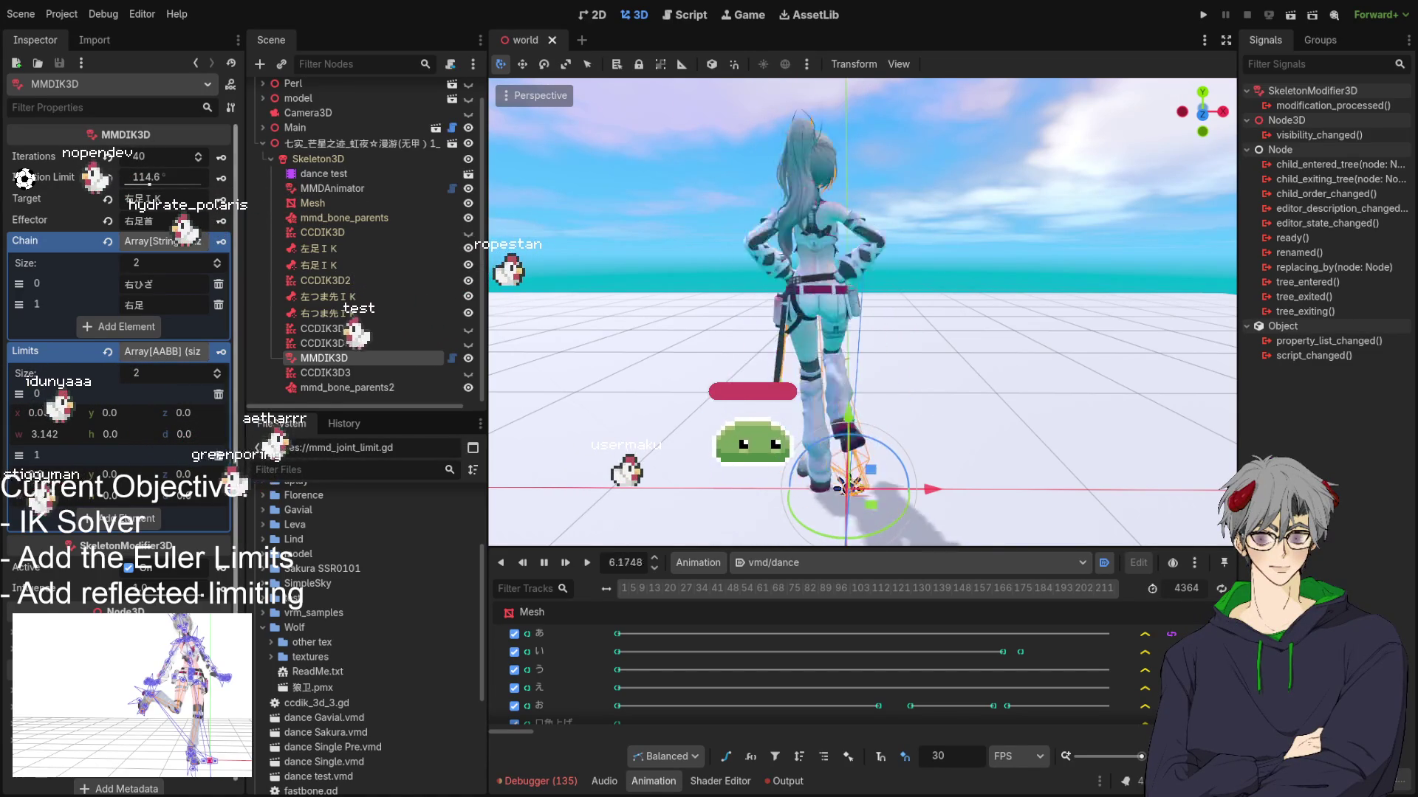
pyautogui.click(901, 366)
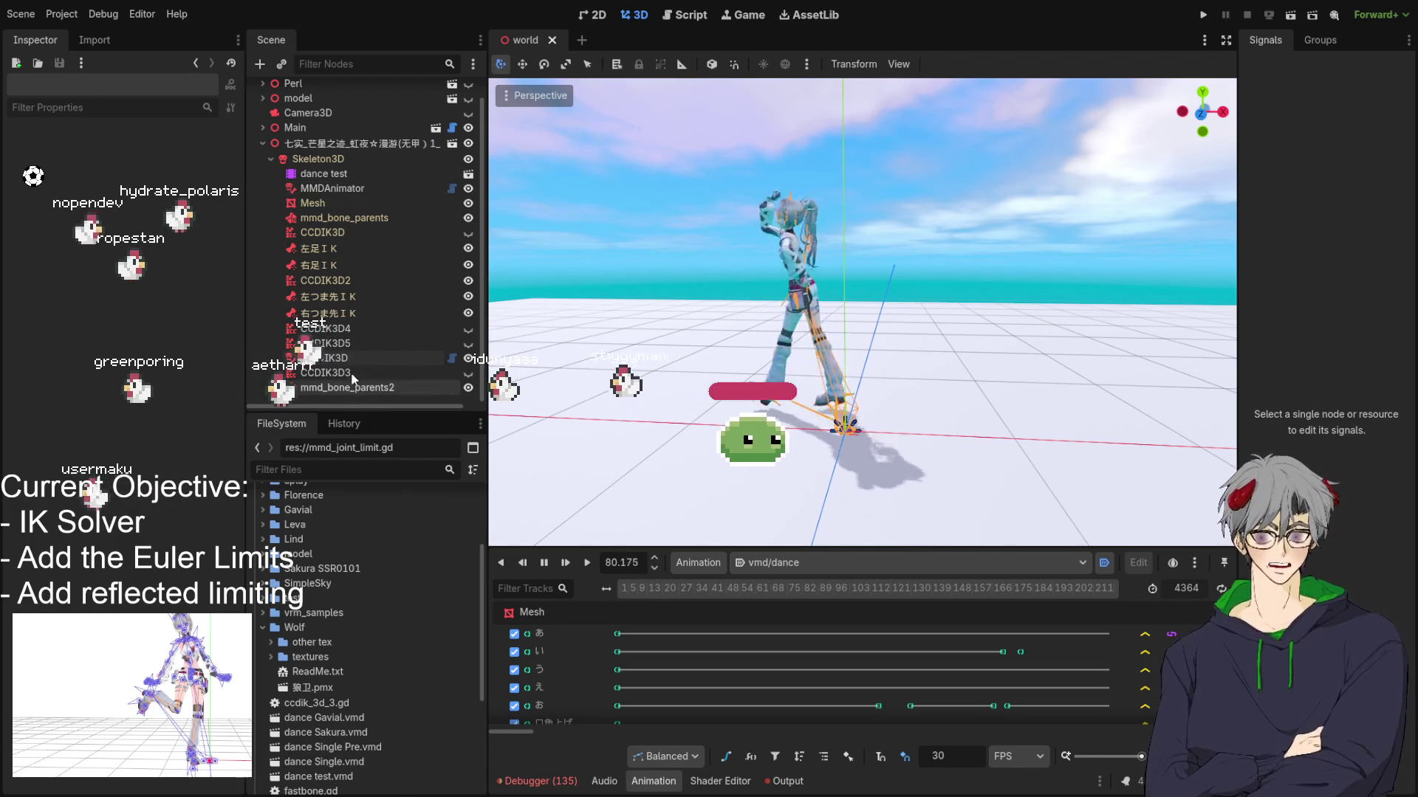
# Step: Give MMDIK3D 400 Iterations and a 324.9° Iteration Limit, then save the world scene
pyautogui.click(325, 358)
pyautogui.click(164, 156)
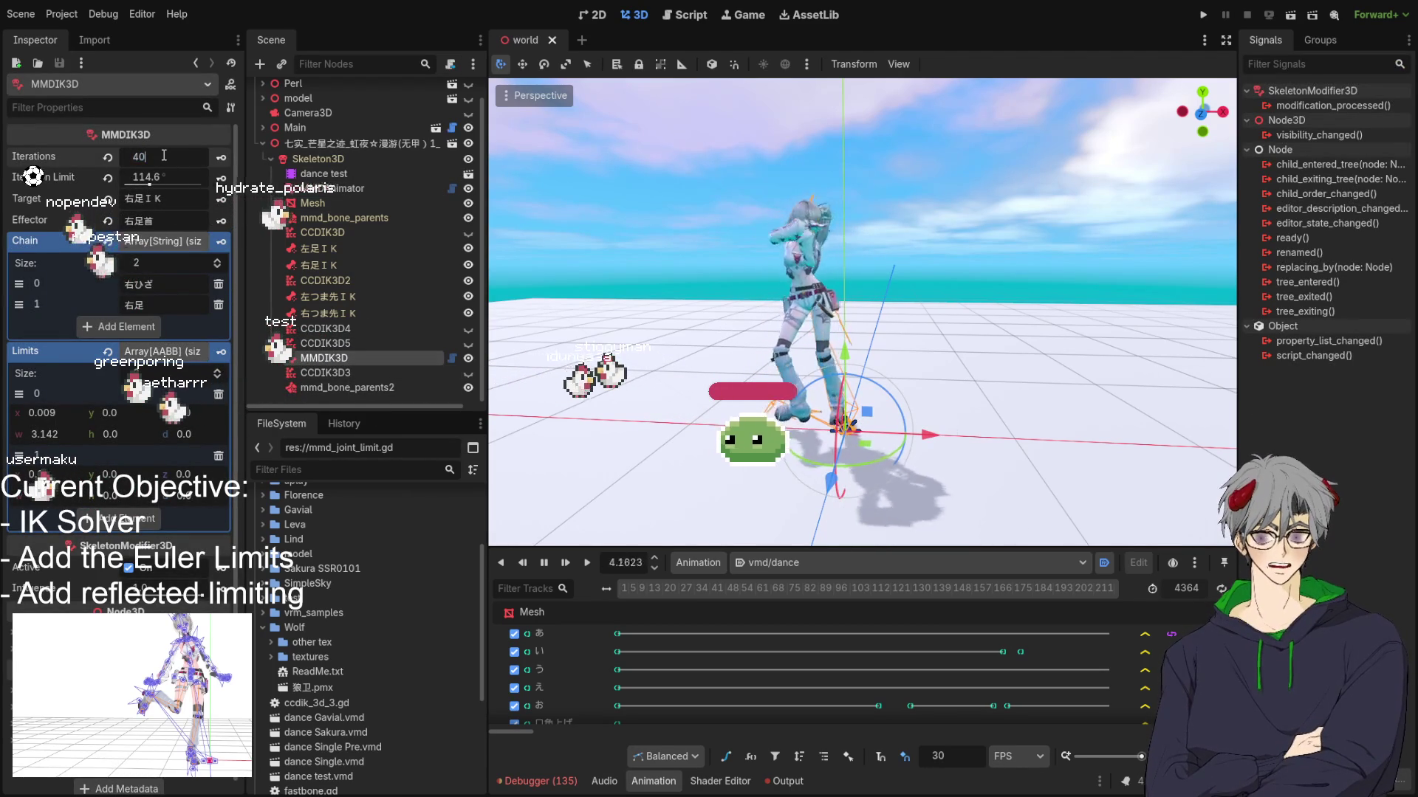
pyautogui.write('400')
pyautogui.press('Return')
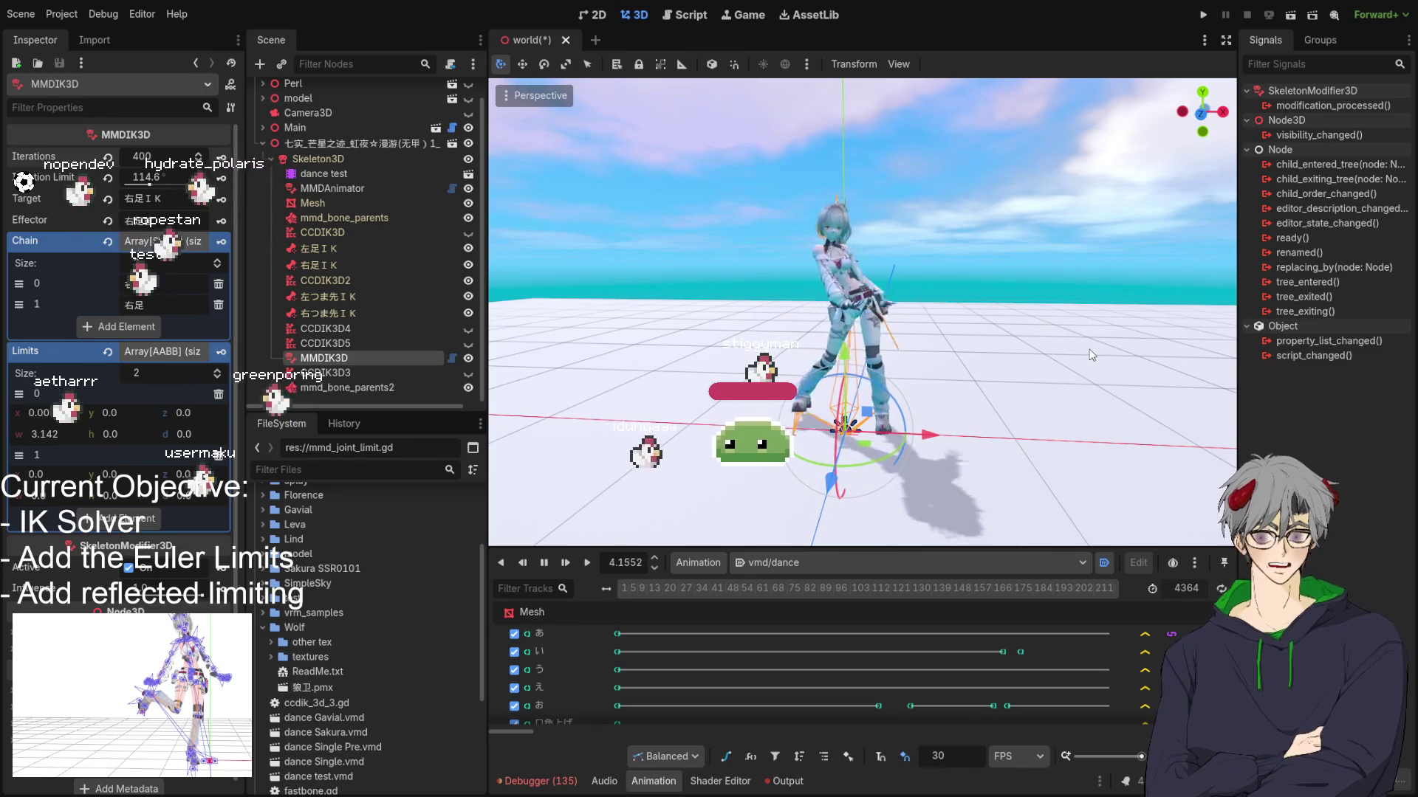
pyautogui.moveTo(122, 175); pyautogui.dragTo(77, 175)
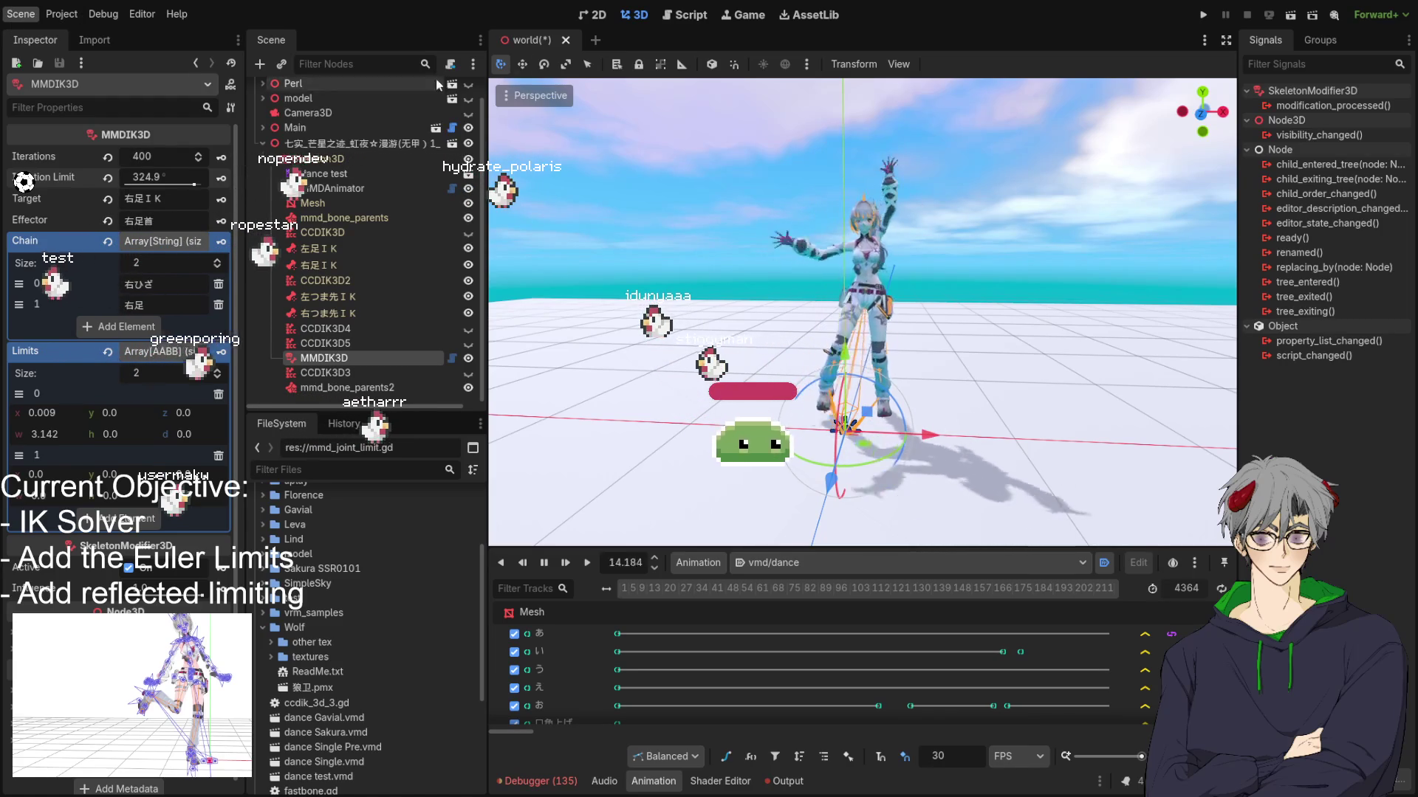
pyautogui.hotkey('ctrl', 's')
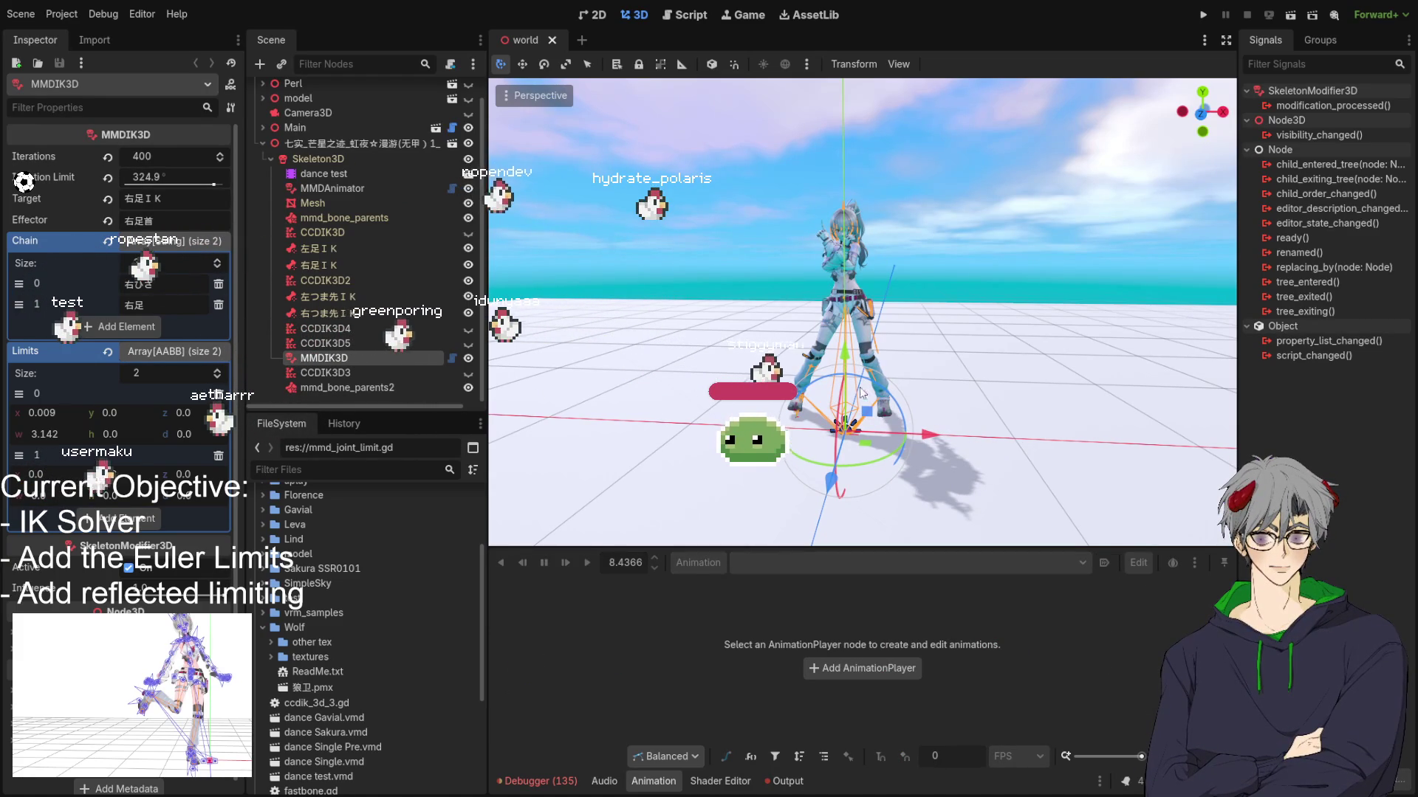
# Step: Play vmd/dance from the dance test player, then switch to the mmd_ik_solver.gd script
pyautogui.click(325, 173)
pyautogui.click(587, 563)
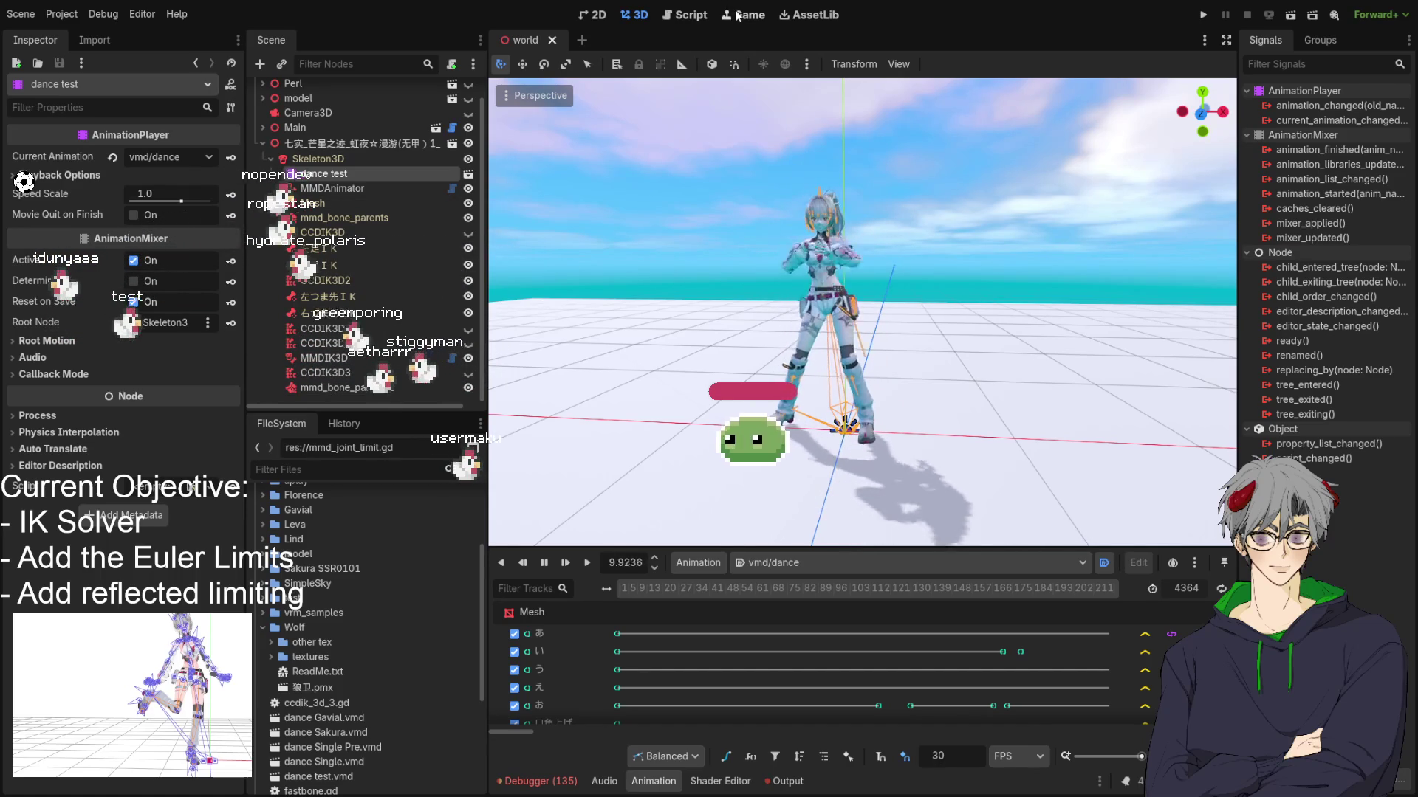
pyautogui.click(683, 15)
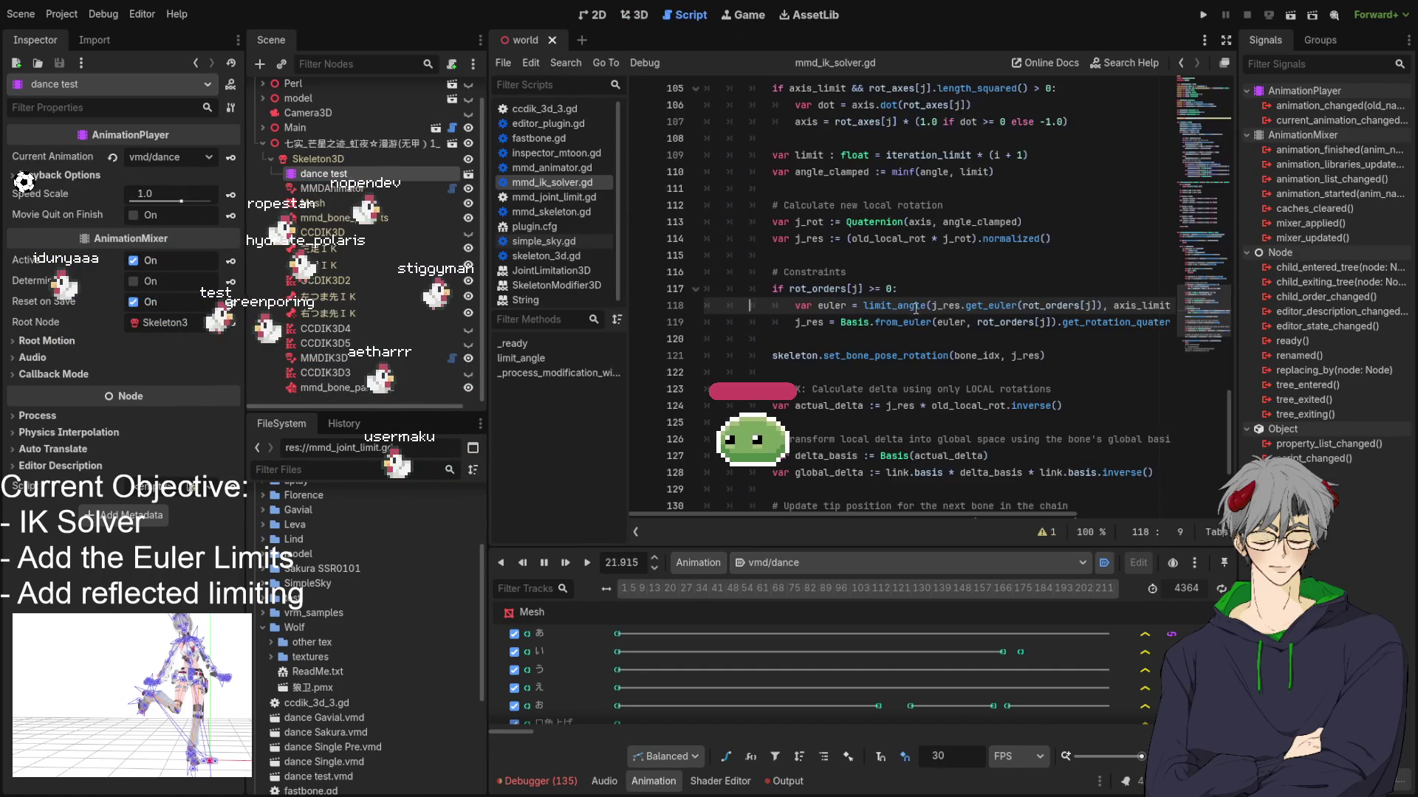
pyautogui.hotkey('ctrl', 'a')
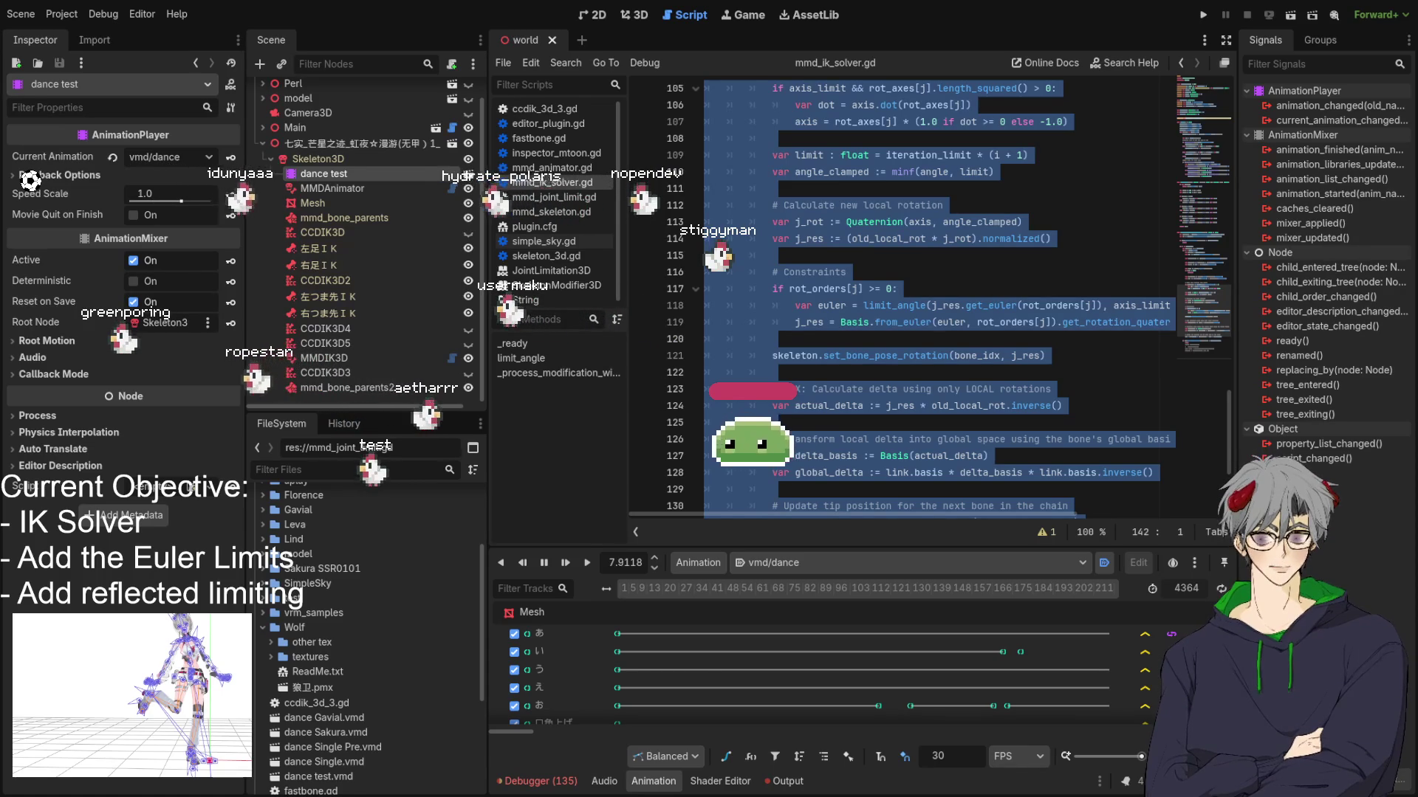
pyautogui.click(897, 288)
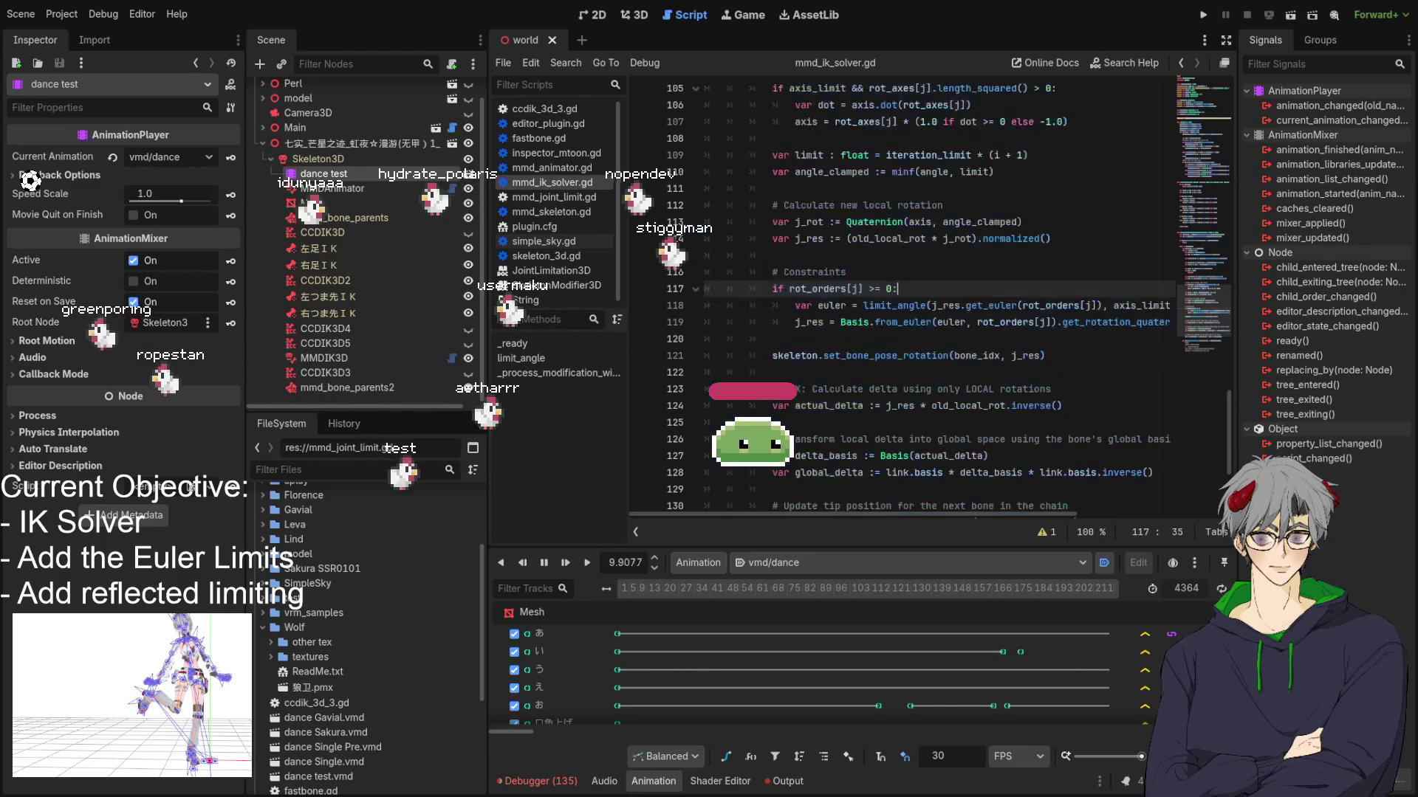
pyautogui.scroll(3, 959, 328)
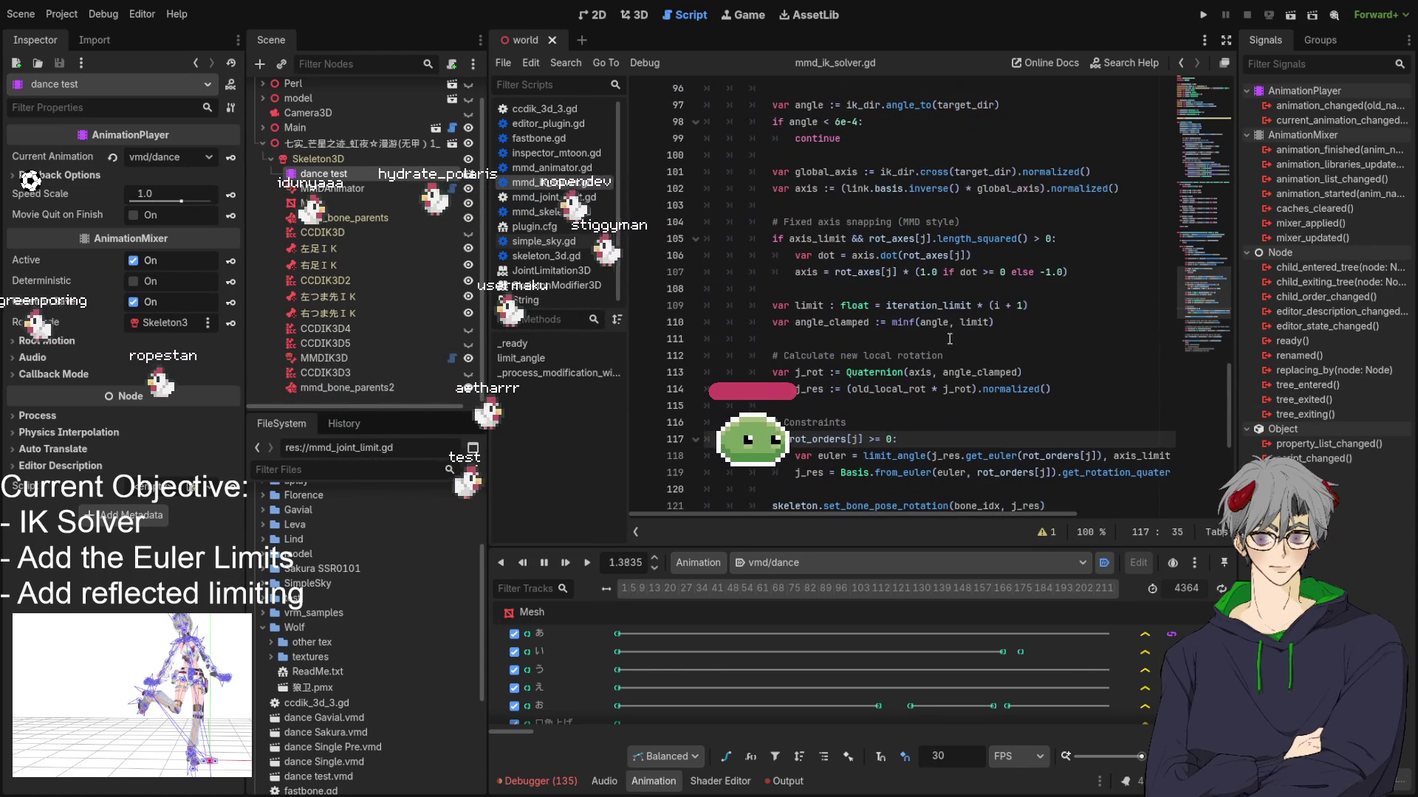
pyautogui.click(980, 194)
pyautogui.hotkey('ctrl', 'f')
# Step: Search for 'half', review the CCD loop, and place the caret at line 101's global_axis
pyautogui.write('half')
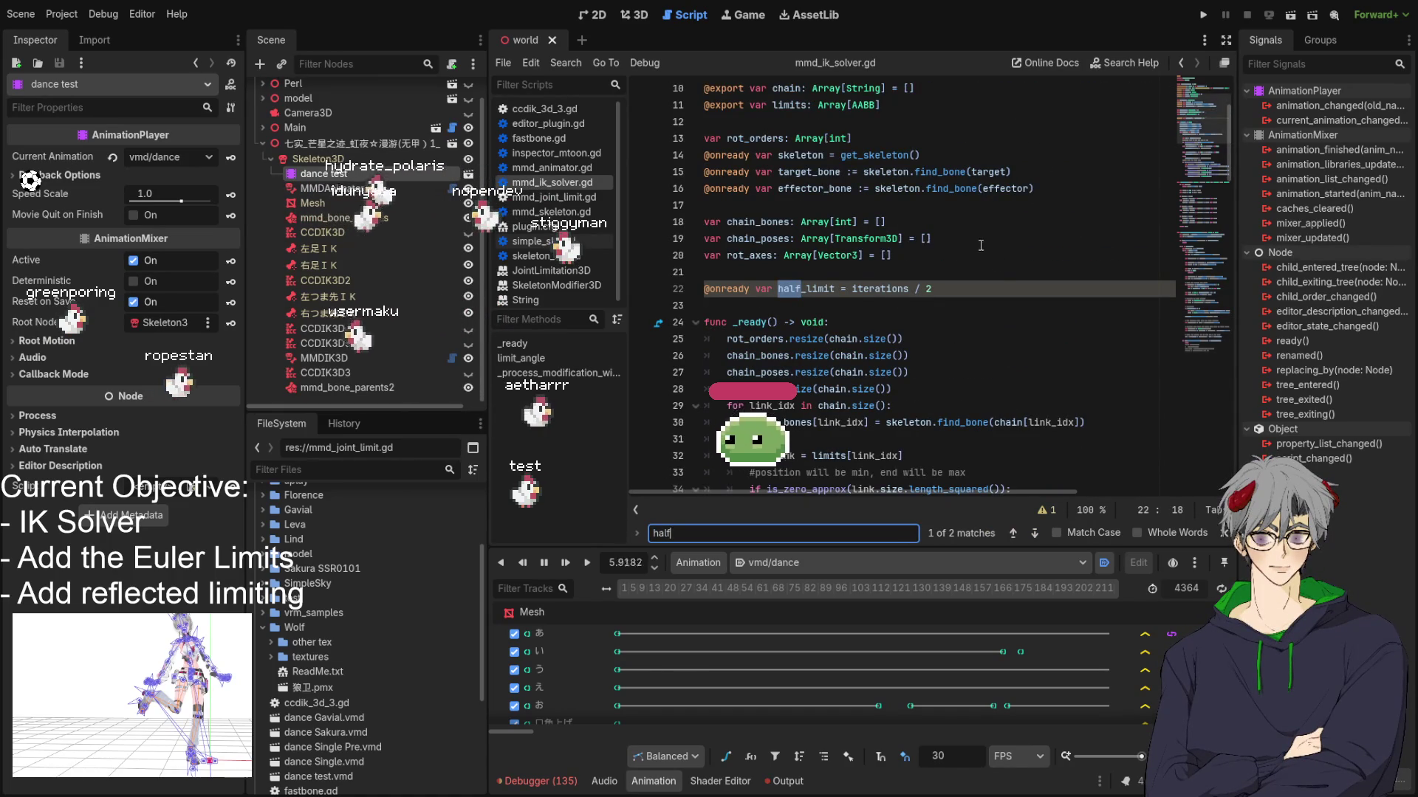
pyautogui.scroll(-13, 967, 242)
pyautogui.scroll(-12, 968, 242)
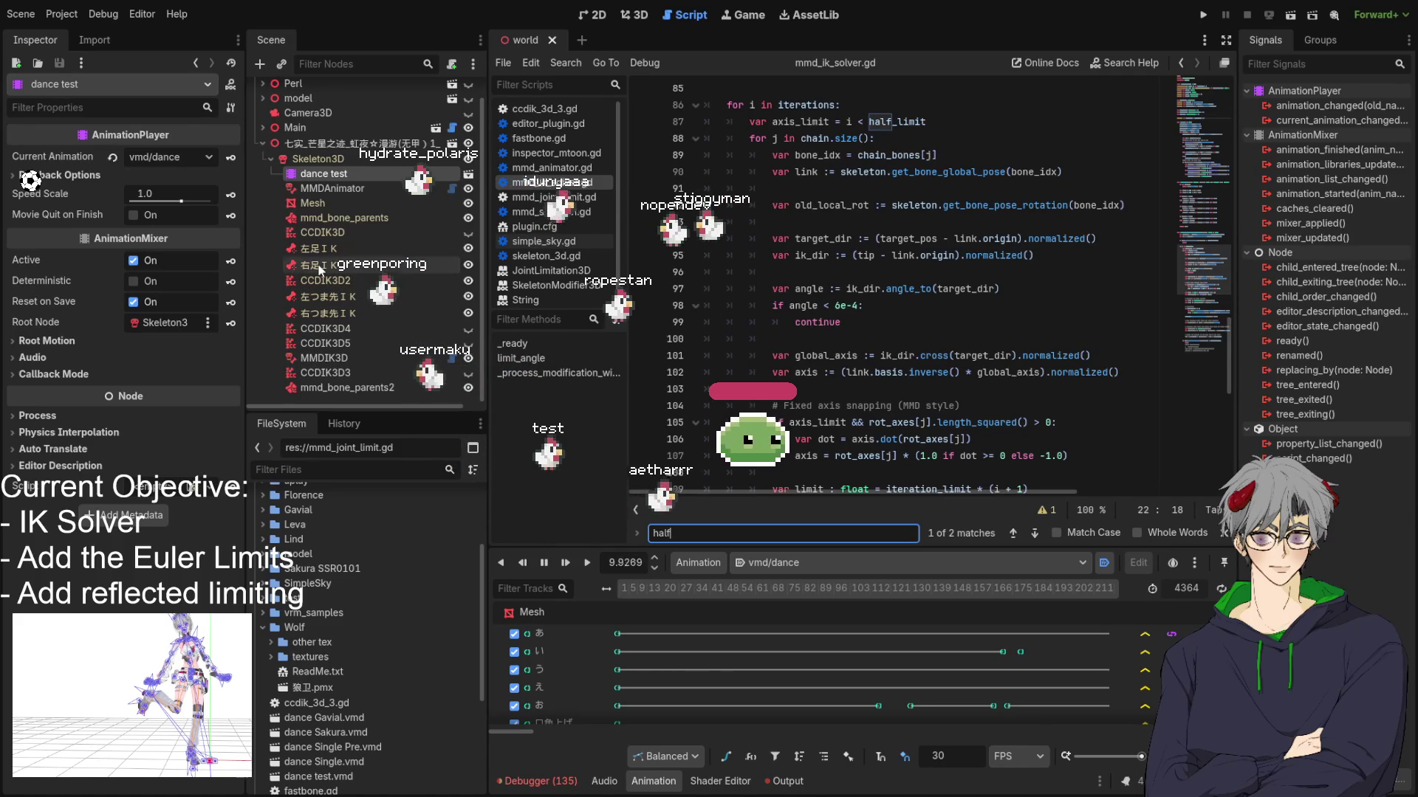
pyautogui.scroll(1, 845, 279)
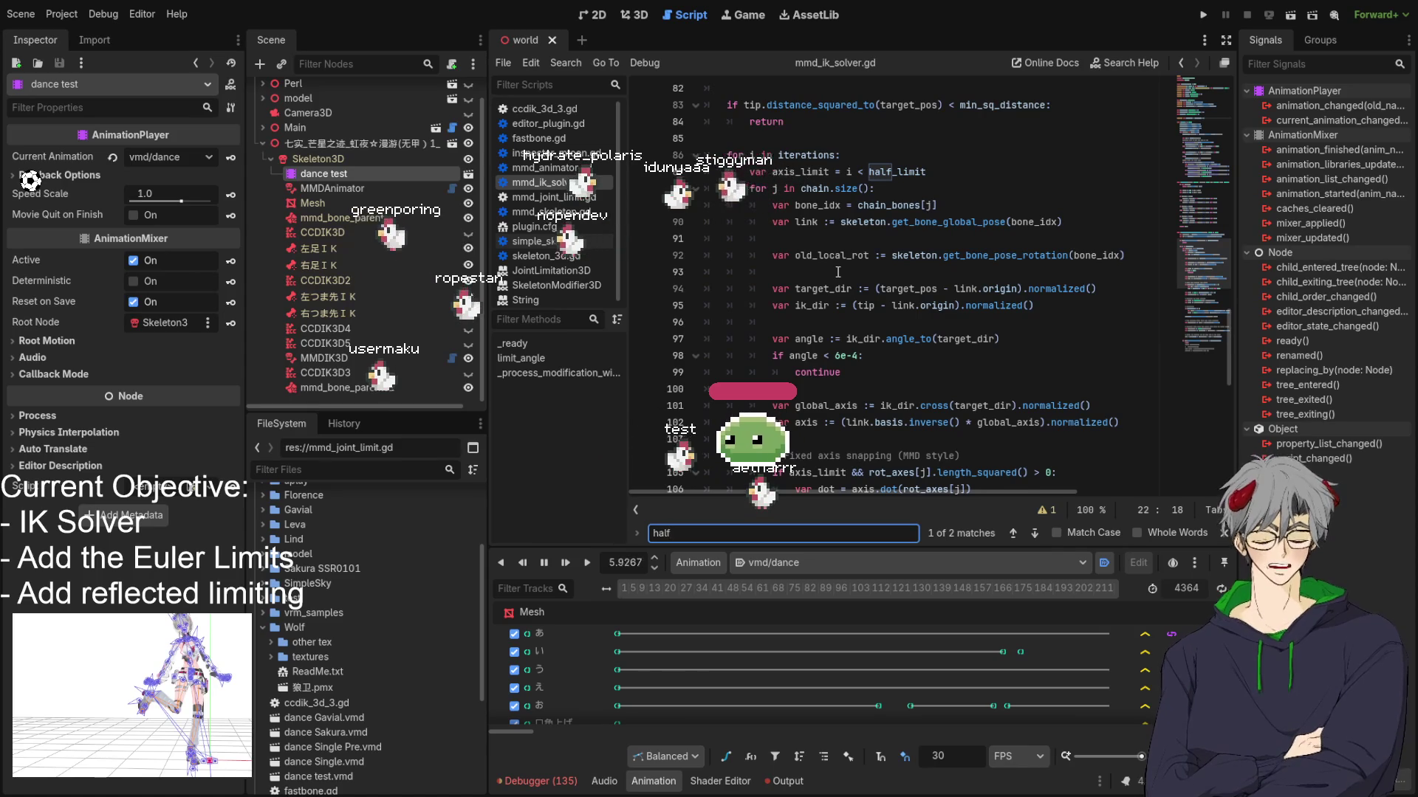
pyautogui.scroll(-1, 837, 271)
pyautogui.scroll(-2, 837, 272)
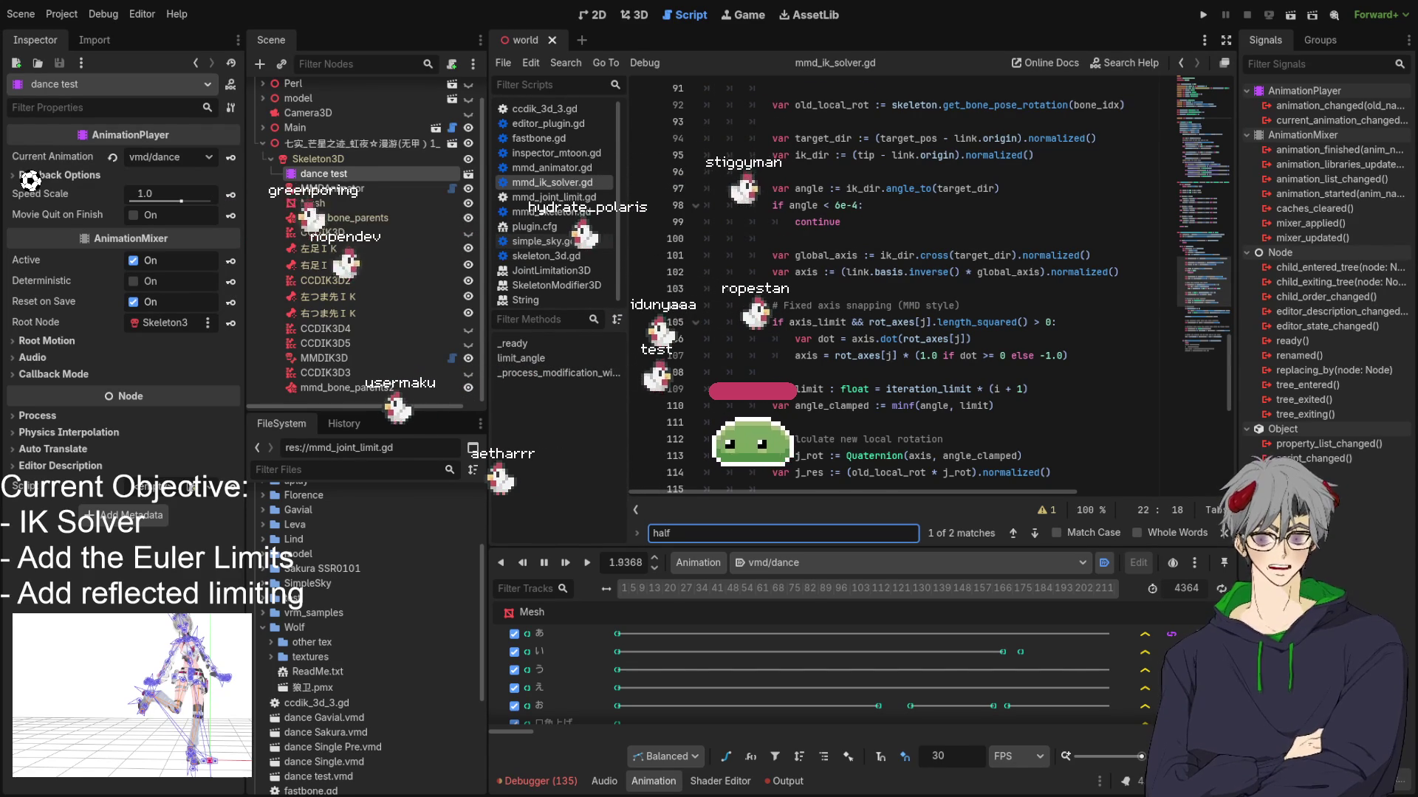
pyautogui.scroll(1, 923, 288)
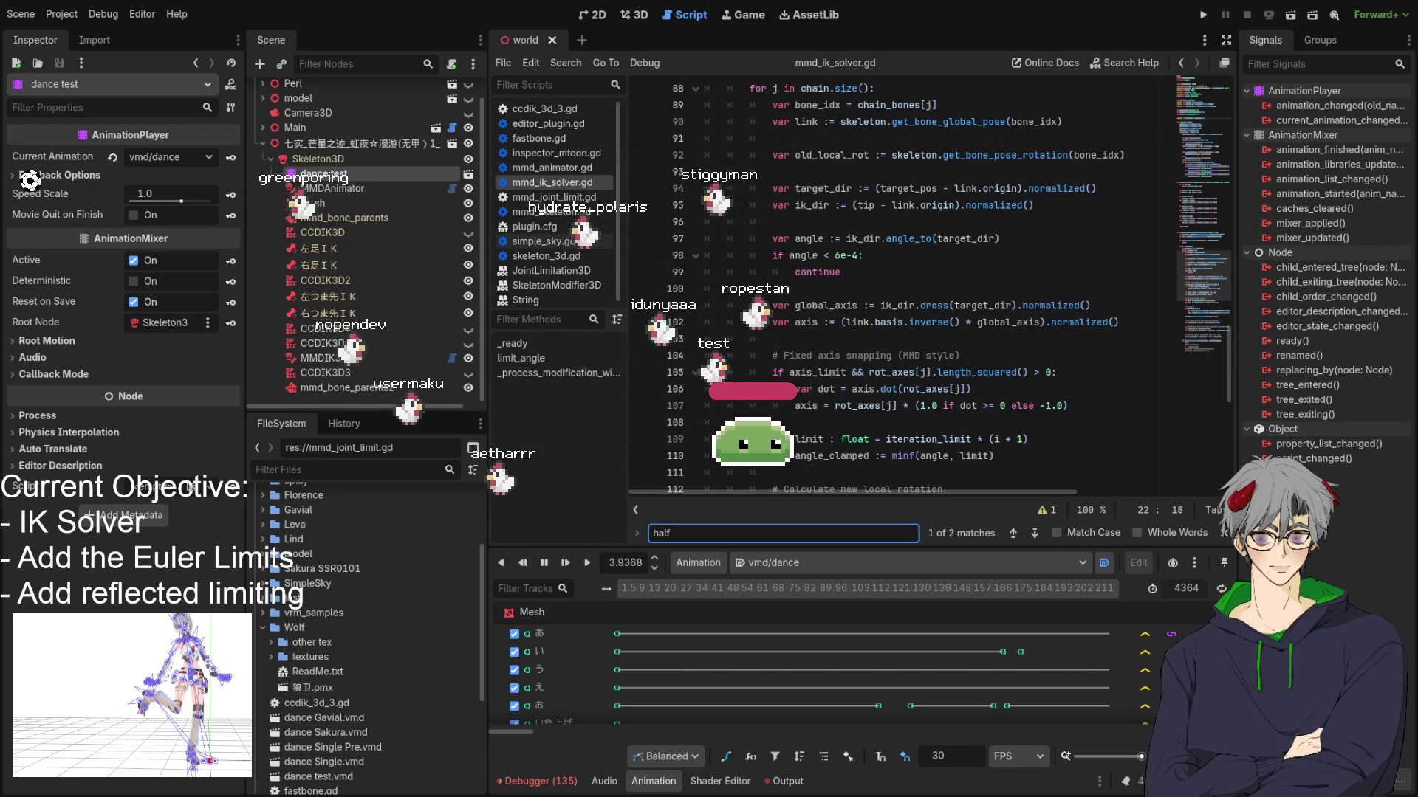
pyautogui.click(771, 305)
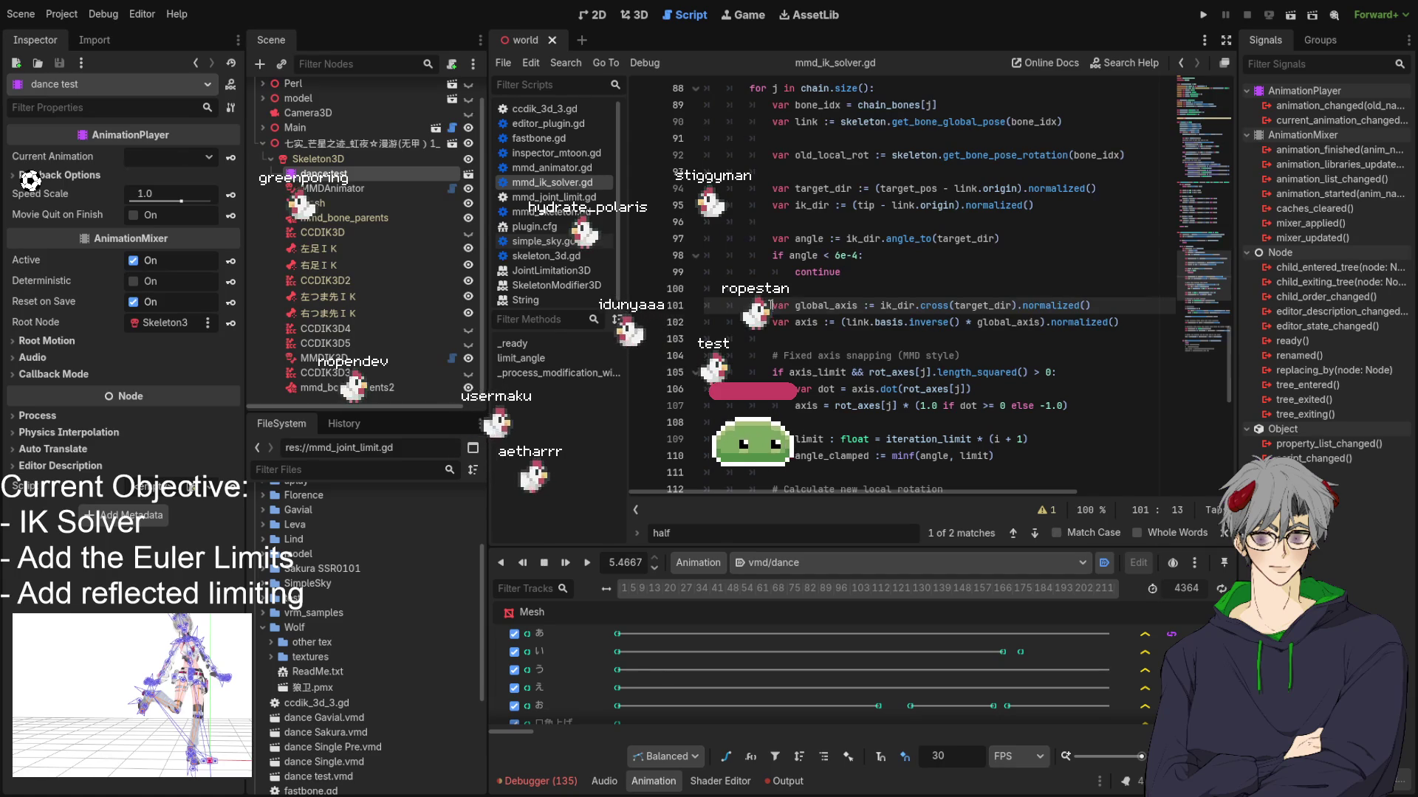
# Step: Replace lines 101–103 with the pasted near-zero global_axis guard and indent it into the loop
pyautogui.moveTo(771, 305); pyautogui.dragTo(1165, 316)
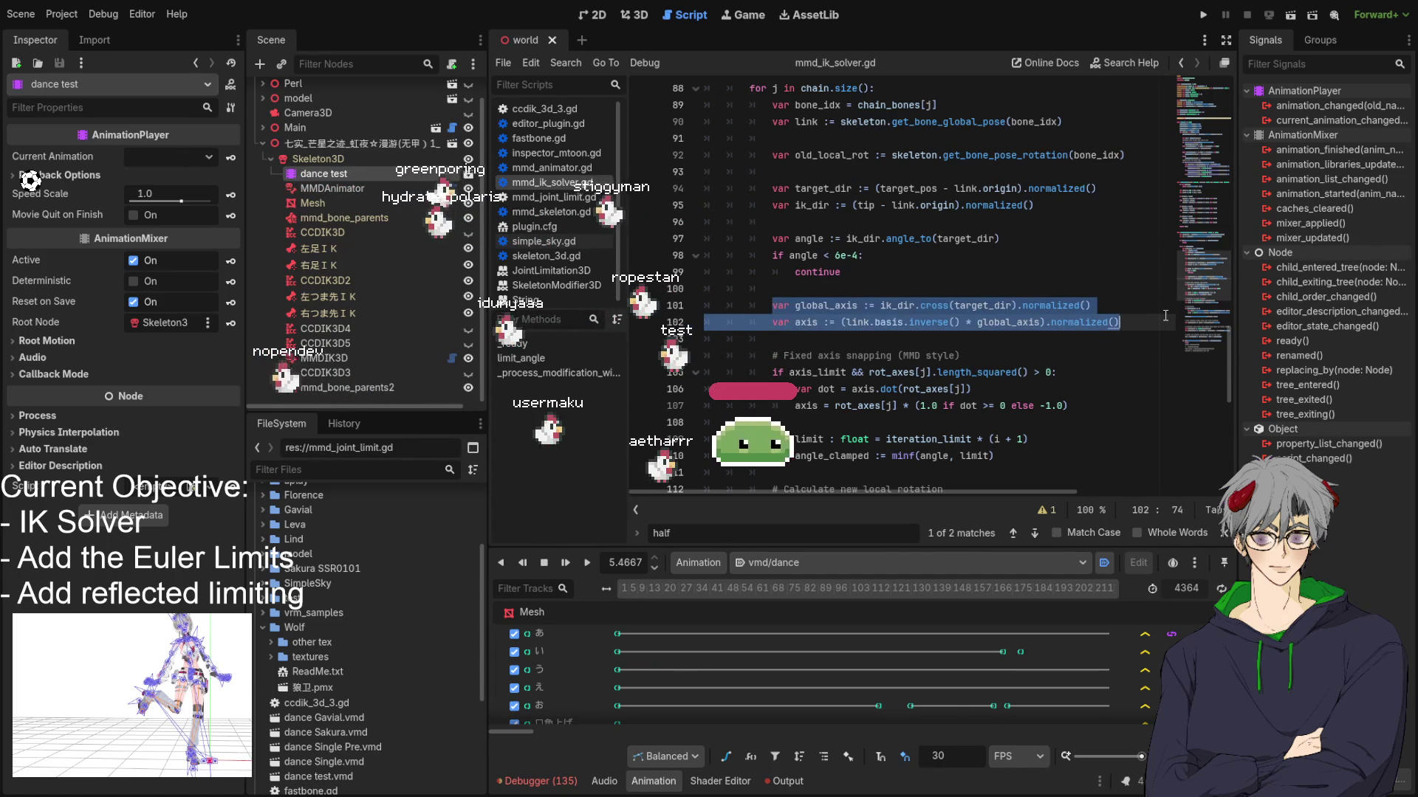
pyautogui.moveTo(1162, 314)
pyautogui.mouseDown()
pyautogui.moveTo(1098, 341)
pyautogui.moveTo(1086, 325)
pyautogui.moveTo(1109, 319)
pyautogui.mouseUp()
pyautogui.hotkey('ctrl', 'v')
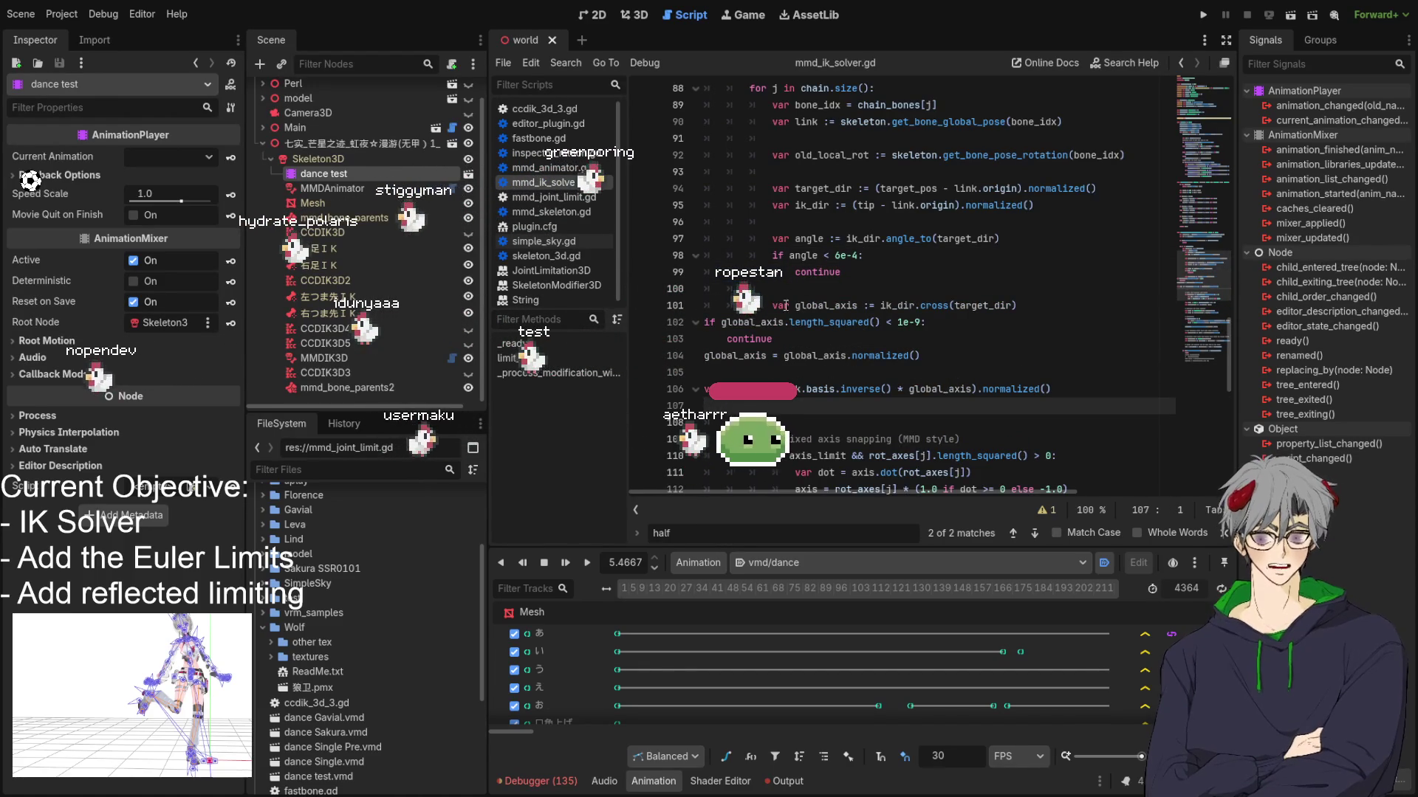
pyautogui.moveTo(705, 321); pyautogui.dragTo(1010, 392)
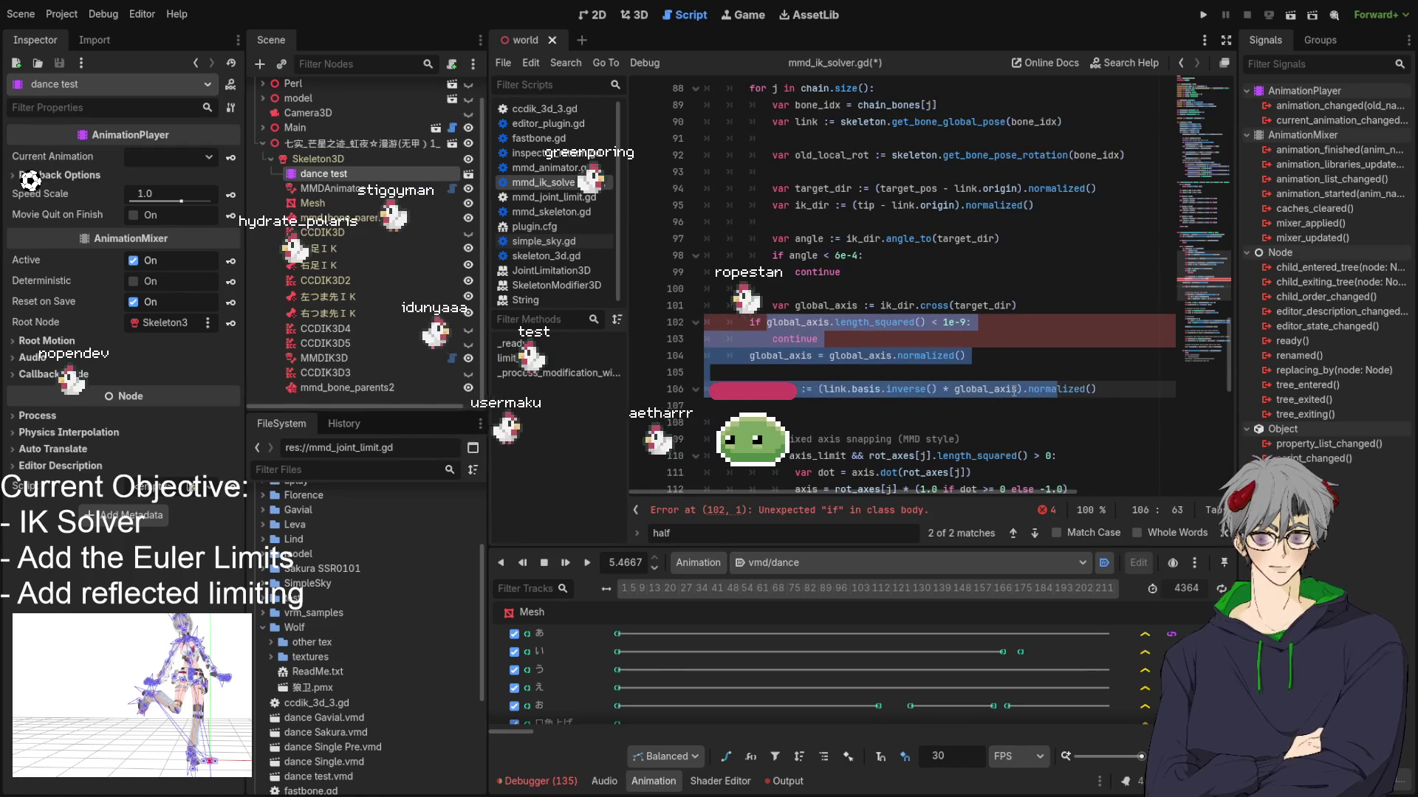
pyautogui.press('Tab')
pyautogui.press('Tab')
pyautogui.press('Tab')
# Step: Fix the if and continue indentation until the error clears, then return to the 3D view
pyautogui.click(830, 372)
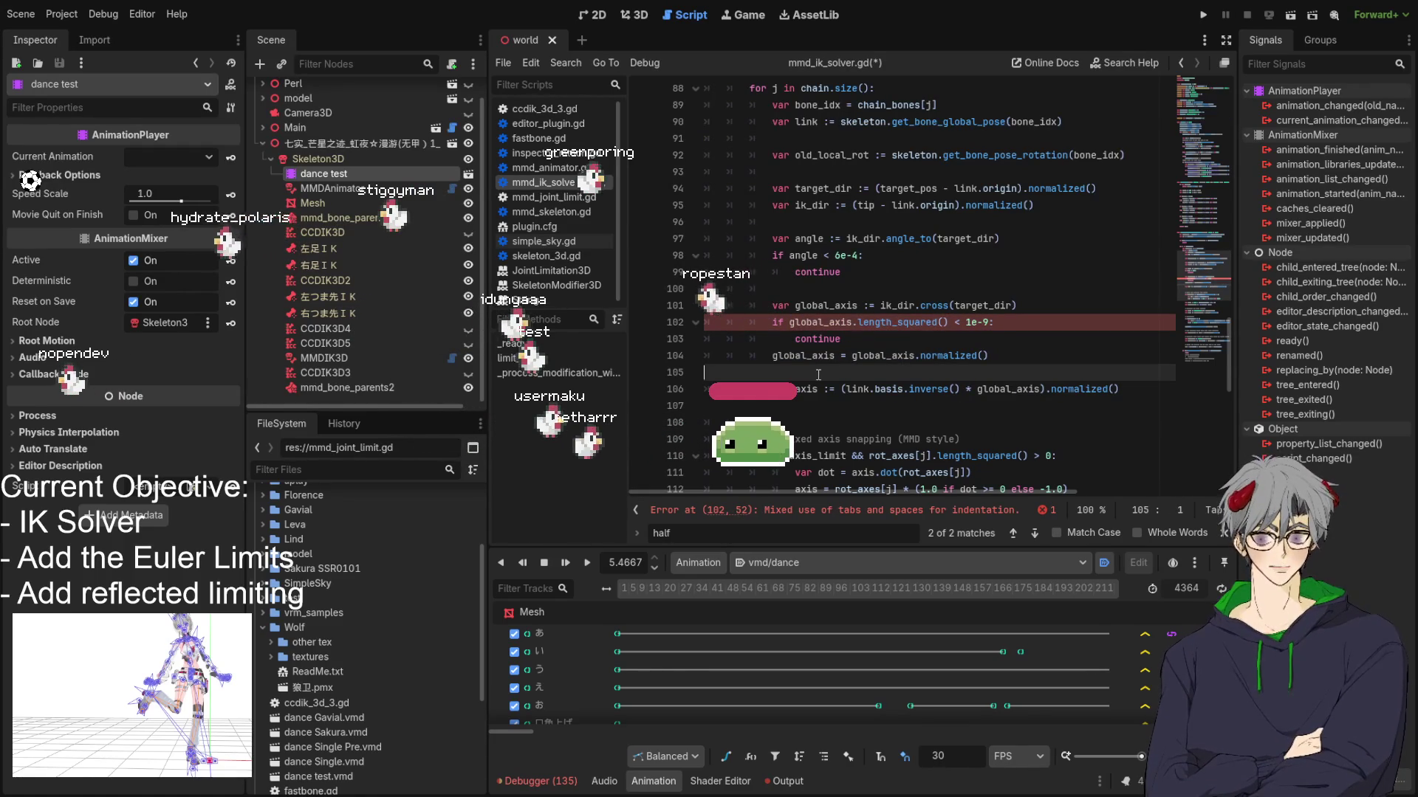
pyautogui.click(773, 322)
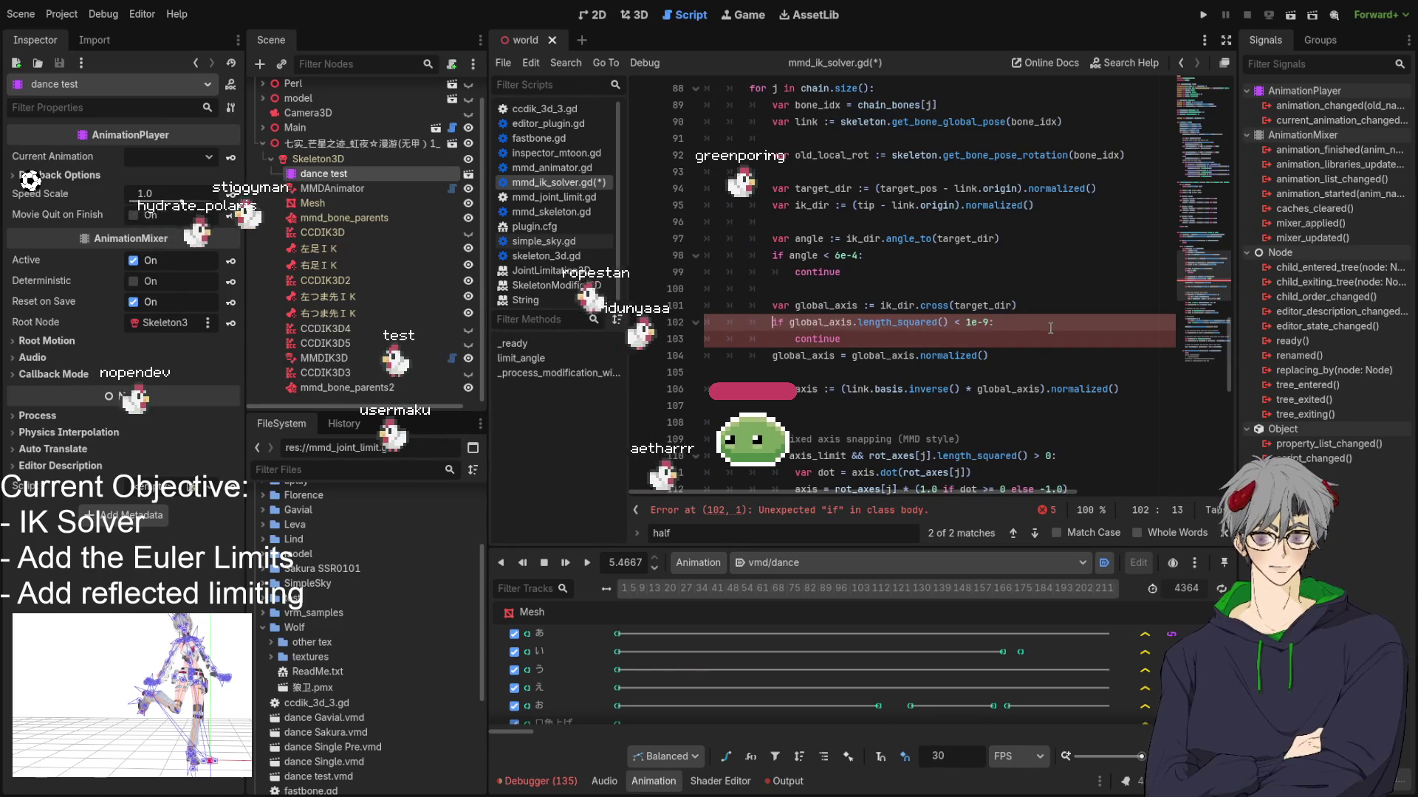
pyautogui.press('Tab')
pyautogui.press('Tab')
pyautogui.press('Tab')
pyautogui.press('Down')
pyautogui.press('Delete')
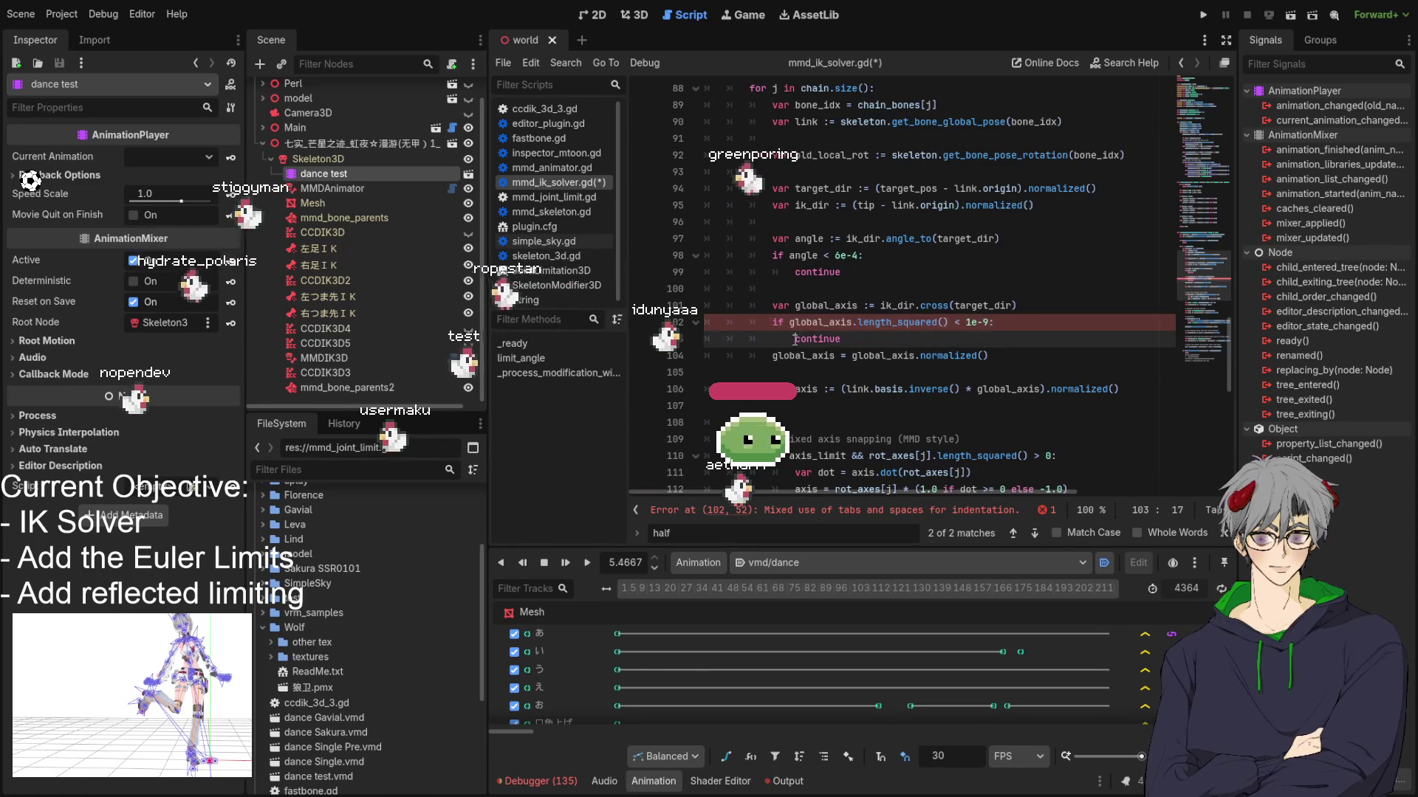
pyautogui.press('BackSpace')
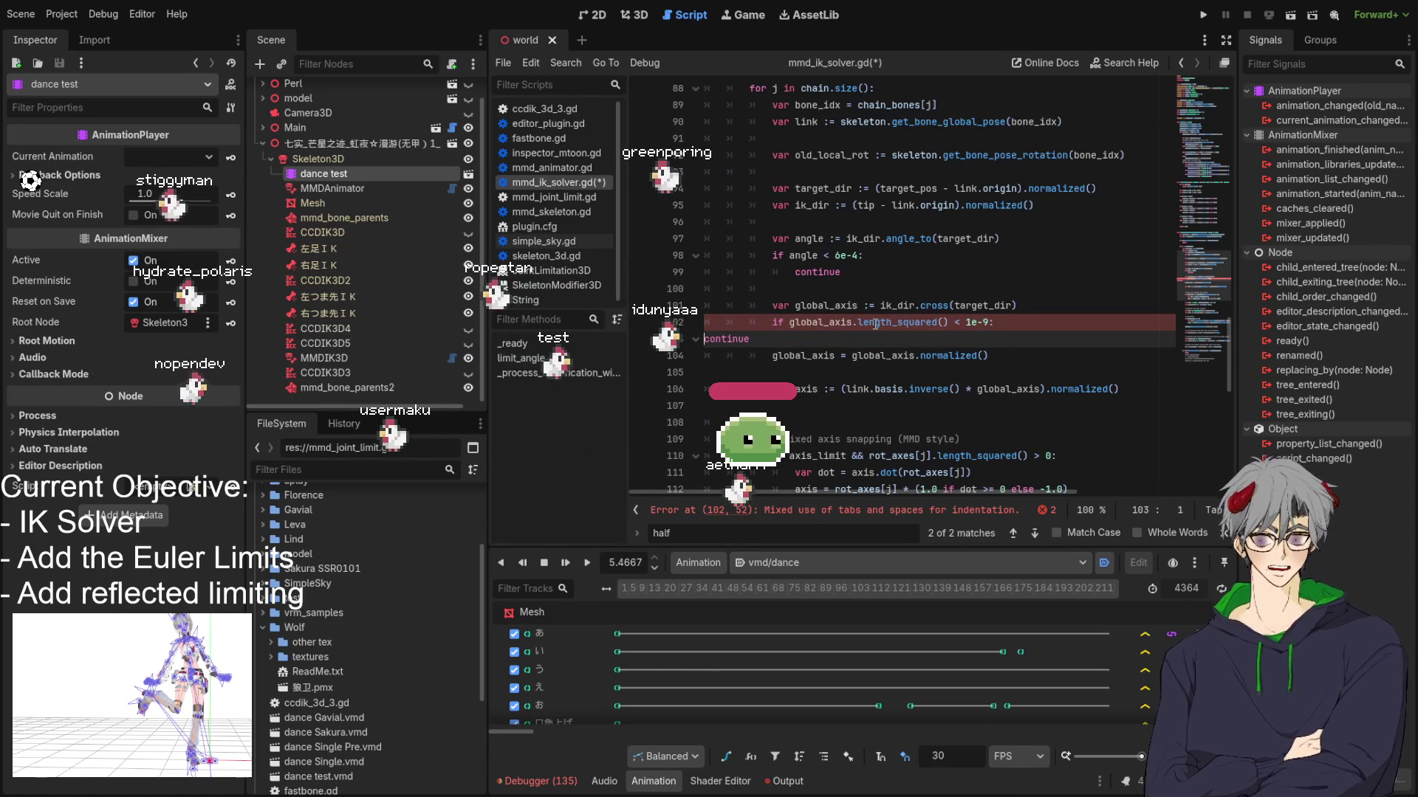
pyautogui.press('Tab')
pyautogui.press('Tab')
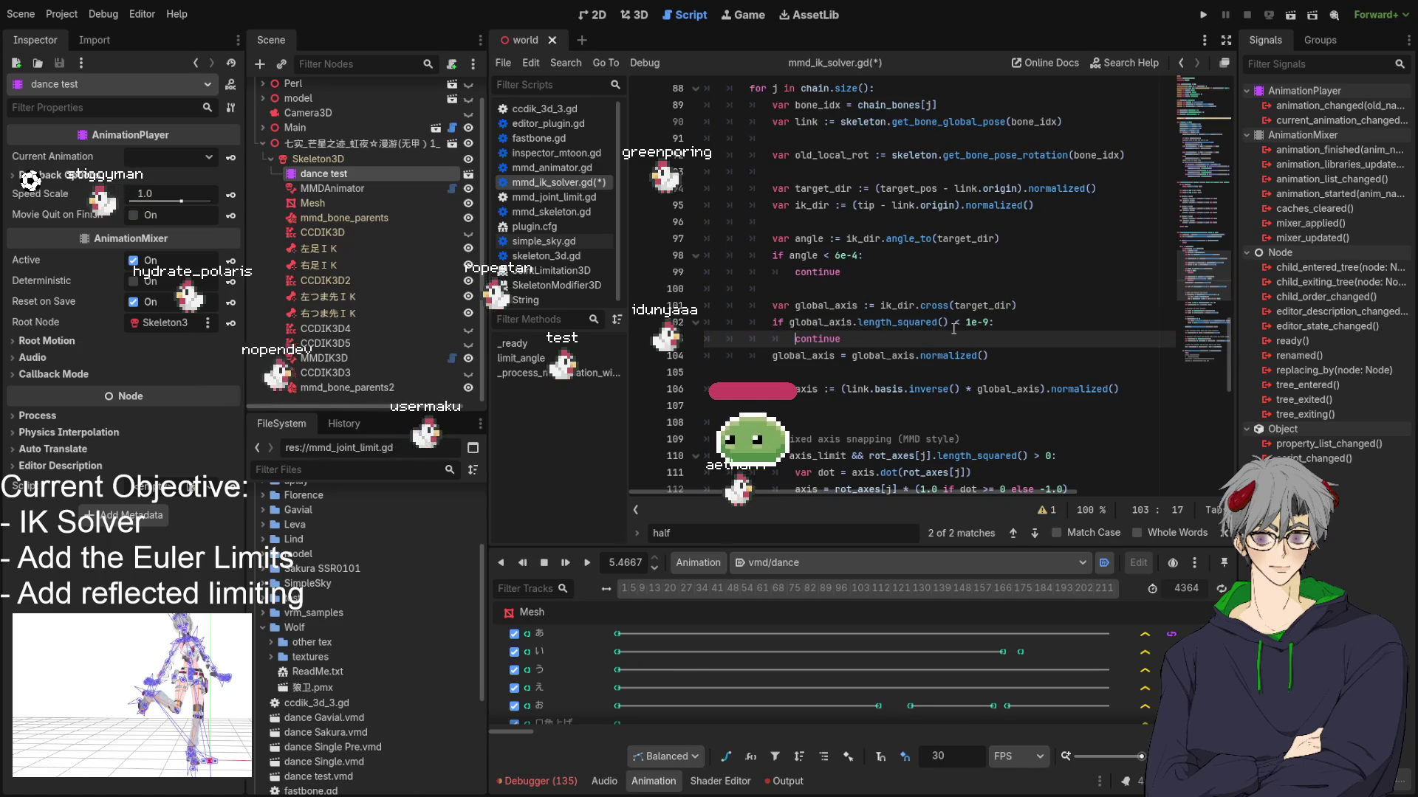
pyautogui.hotkey('ctrl', 'F2')
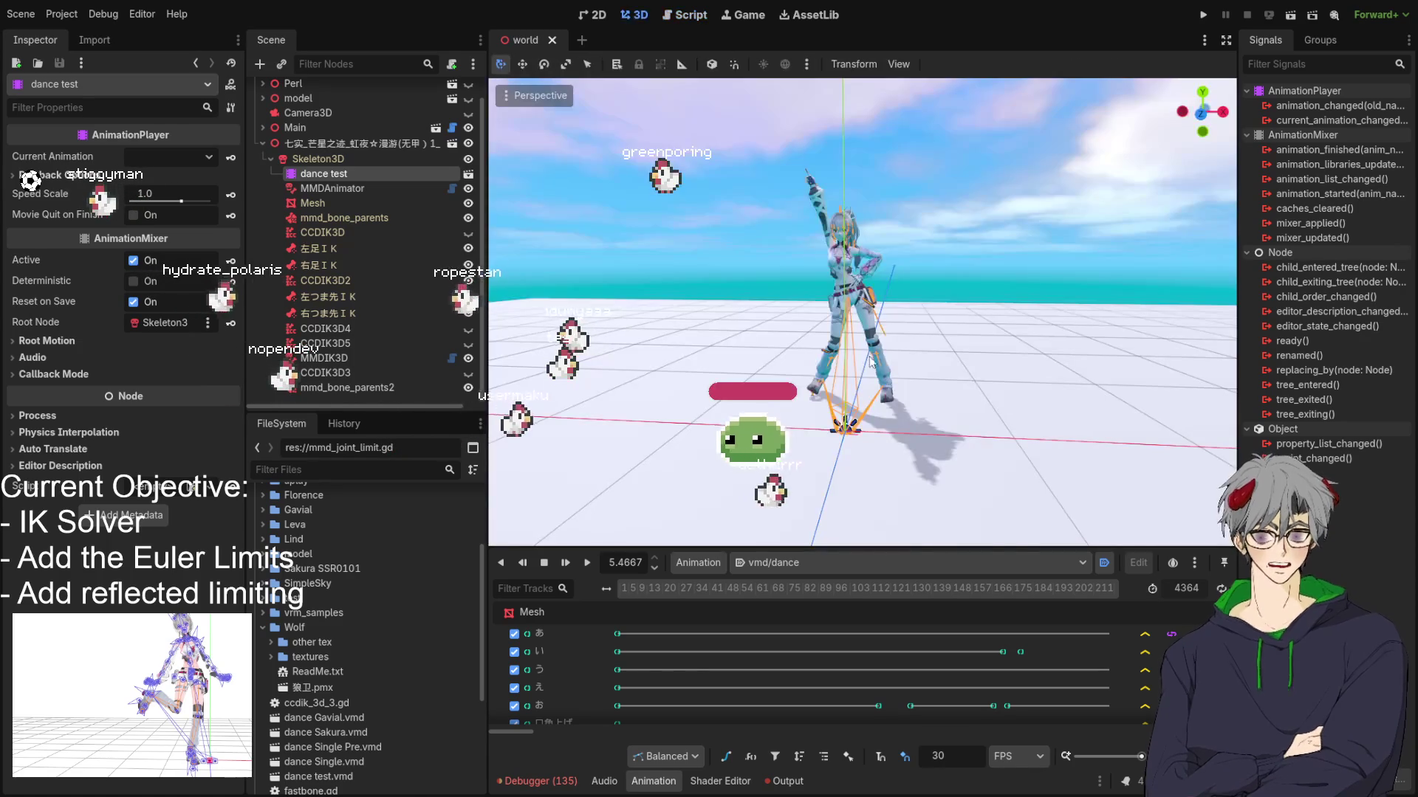
# Step: Replay the dance from the start to check the leg IK, then return to mmd_ik_solver.gd
pyautogui.hotkey('shift', 'd')
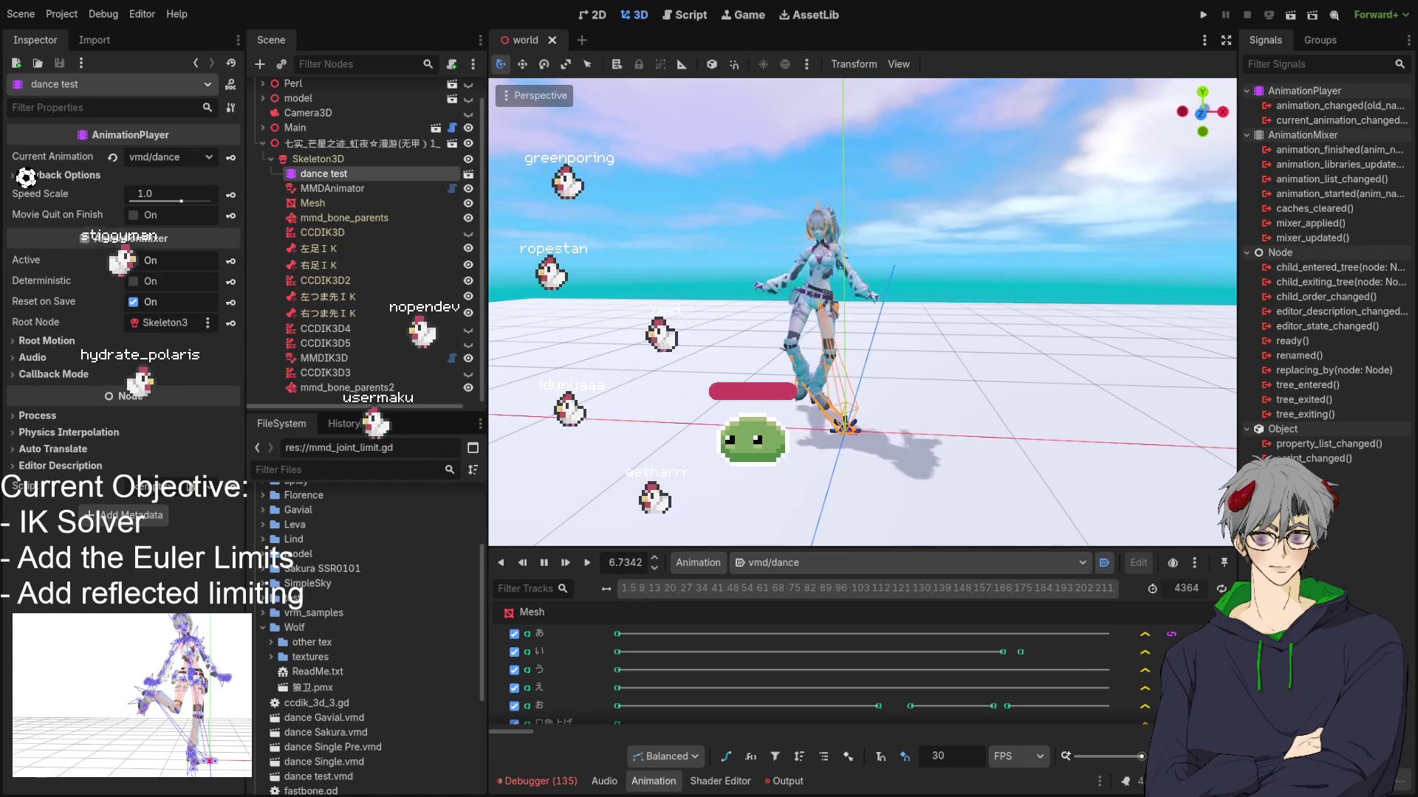
pyautogui.hotkey('ctrl', 'F3')
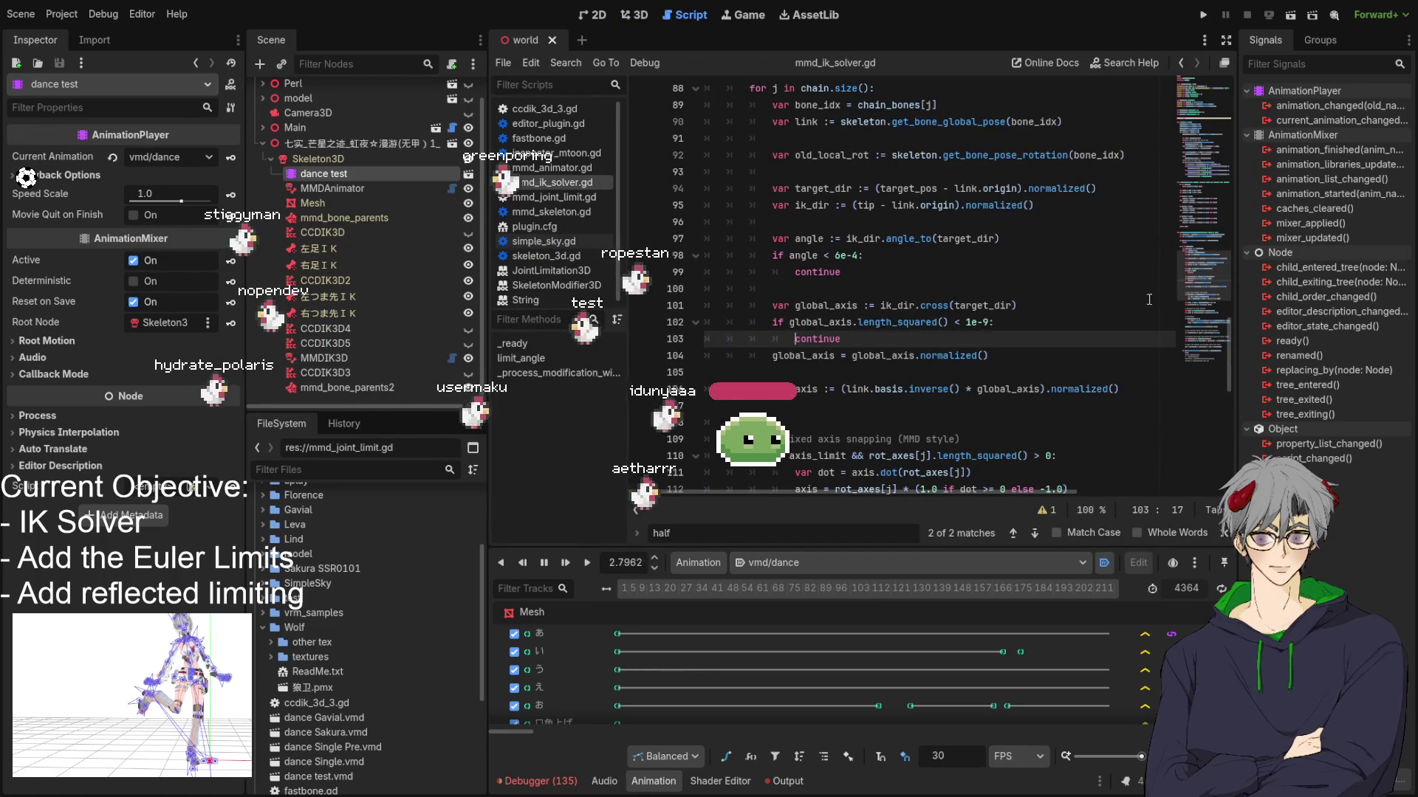
pyautogui.click(983, 316)
pyautogui.hotkey('ctrl', 'f')
pyautogui.write('limit')
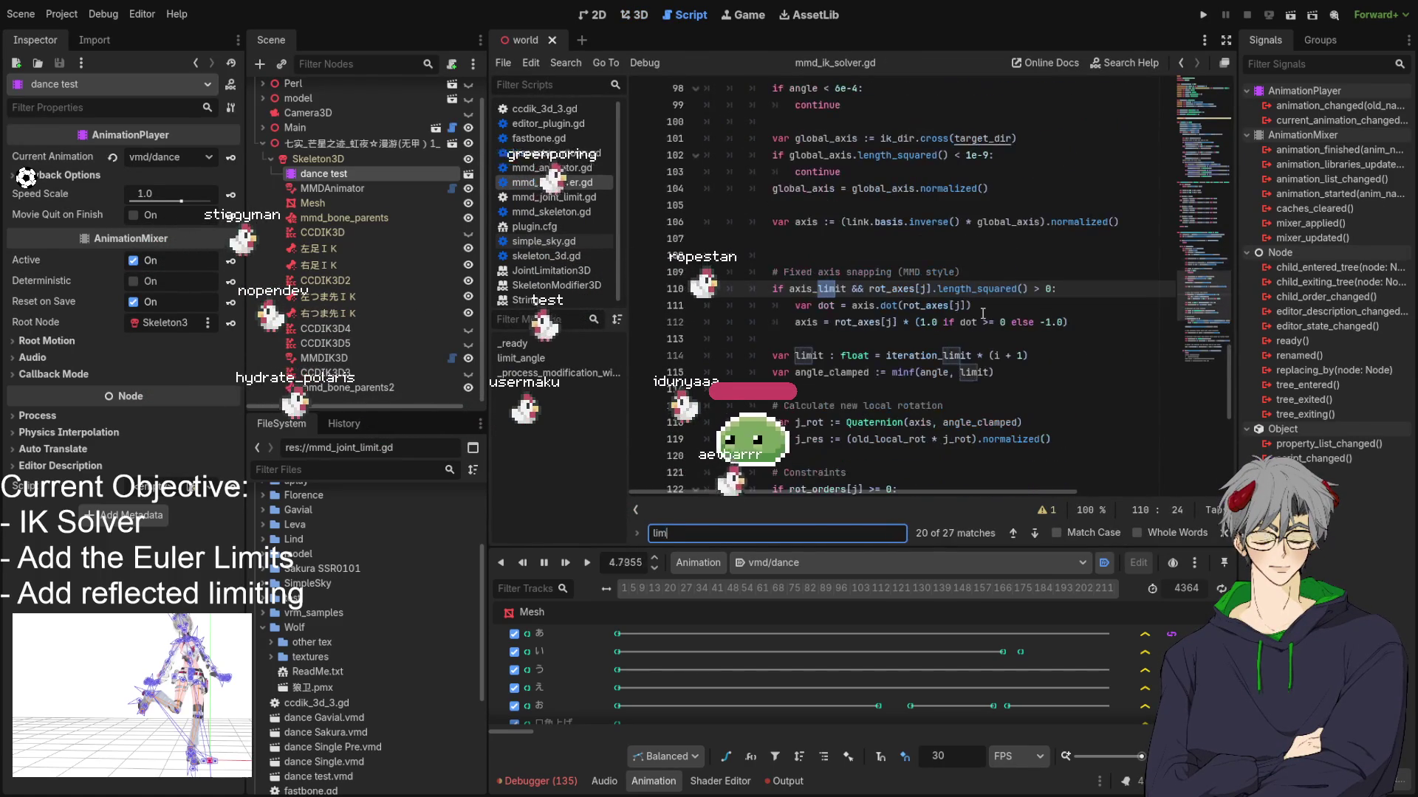
pyautogui.scroll(-2, 966, 317)
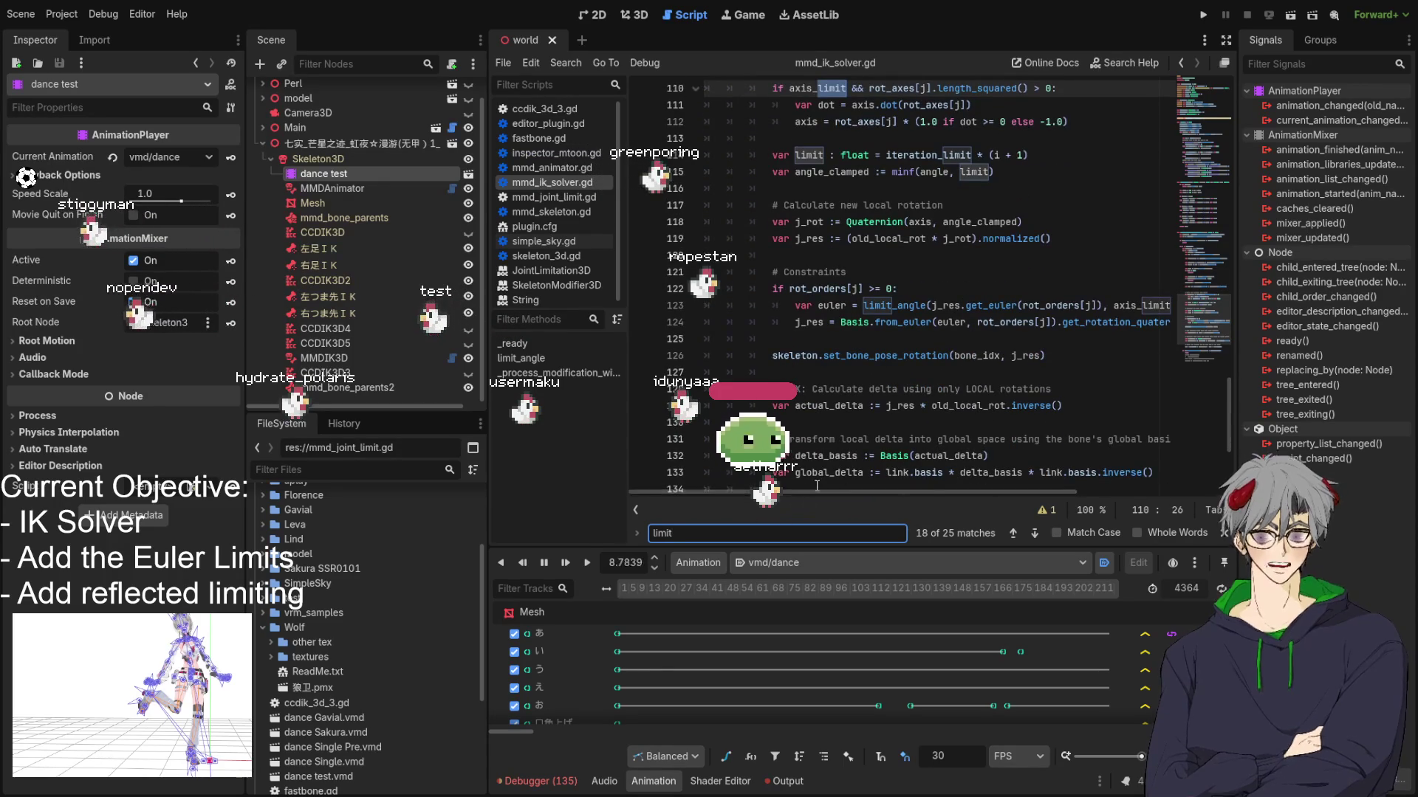
pyautogui.moveTo(816, 494); pyautogui.dragTo(896, 499)
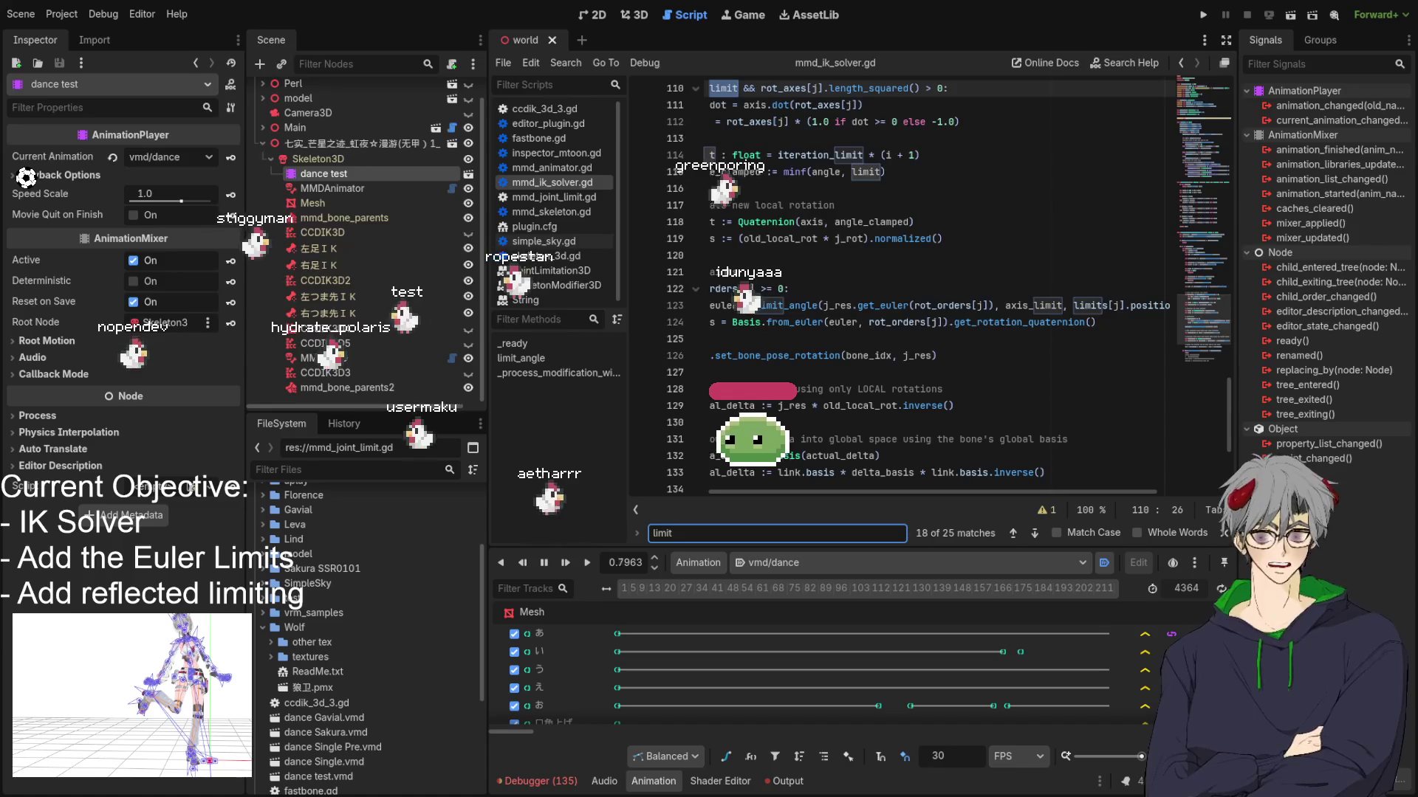
pyautogui.doubleClick(882, 305)
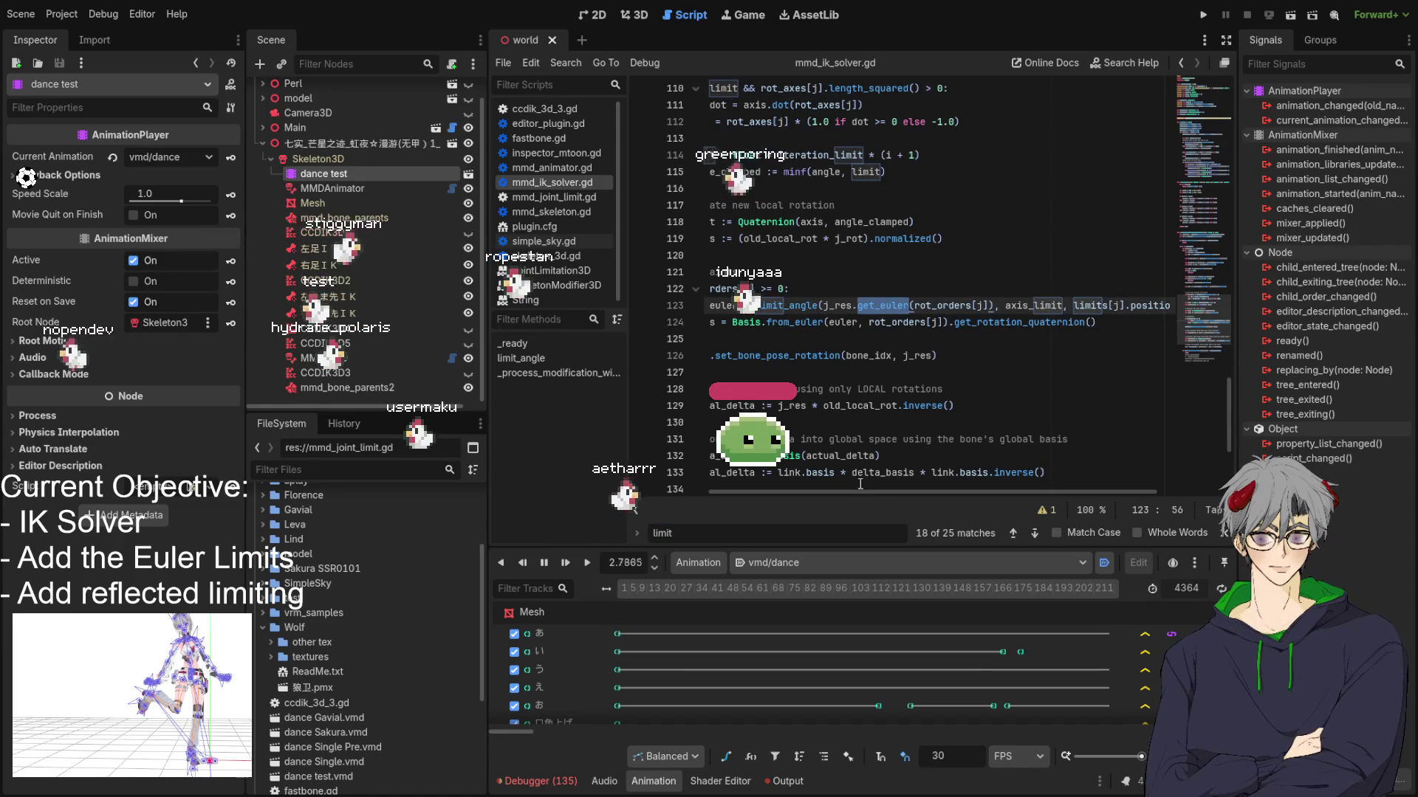
pyautogui.moveTo(857, 492)
pyautogui.mouseDown()
pyautogui.moveTo(923, 503)
pyautogui.moveTo(838, 508)
pyautogui.mouseUp()
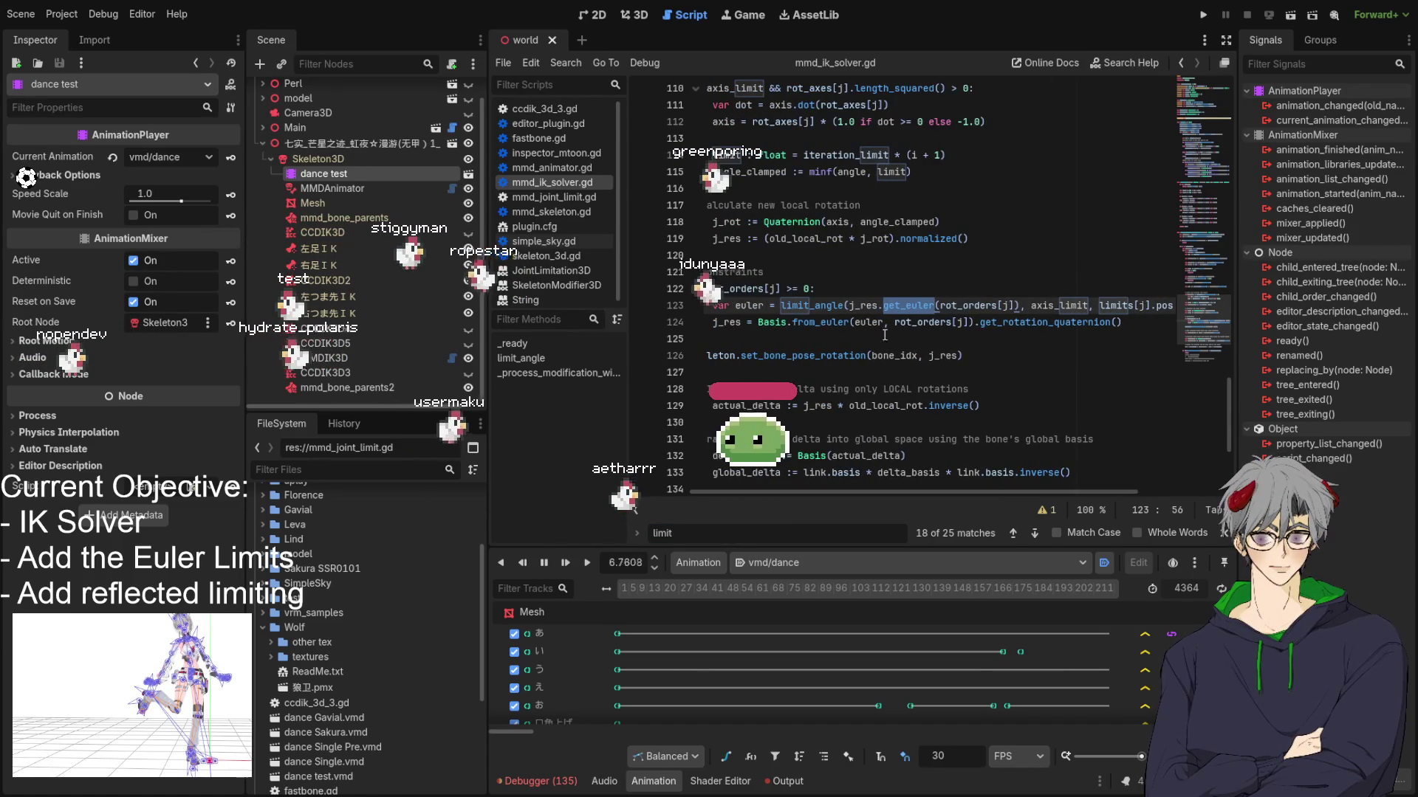
pyautogui.click(914, 304)
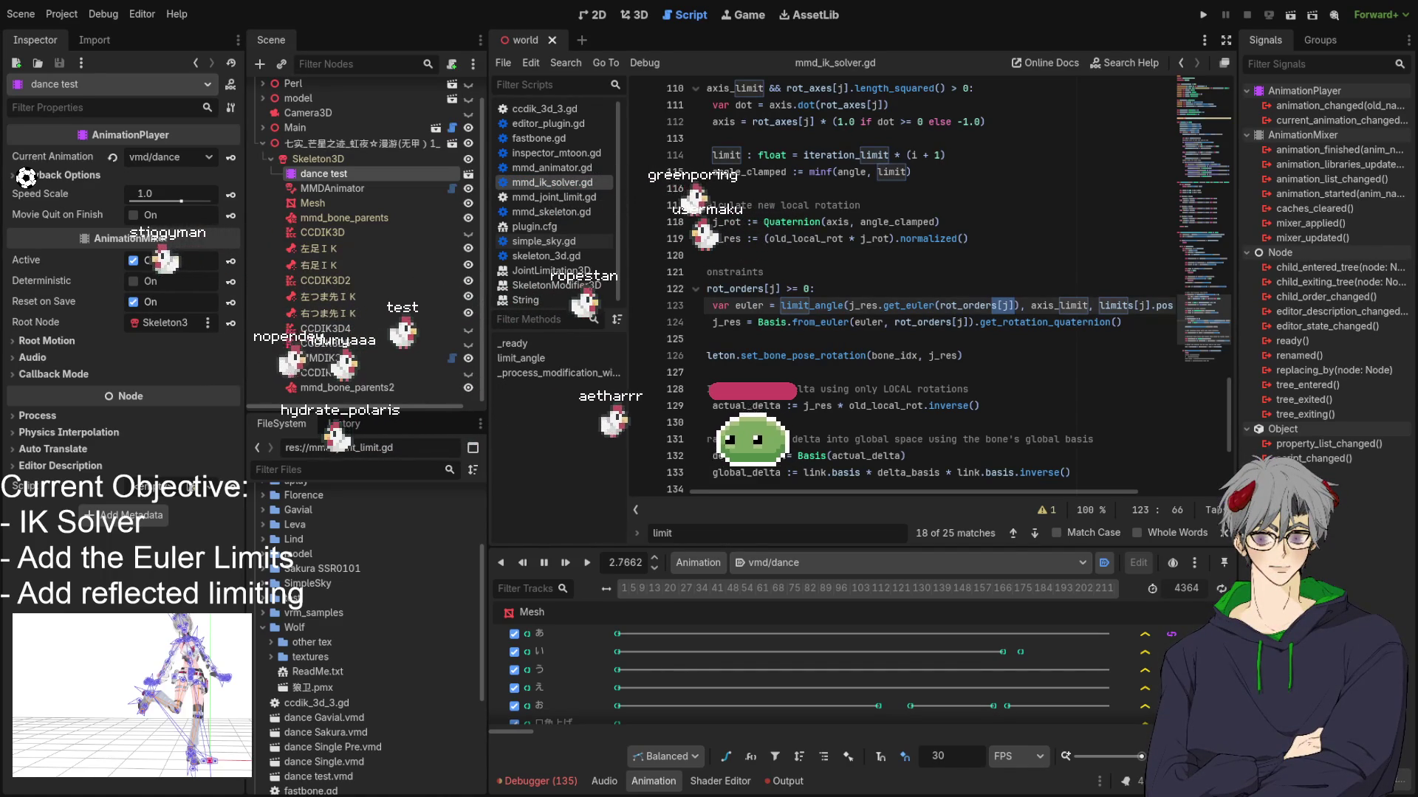
pyautogui.hscroll(-3, 768, 497)
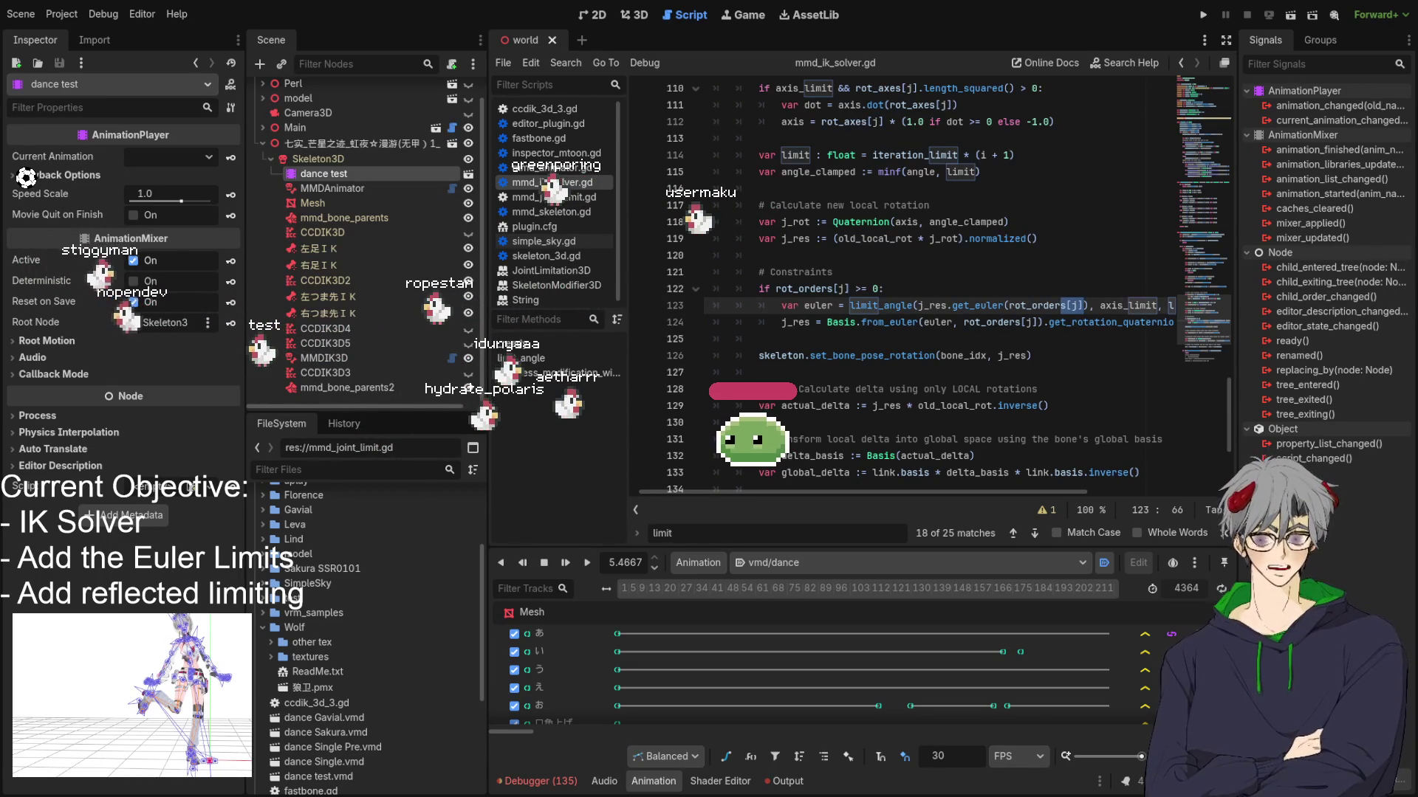
# Step: Paste the new limit_angle constraint code over lines 122–125 and indent lines 123–125 under the if
pyautogui.moveTo(758, 339); pyautogui.dragTo(760, 288)
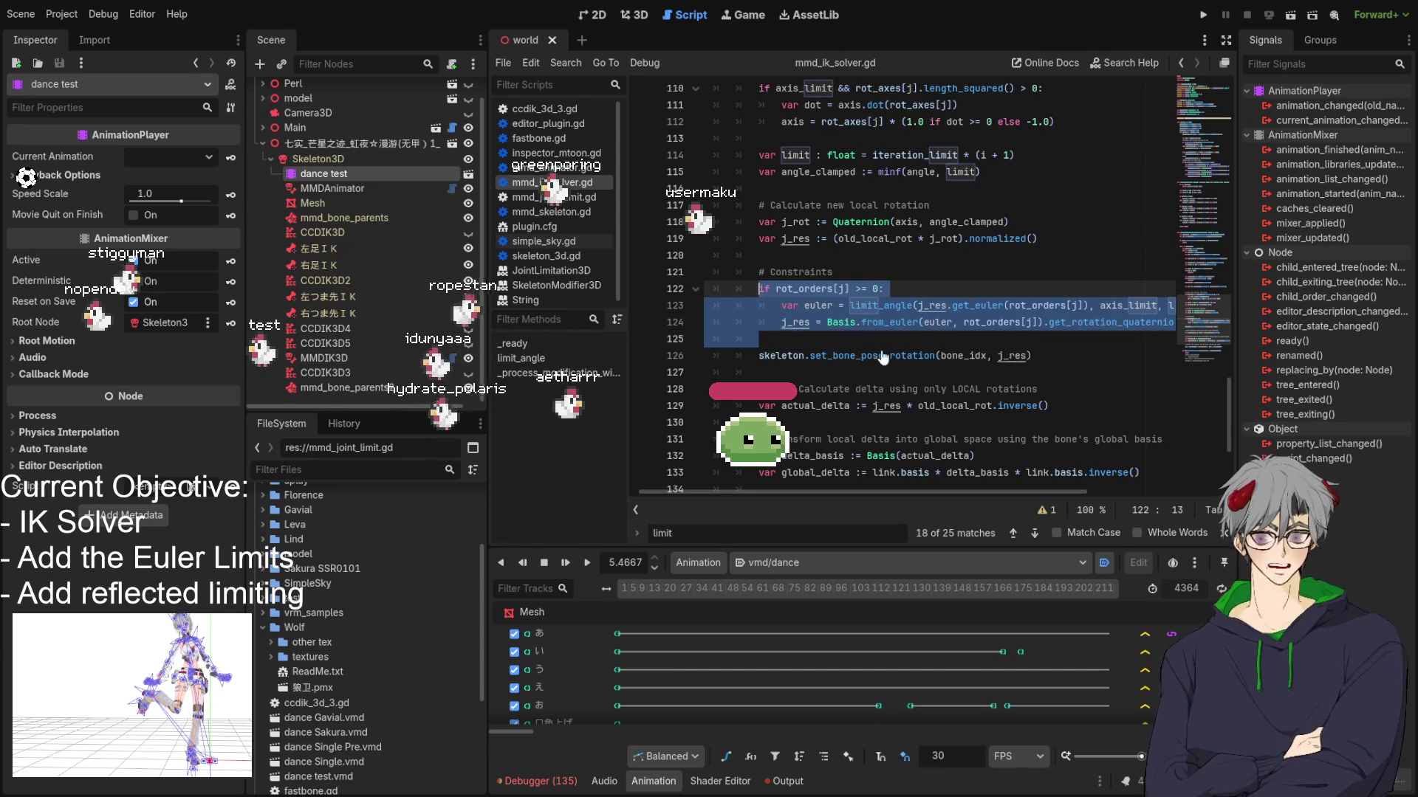
pyautogui.hotkey('ctrl', 'v')
pyautogui.moveTo(732, 311); pyautogui.dragTo(987, 347)
pyautogui.press('Tab')
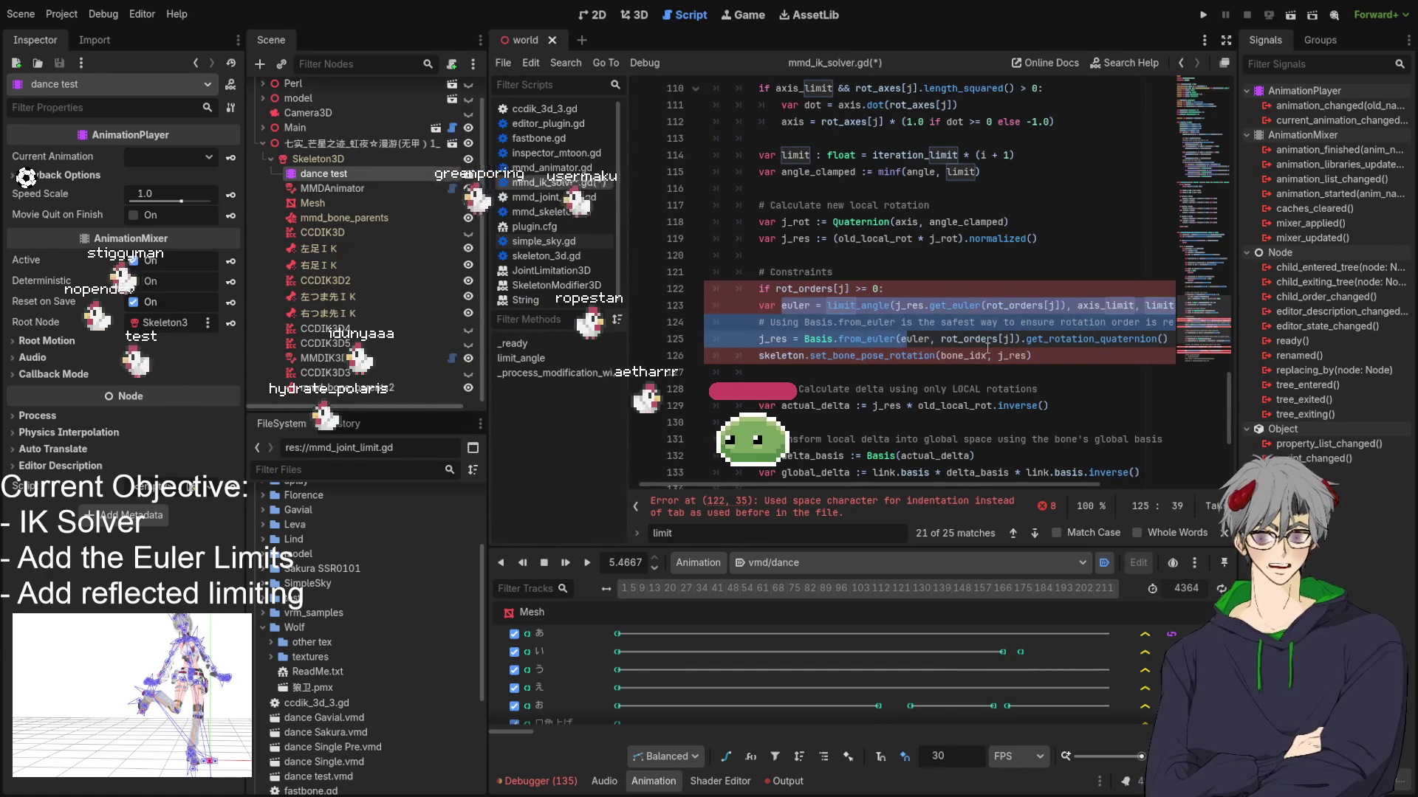
pyautogui.press('Tab')
pyautogui.click(916, 291)
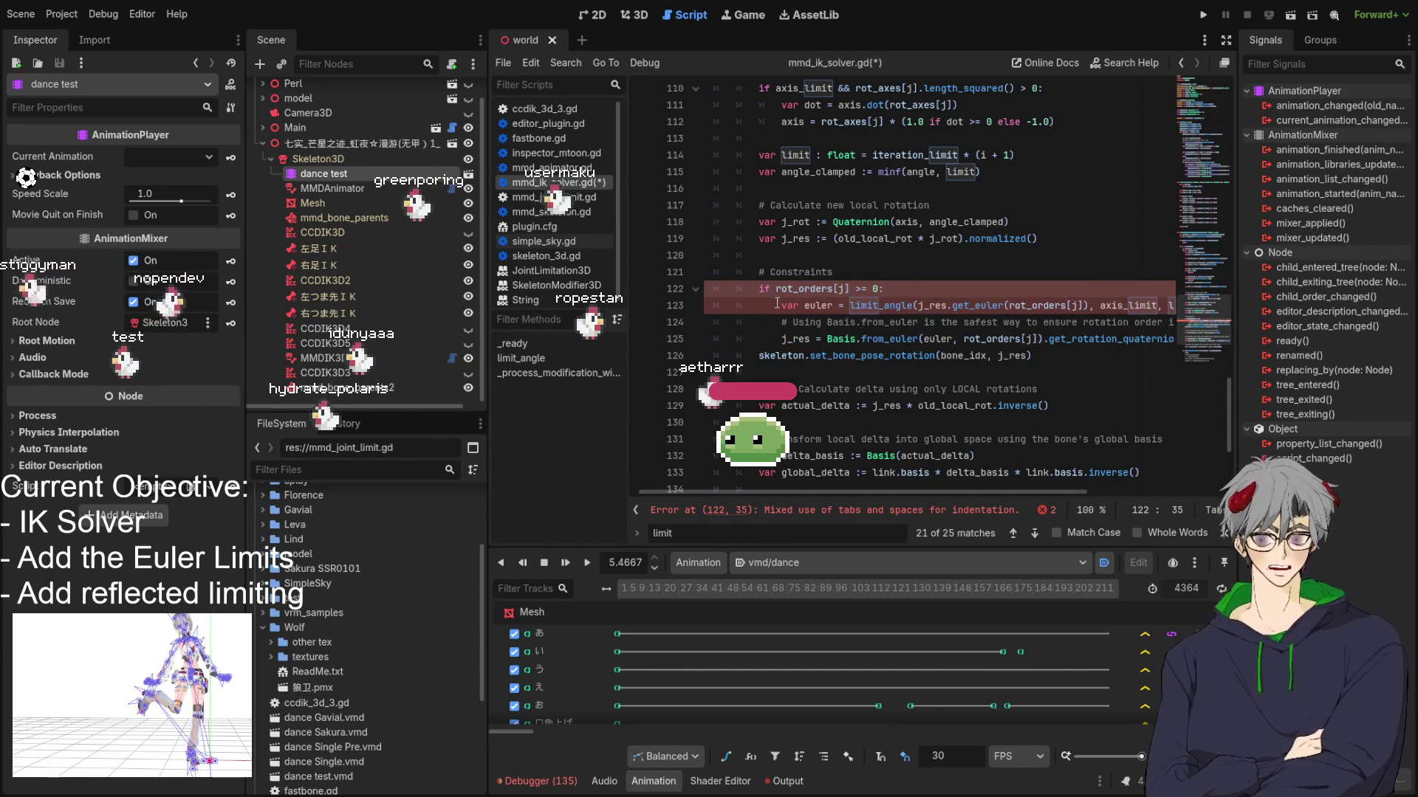
pyautogui.moveTo(776, 302); pyautogui.dragTo(921, 346)
pyautogui.hotkey('shift', 'Tab')
pyautogui.hotkey('shift', 'Tab')
pyautogui.hotkey('shift', 'Tab')
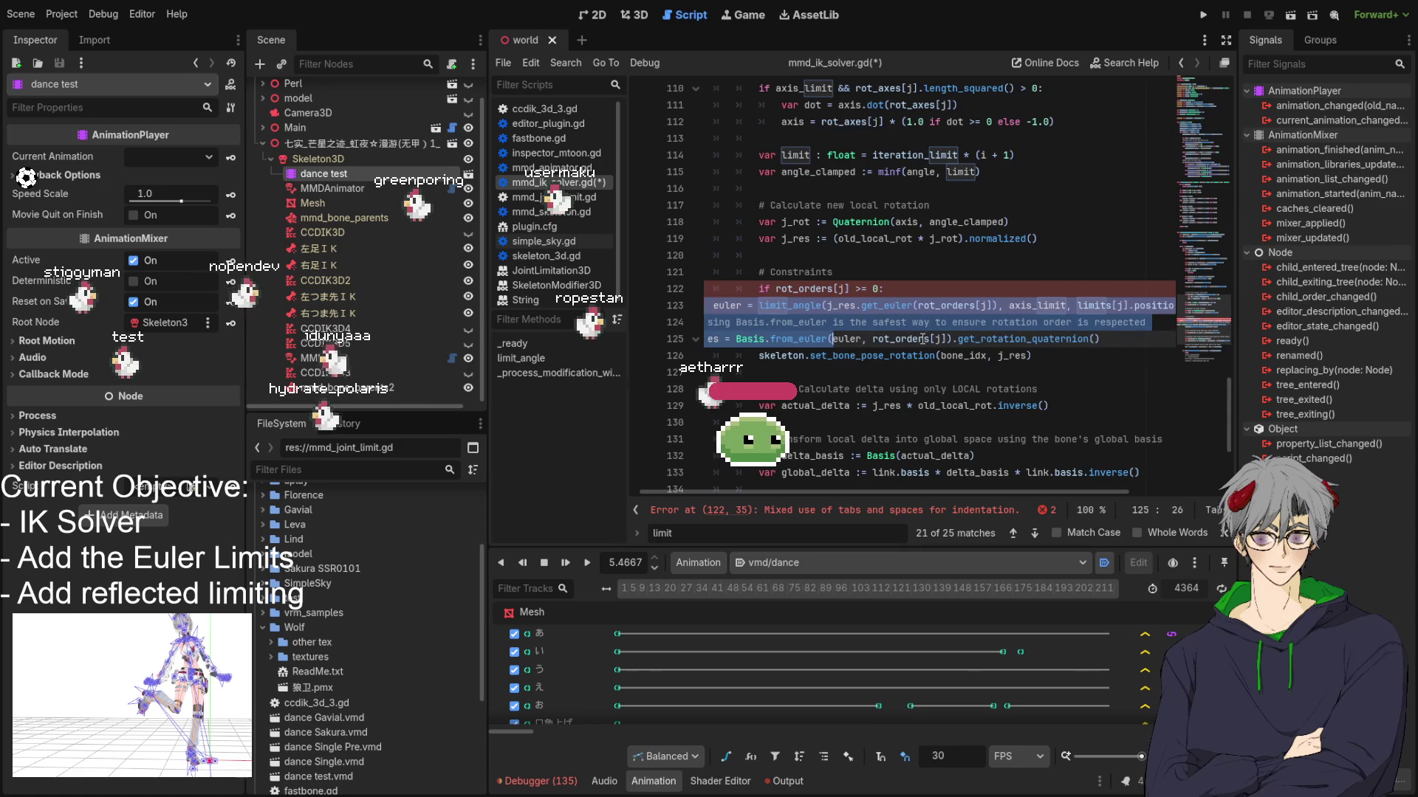
pyautogui.press('Tab')
pyautogui.press('Tab')
pyautogui.press('Tab')
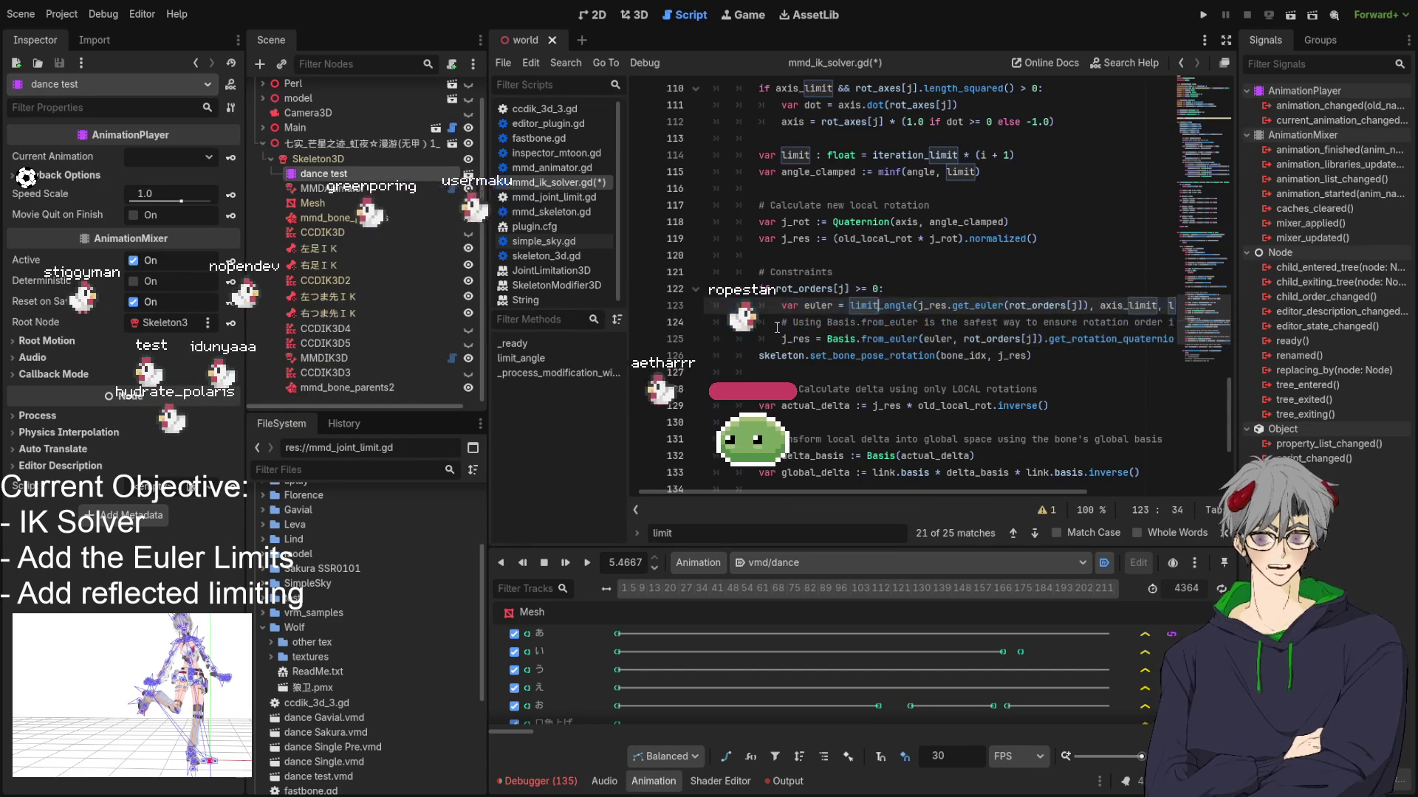
# Step: Delete the Basis.from_euler comment line, save the script, and return to the 3D view
pyautogui.moveTo(781, 339); pyautogui.dragTo(776, 316)
pyautogui.press('BackSpace')
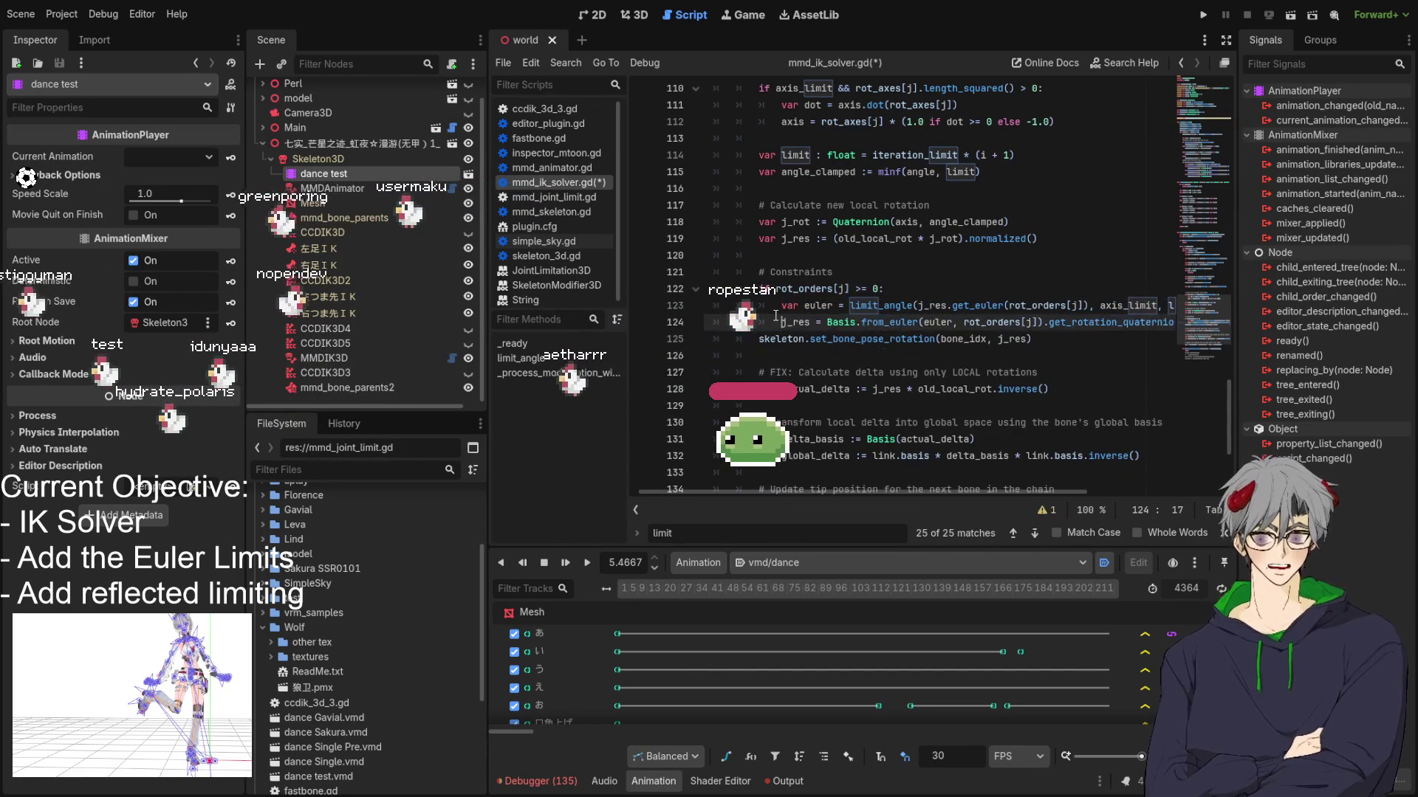
pyautogui.hotkey('ctrl', 's')
pyautogui.moveTo(845, 491)
pyautogui.mouseDown()
pyautogui.moveTo(1063, 488)
pyautogui.moveTo(623, 463)
pyautogui.mouseUp()
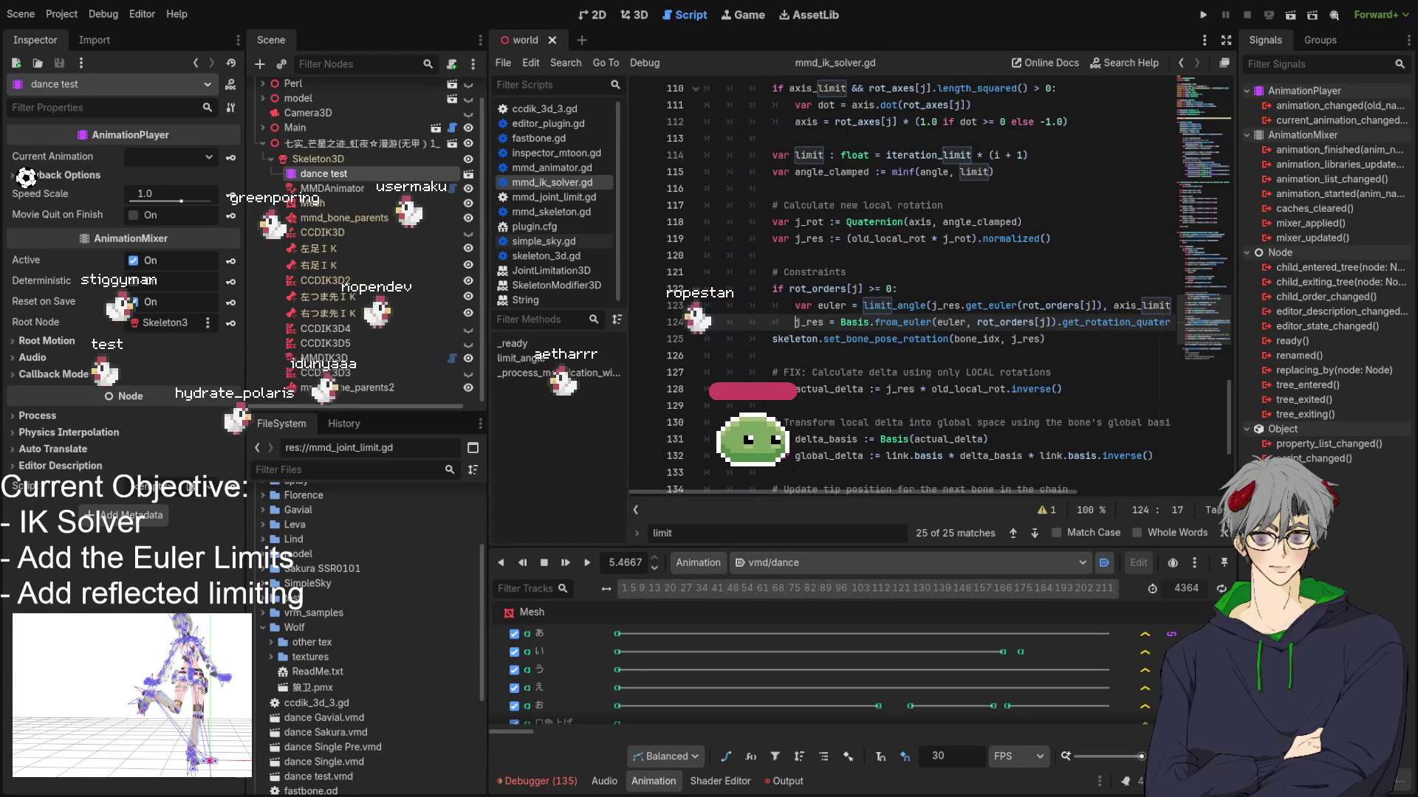
pyautogui.click(633, 15)
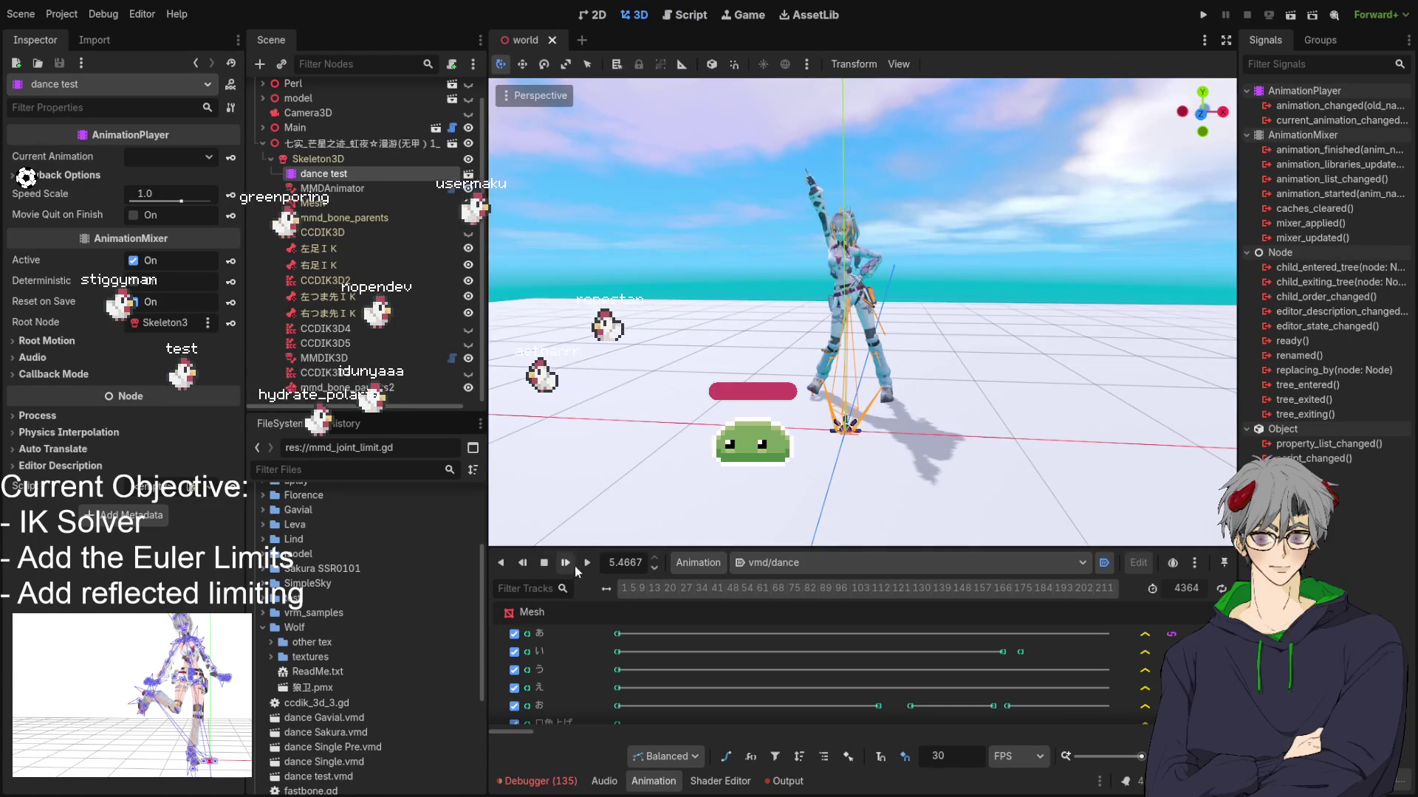
# Step: Play vmd/dance from the start to watch the legs under the new Euler limits, then deselect
pyautogui.click(588, 562)
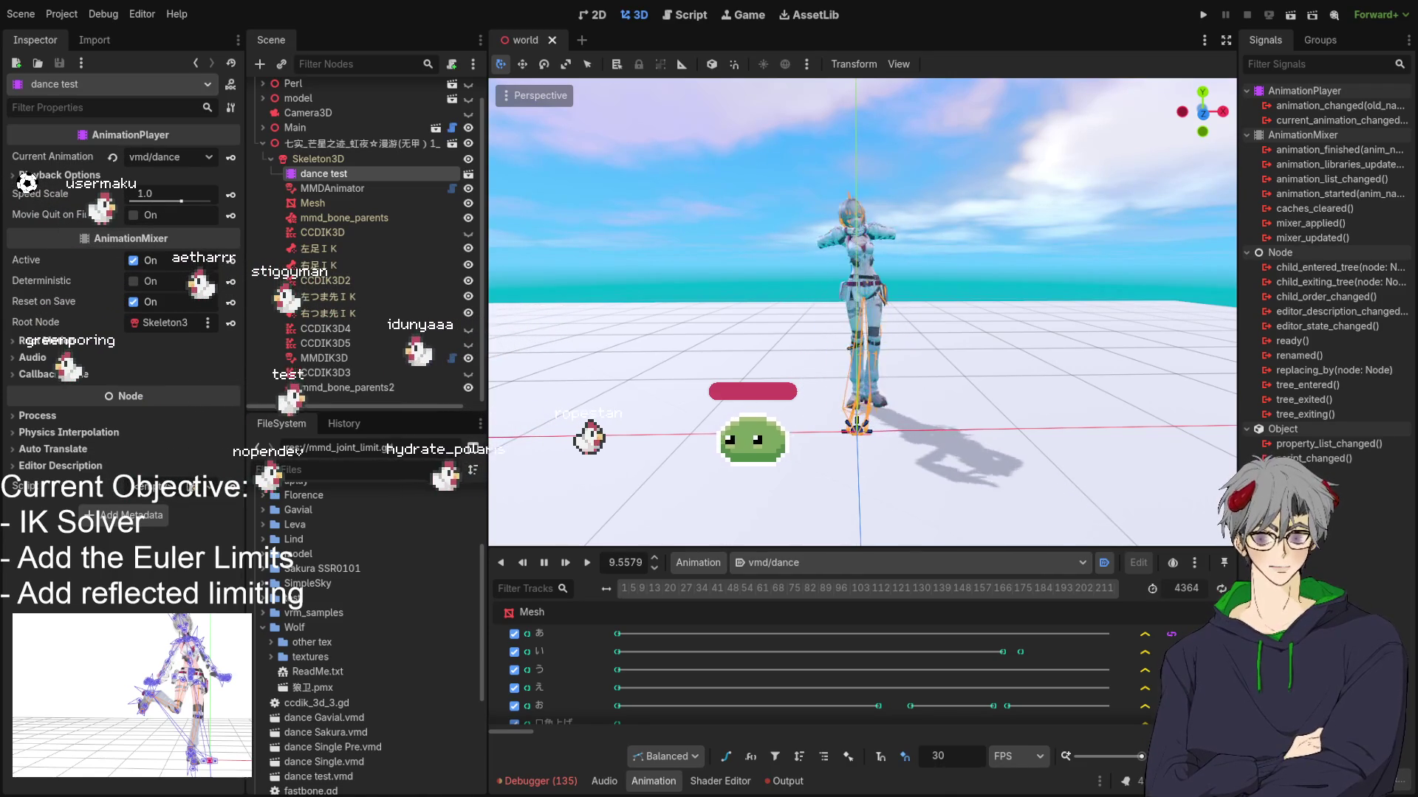
pyautogui.click(817, 493)
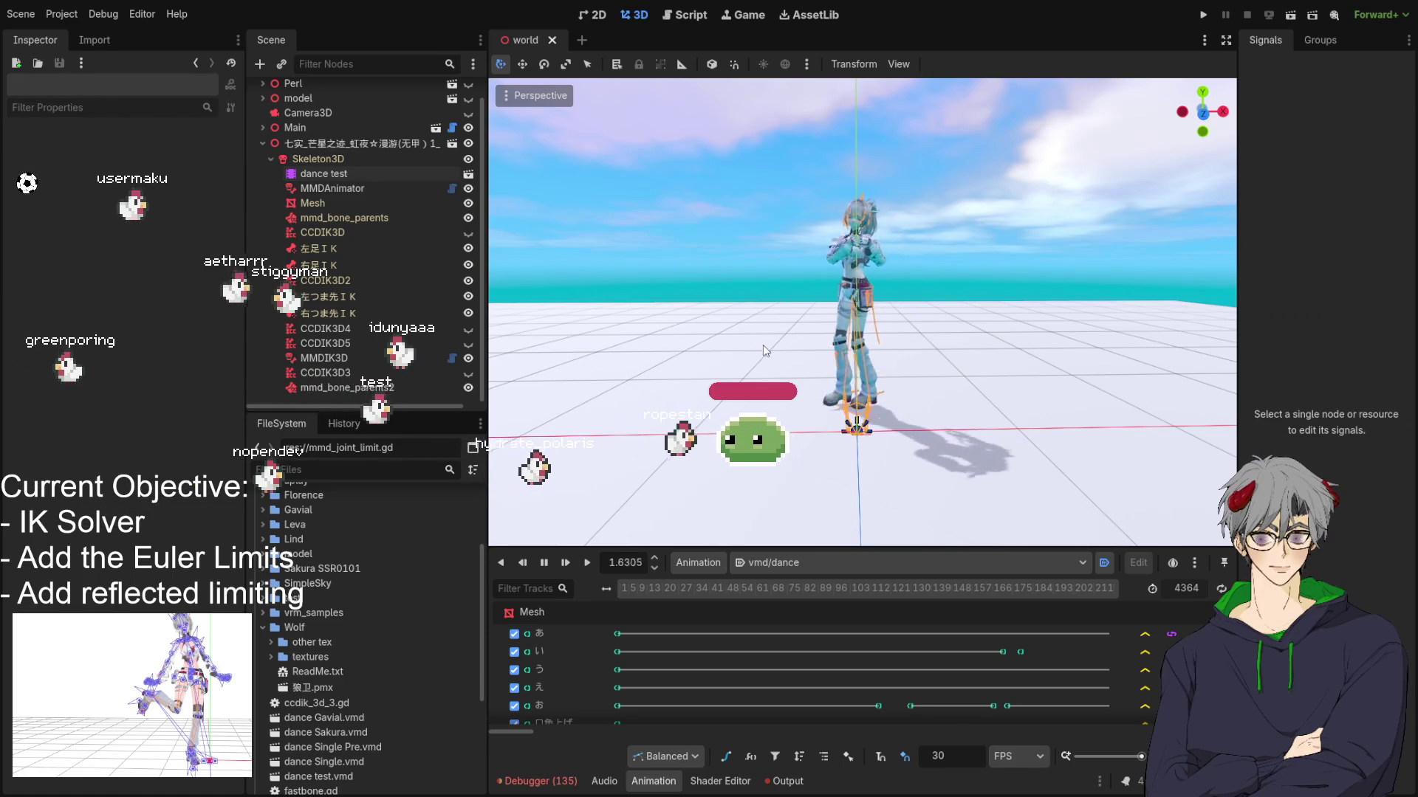
# Step: Add skeleton.force_update_all_bone_transforms() on line 126 after set_bone_pose_rotation, then return to 3D
pyautogui.click(692, 14)
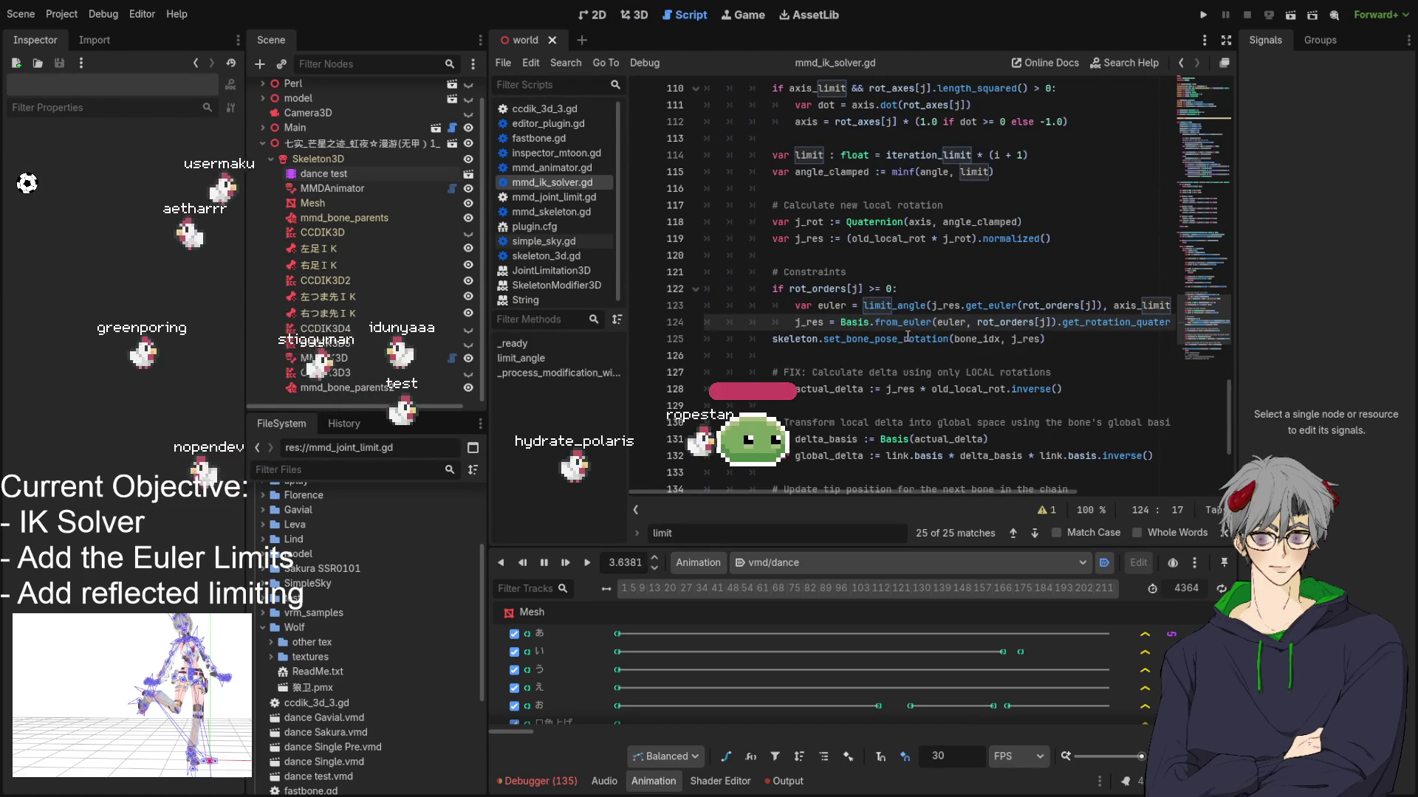
pyautogui.scroll(-2, 910, 337)
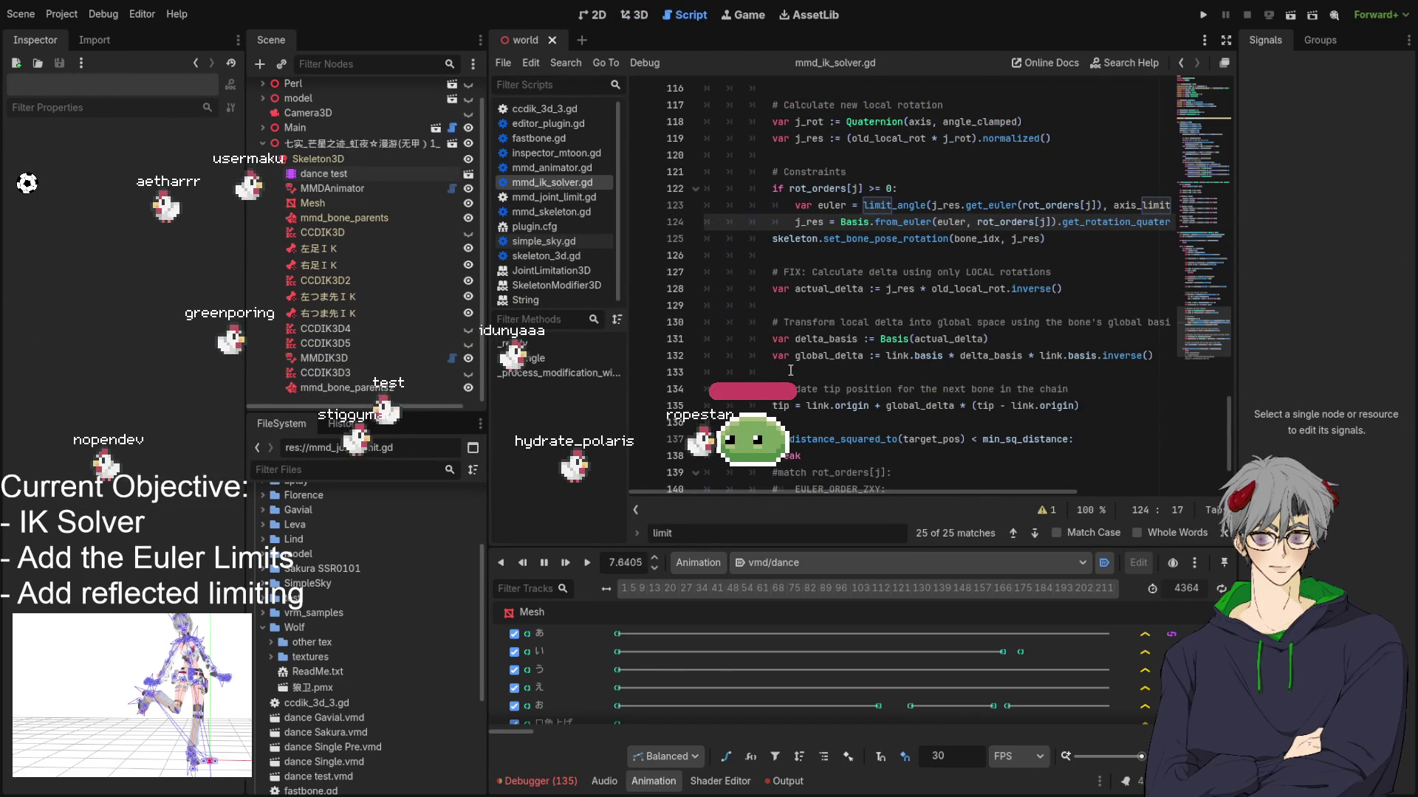
pyautogui.scroll(3, 850, 362)
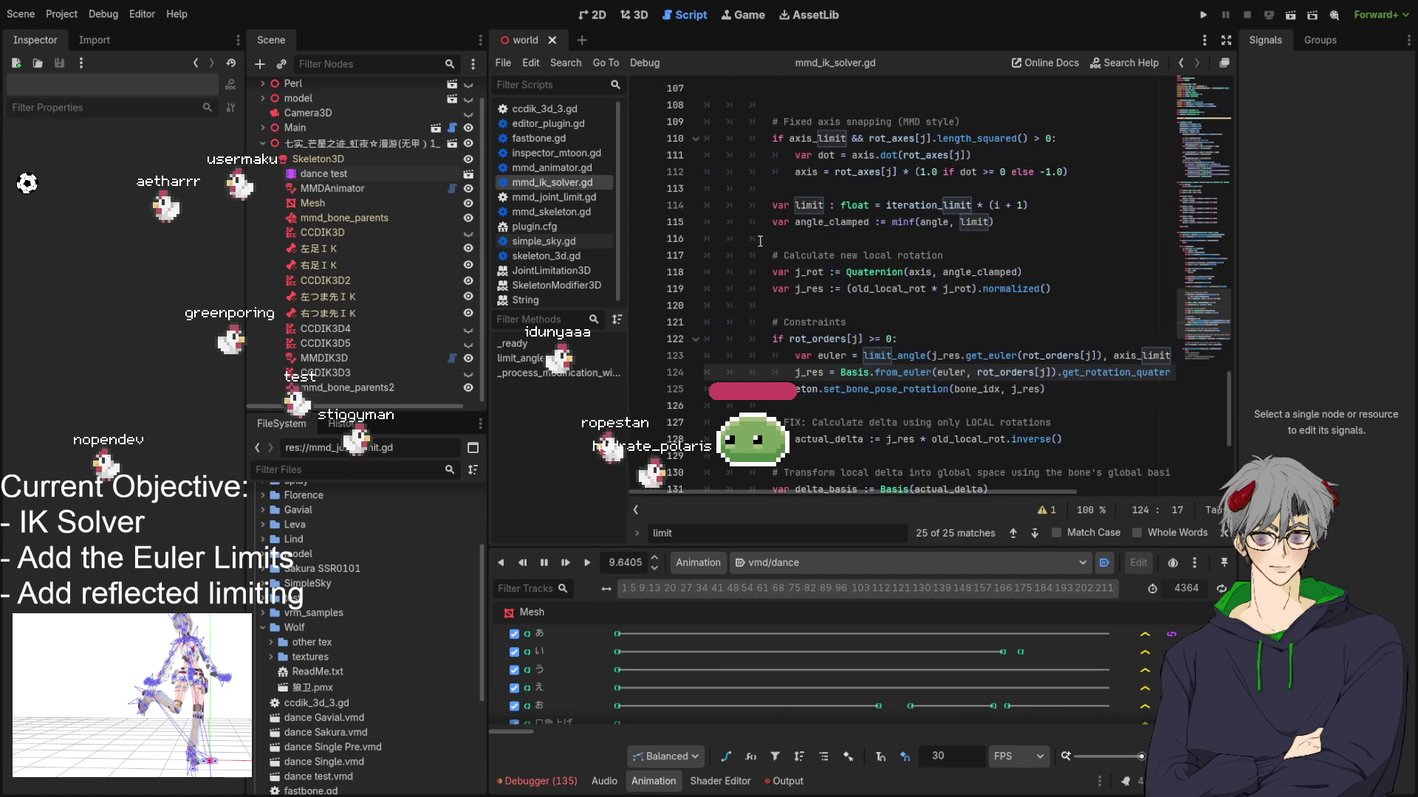
pyautogui.scroll(-4, 759, 241)
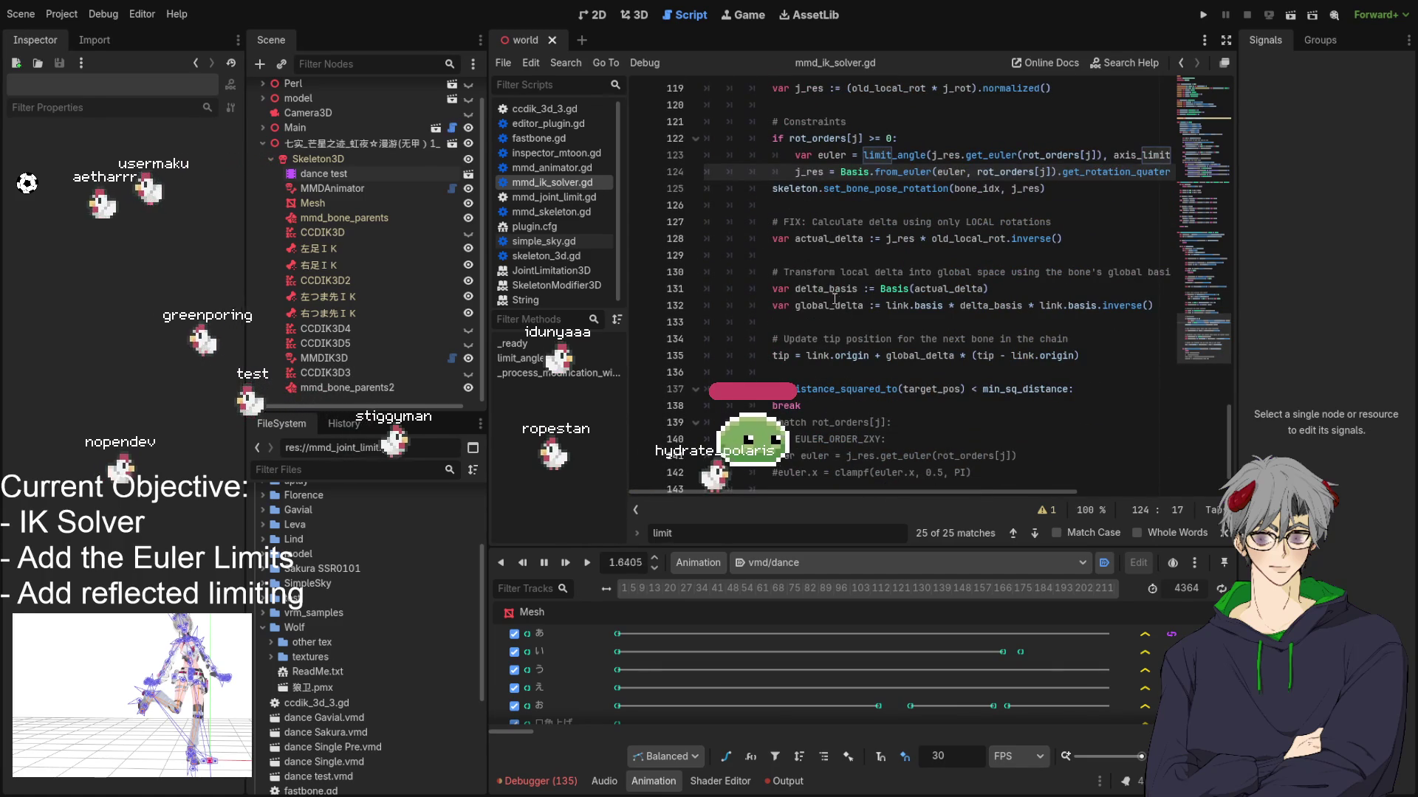
pyautogui.doubleClick(826, 288)
pyautogui.scroll(2, 825, 289)
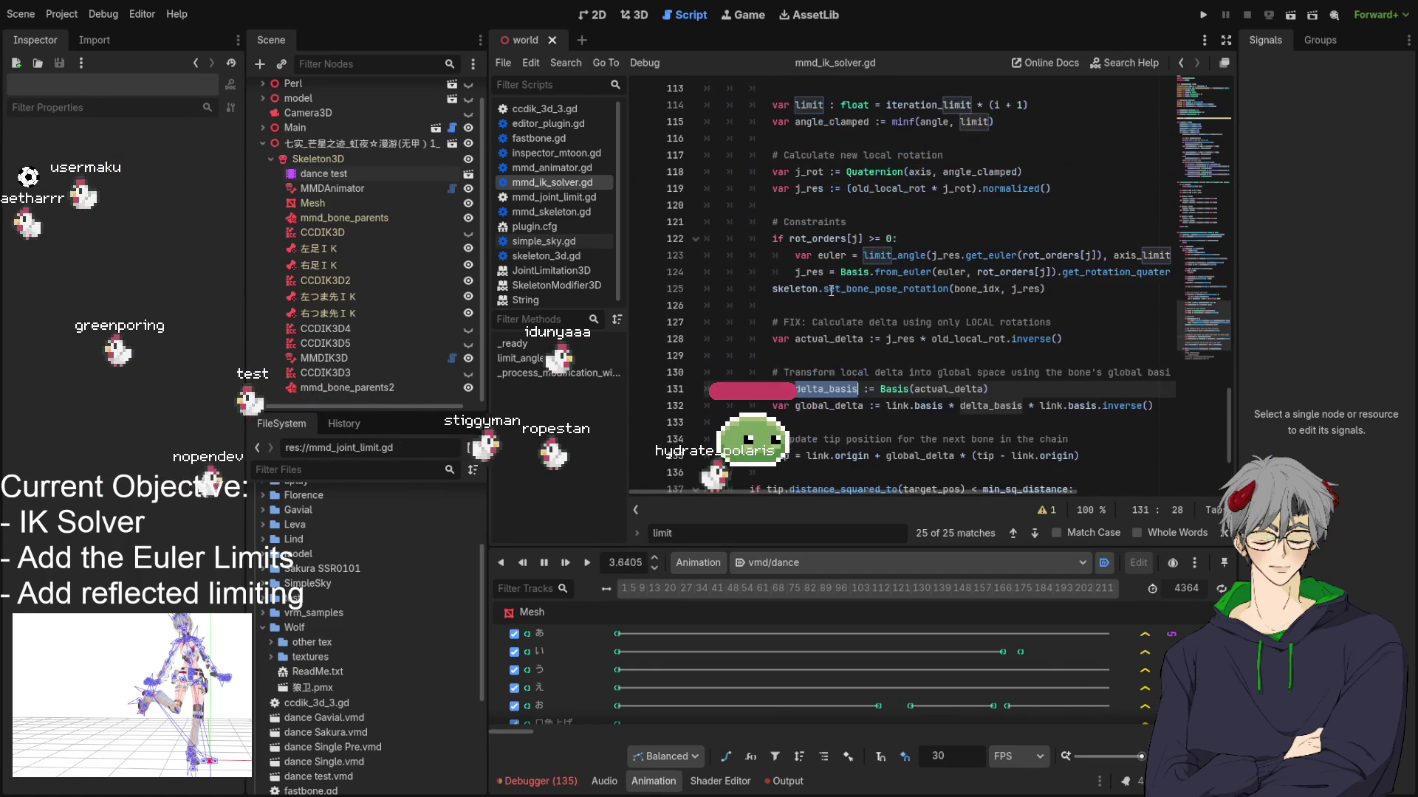
pyautogui.doubleClick(880, 288)
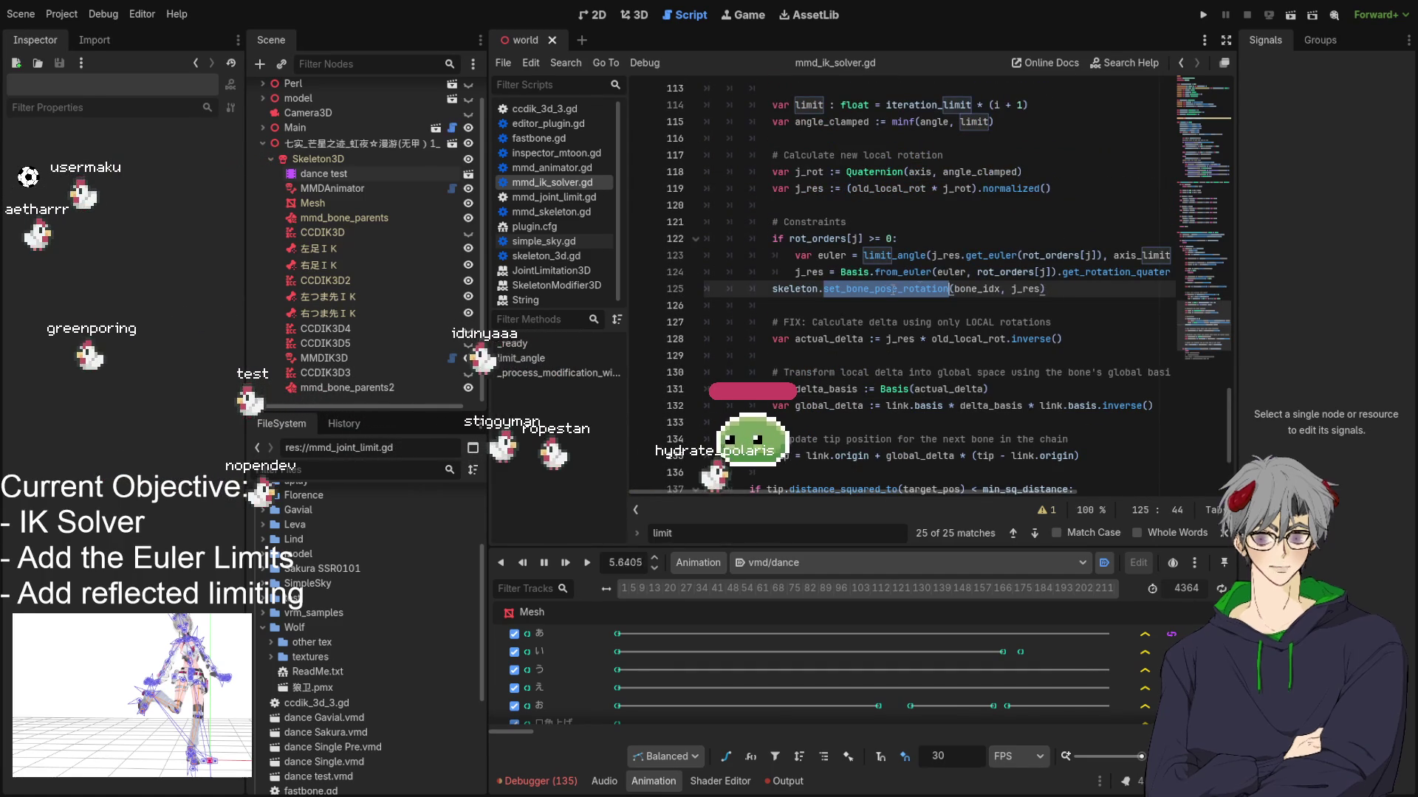
pyautogui.click(789, 305)
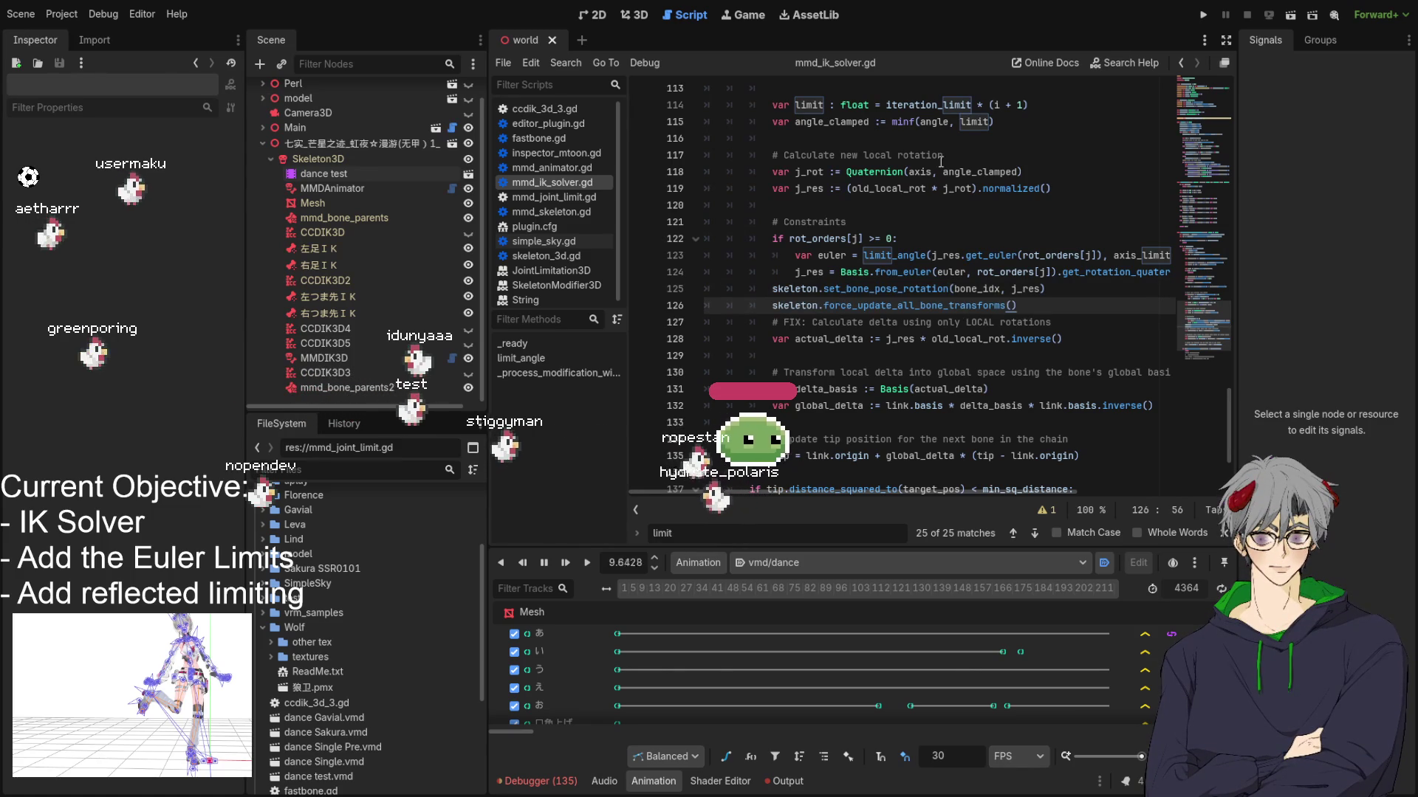
pyautogui.click(637, 14)
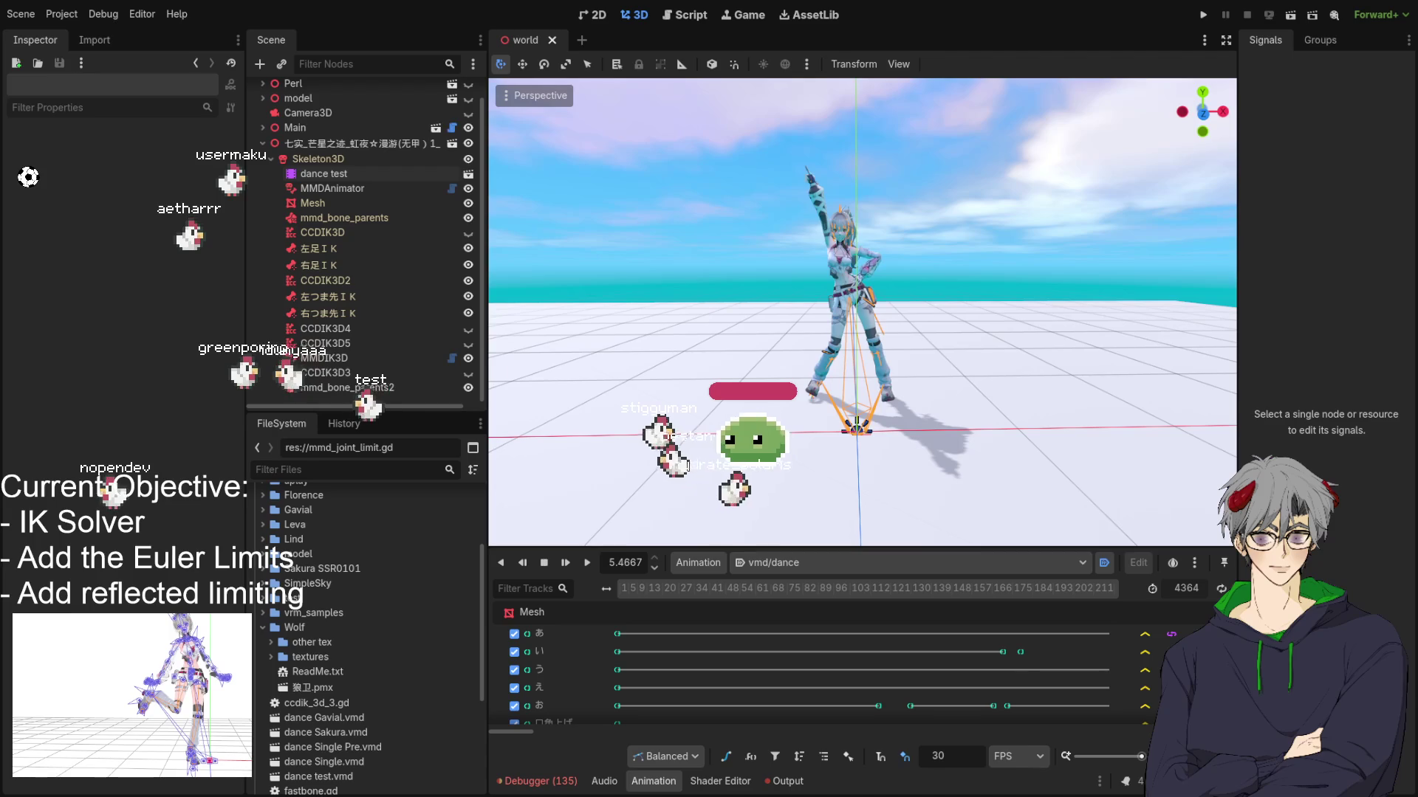
# Step: Replay vmd/dance from the start, orbit around the dancer, then reopen the solver script at line 129
pyautogui.click(587, 563)
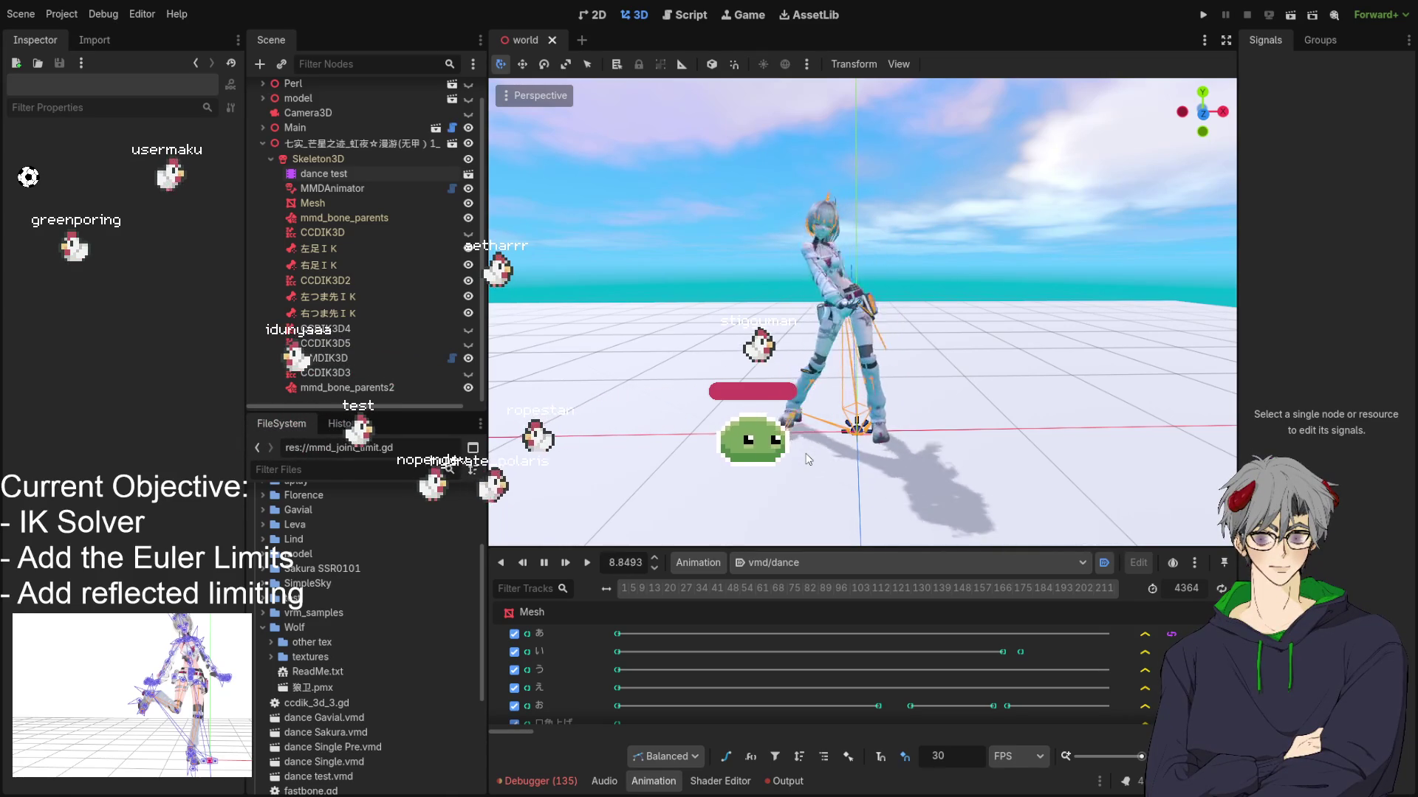
pyautogui.moveTo(1047, 269)
pyautogui.mouseDown()
pyautogui.moveTo(870, 330)
pyautogui.moveTo(849, 318)
pyautogui.mouseUp()
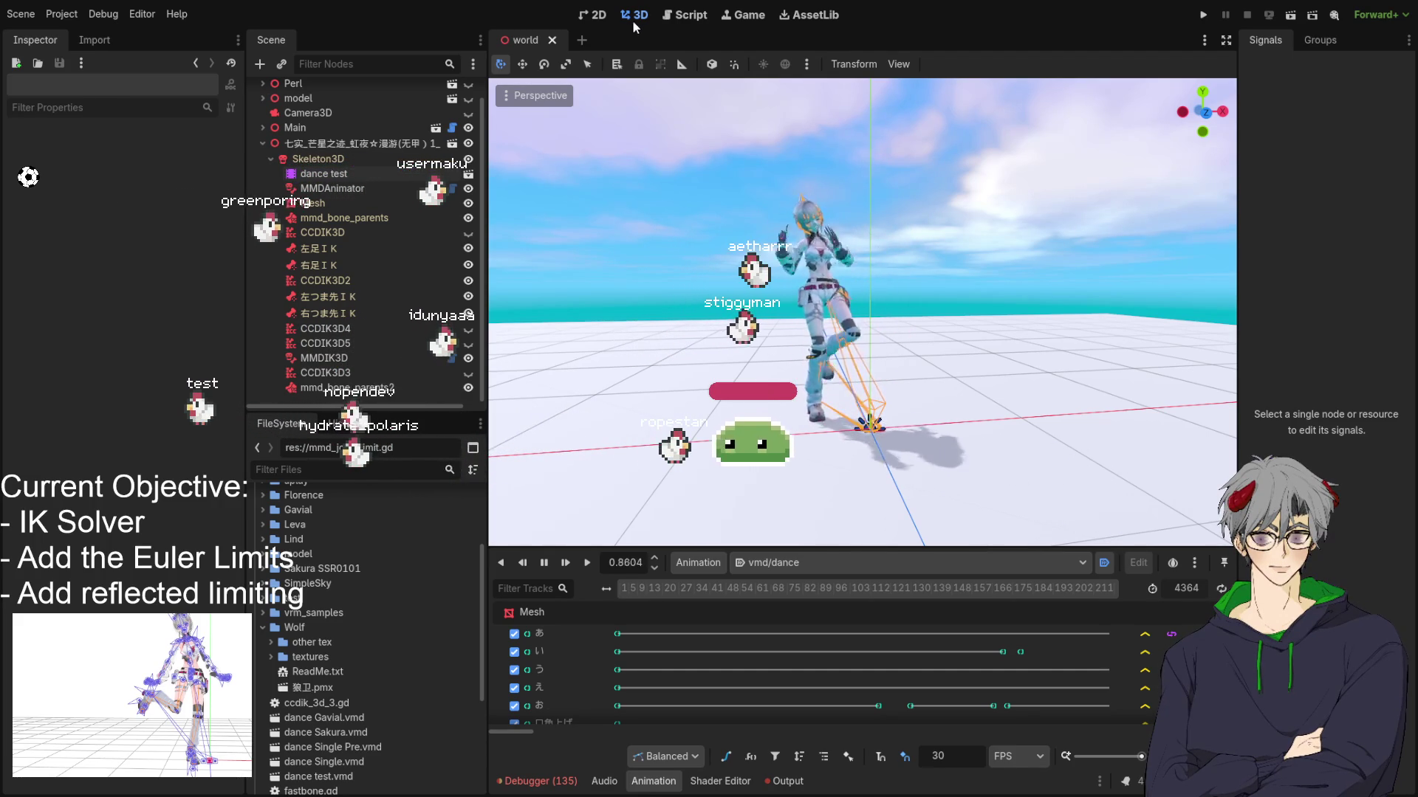
pyautogui.click(687, 22)
pyautogui.click(1019, 359)
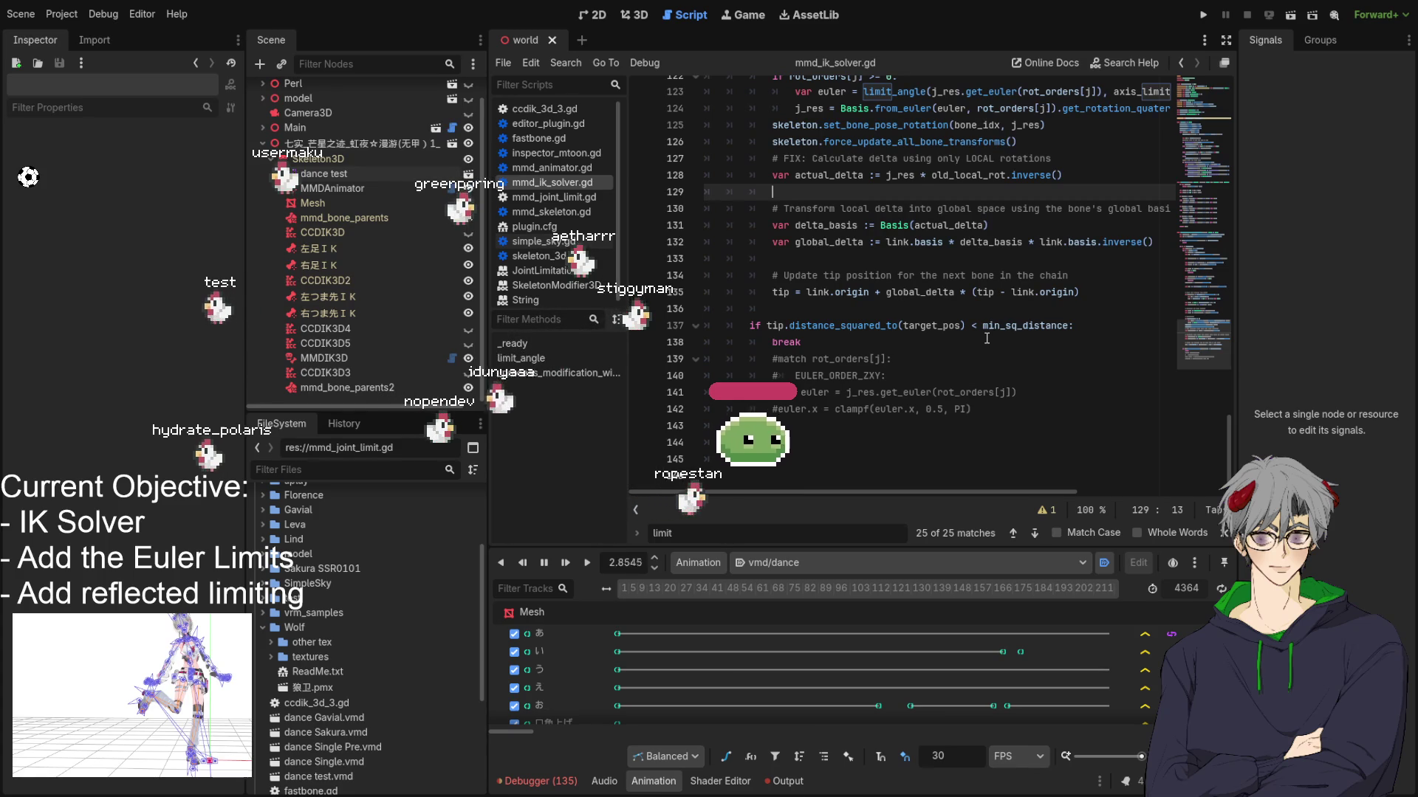
# Step: Undo and redo solver edits until line 93 reads (tip.origin - link.origin) and the delta line is gone
pyautogui.hotkey('ctrl', 'z')
pyautogui.hotkey('ctrl', 'z')
pyautogui.hotkey('ctrl', 'z')
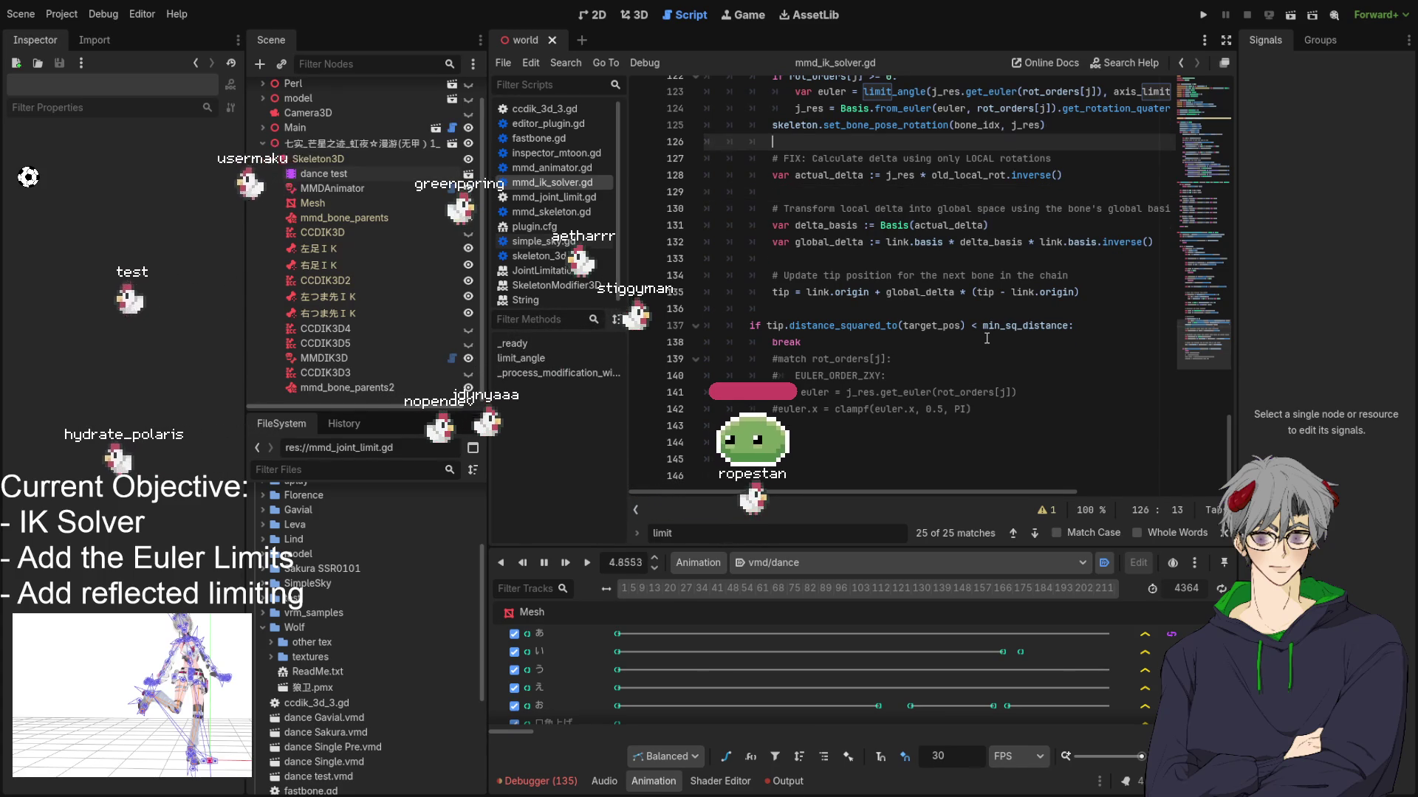
pyautogui.hotkey('ctrl', 'z')
pyautogui.hotkey('ctrl', 'z')
pyautogui.hotkey('ctrl', 'z')
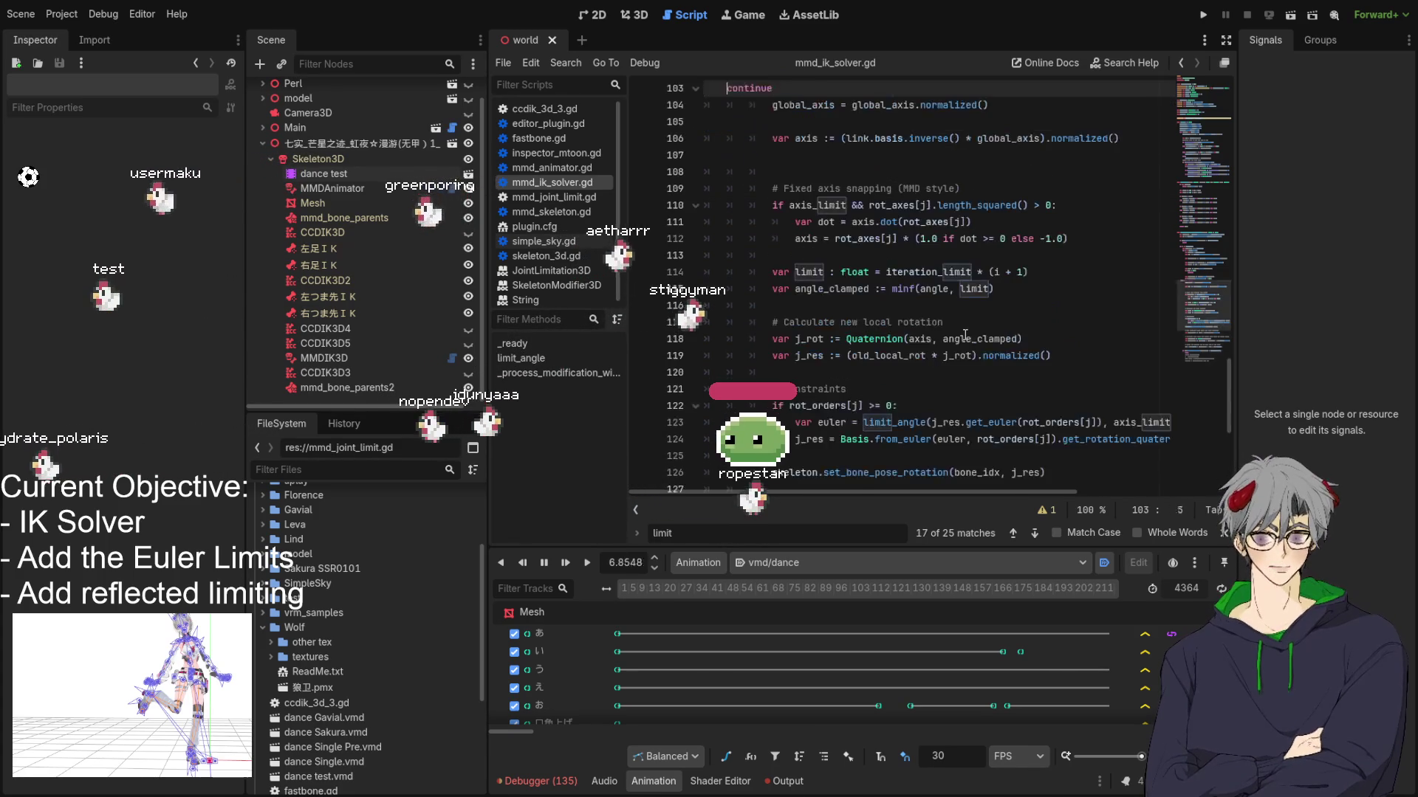
pyautogui.write('ge')
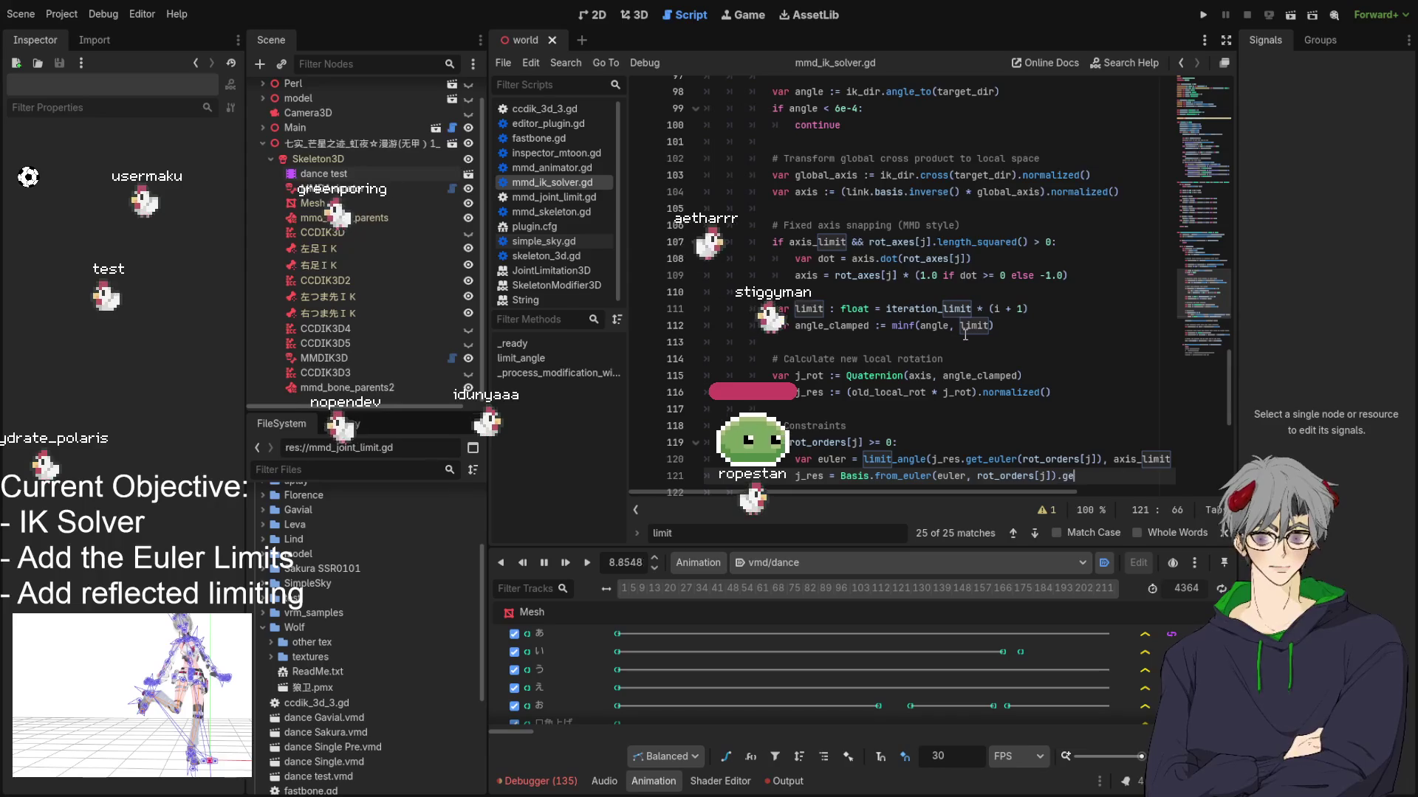
pyautogui.hotkey('ctrl', 'z')
pyautogui.hotkey('ctrl', 'z')
pyautogui.hotkey('ctrl', 'shift', 'z')
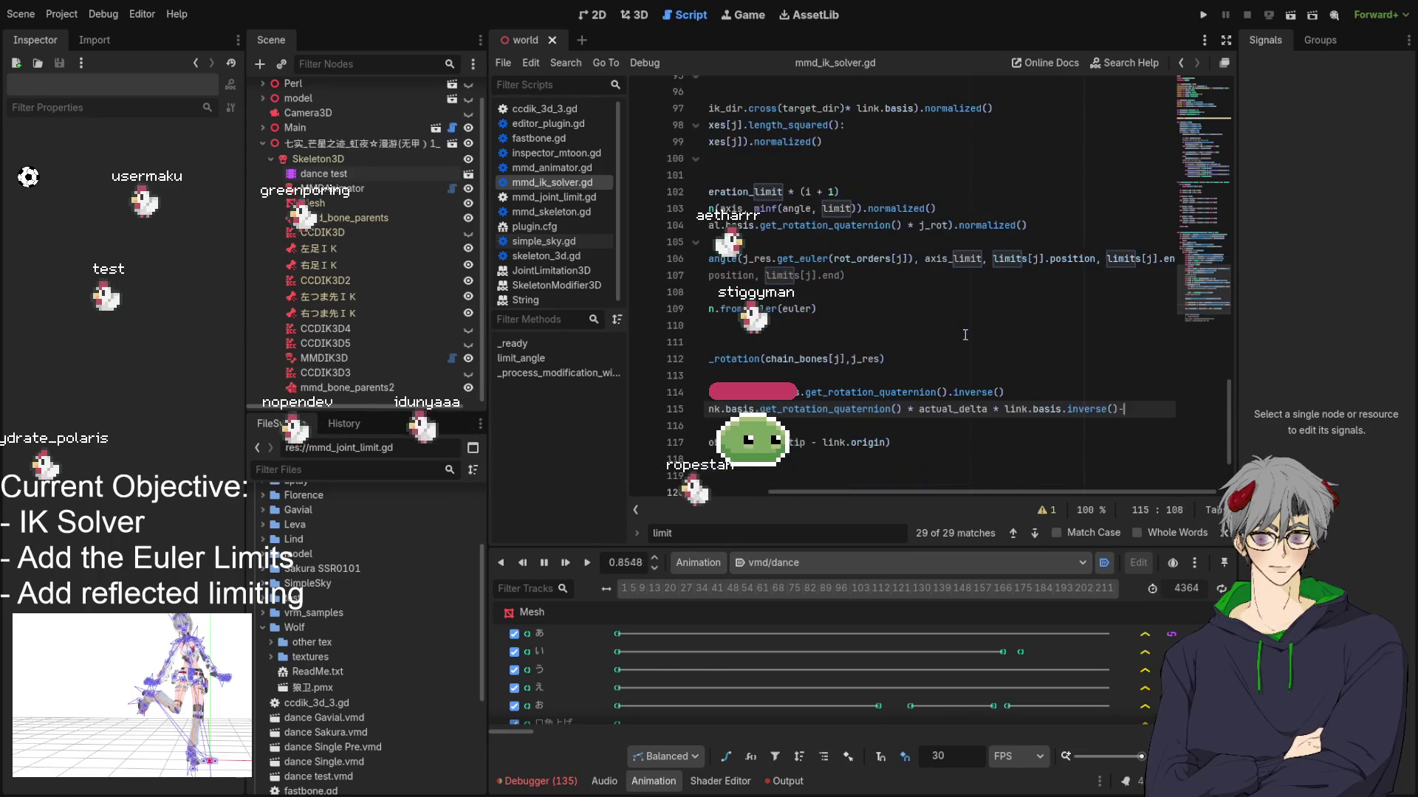
pyautogui.hotkey('ctrl', 'z')
pyautogui.hotkey('ctrl', 'z')
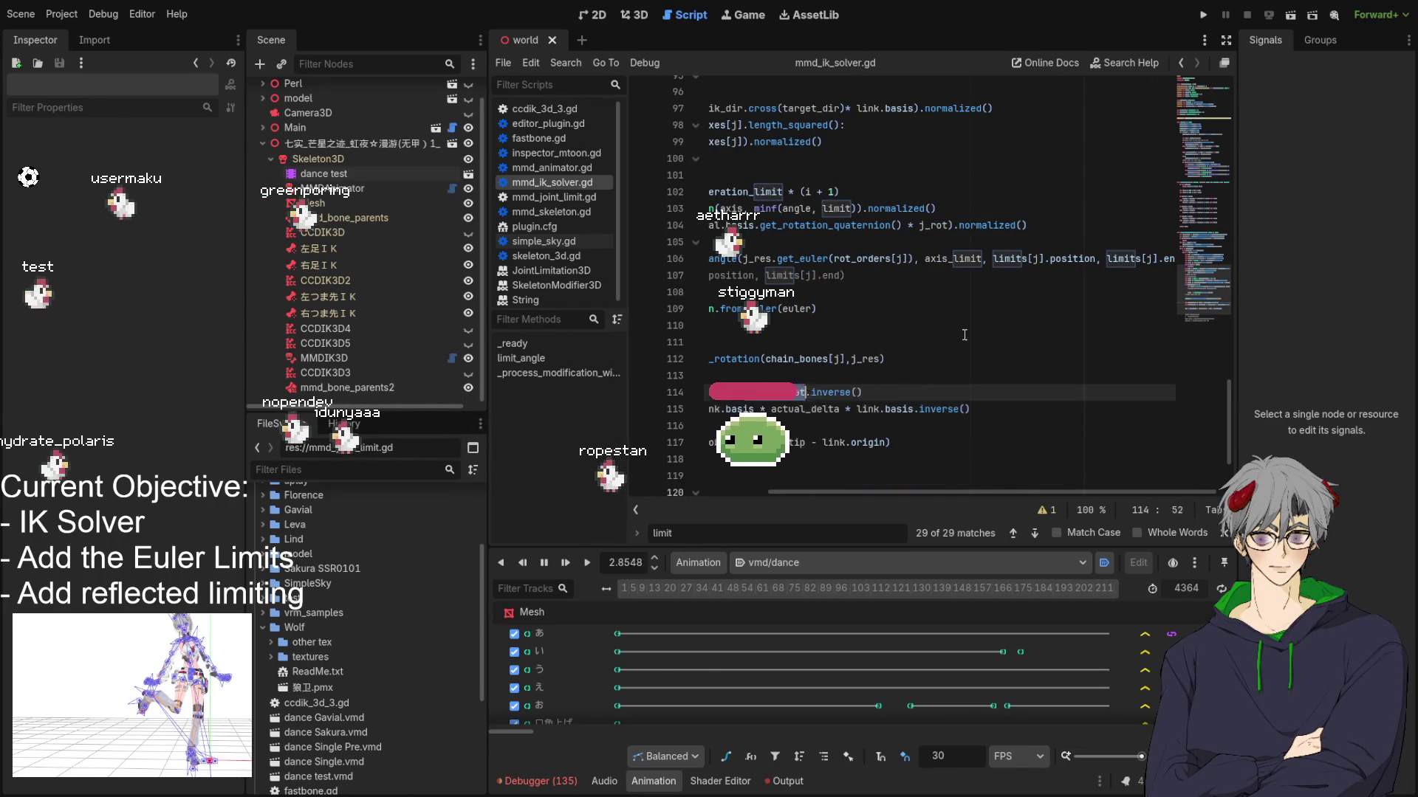
pyautogui.hotkey('ctrl', 'shift', 'z')
pyautogui.hotkey('ctrl', 'shift', 'z')
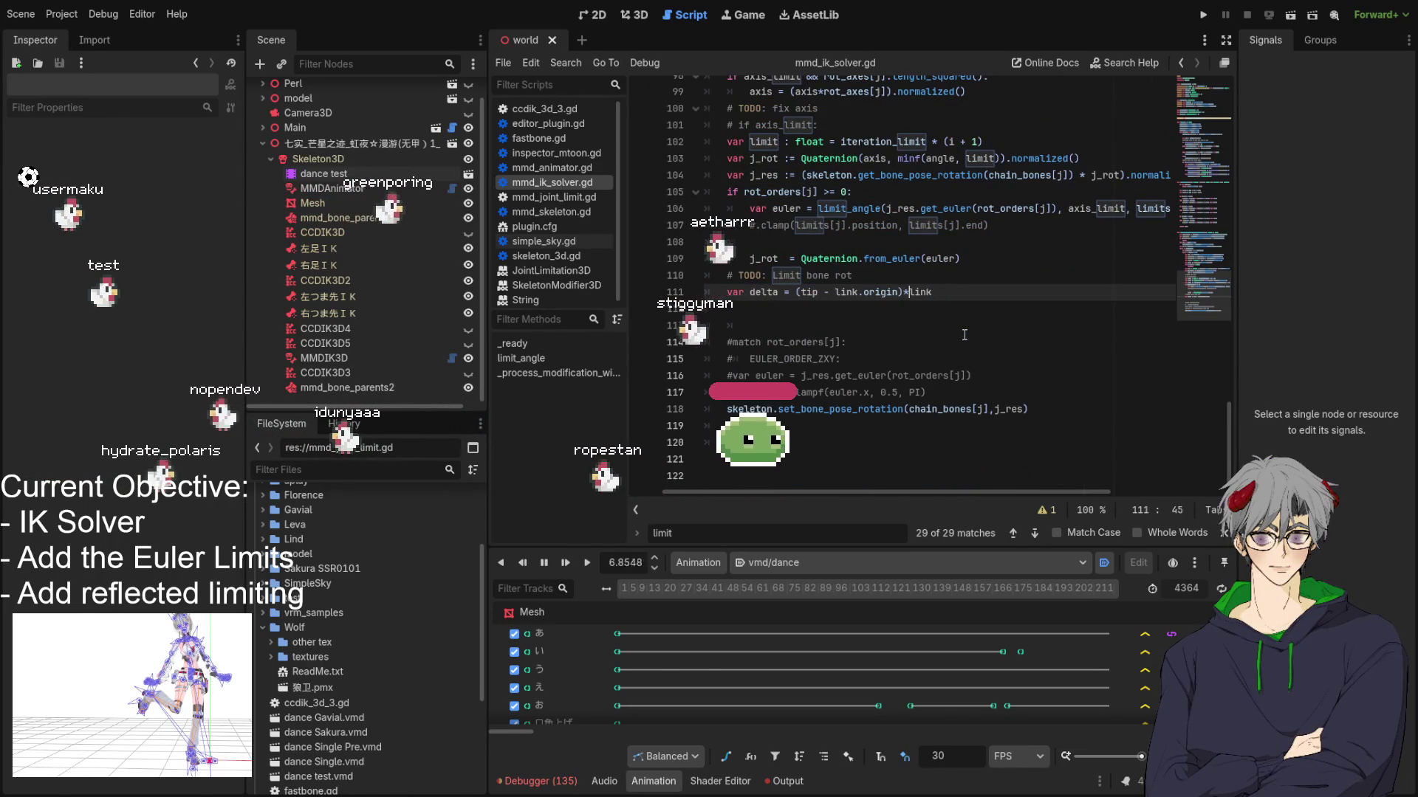
pyautogui.hotkey('ctrl', 'z')
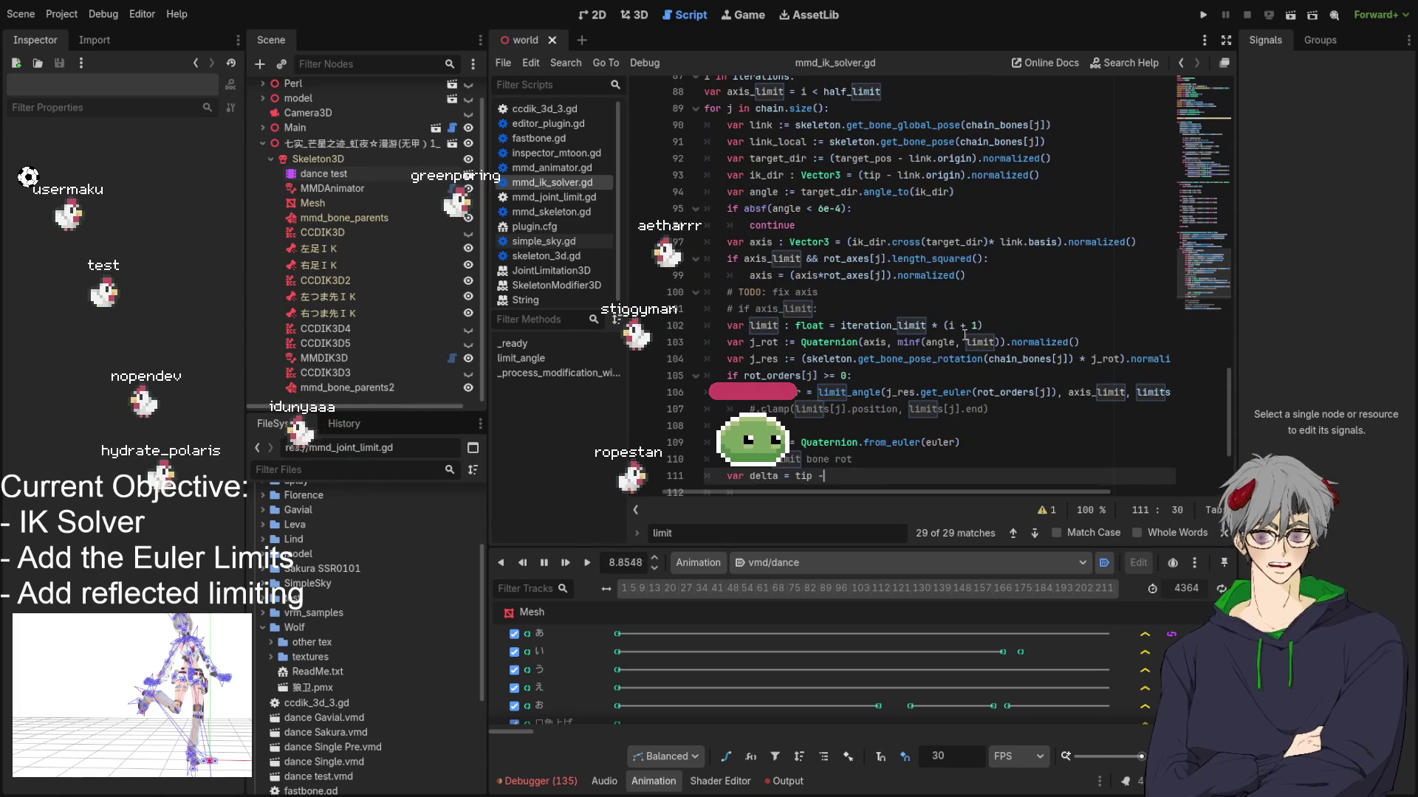
pyautogui.hotkey('ctrl', 'z')
pyautogui.hotkey('ctrl', 'z')
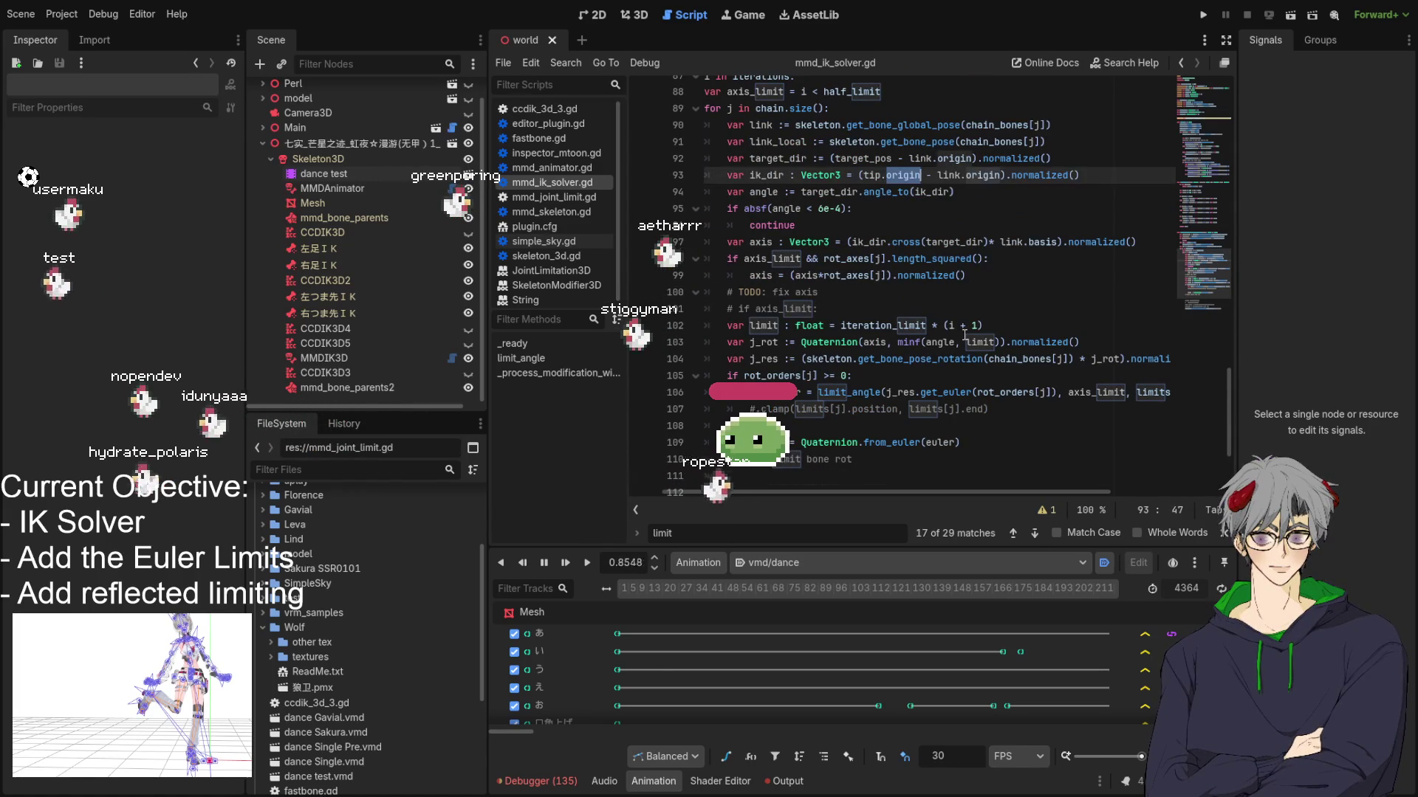
pyautogui.hotkey('ctrl', 'z')
# Step: Restore the tip pose line inside the loop and remove the duplicate tip and link_local lines
pyautogui.hotkey('ctrl', 'z')
pyautogui.hotkey('ctrl', 'z')
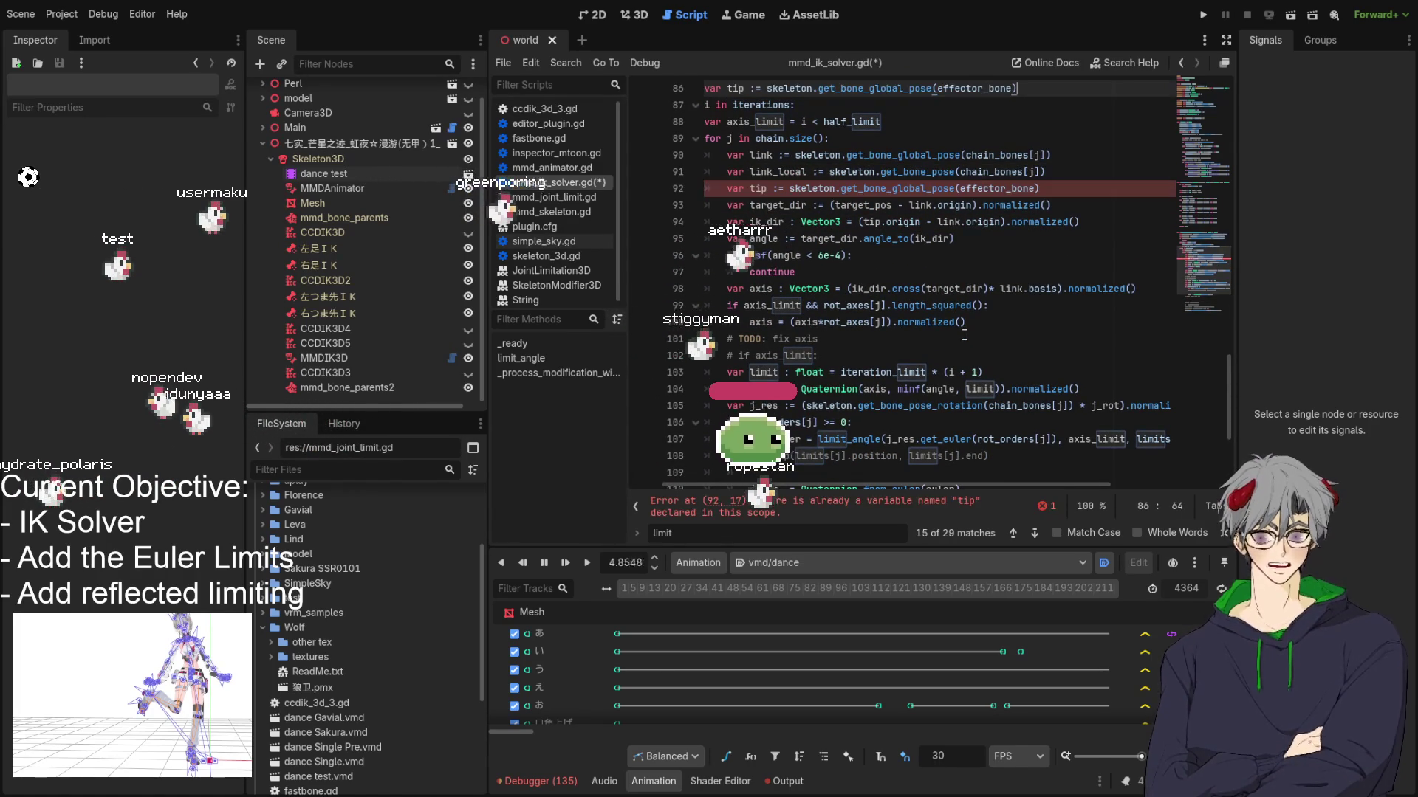
pyautogui.hotkey('ctrl', 'z')
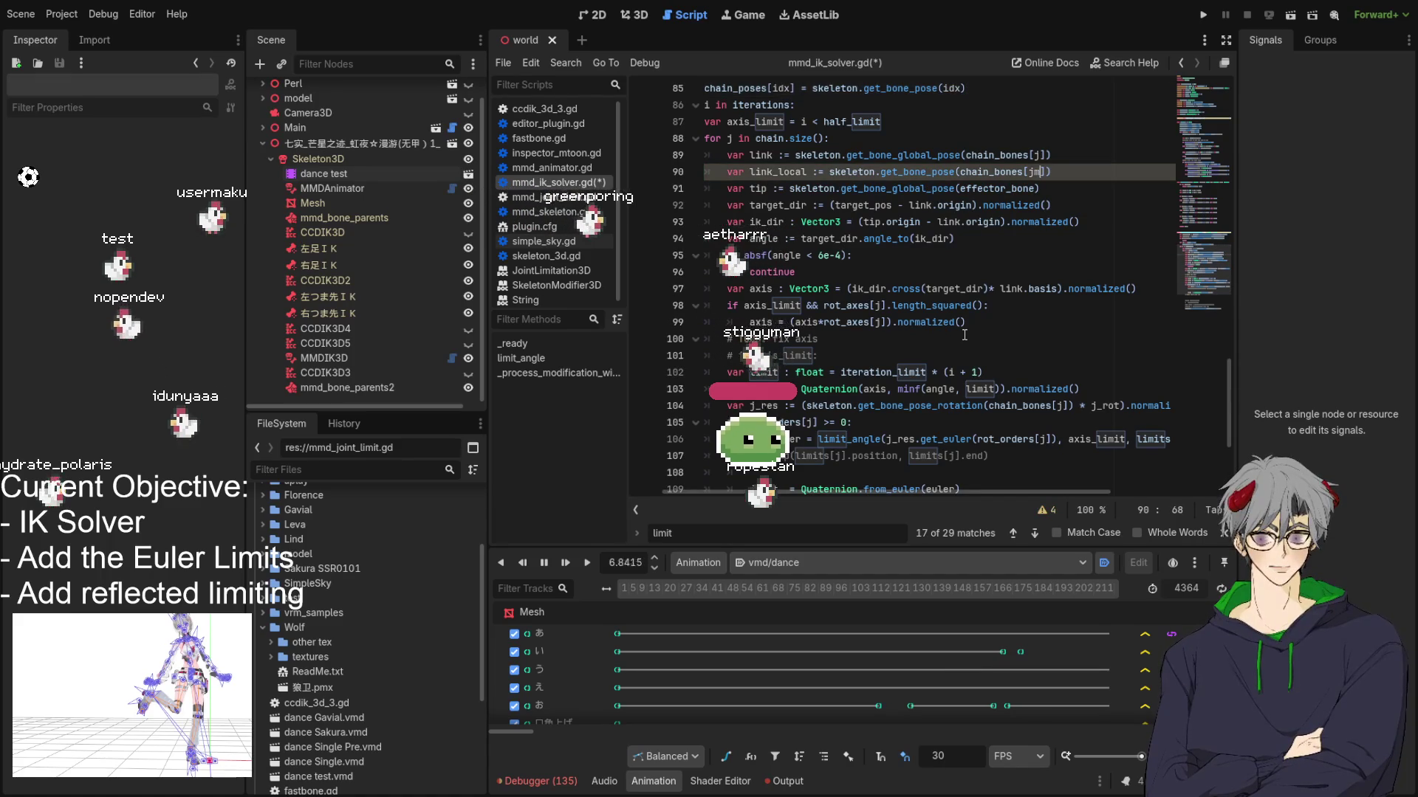
pyautogui.hotkey('ctrl', 'z')
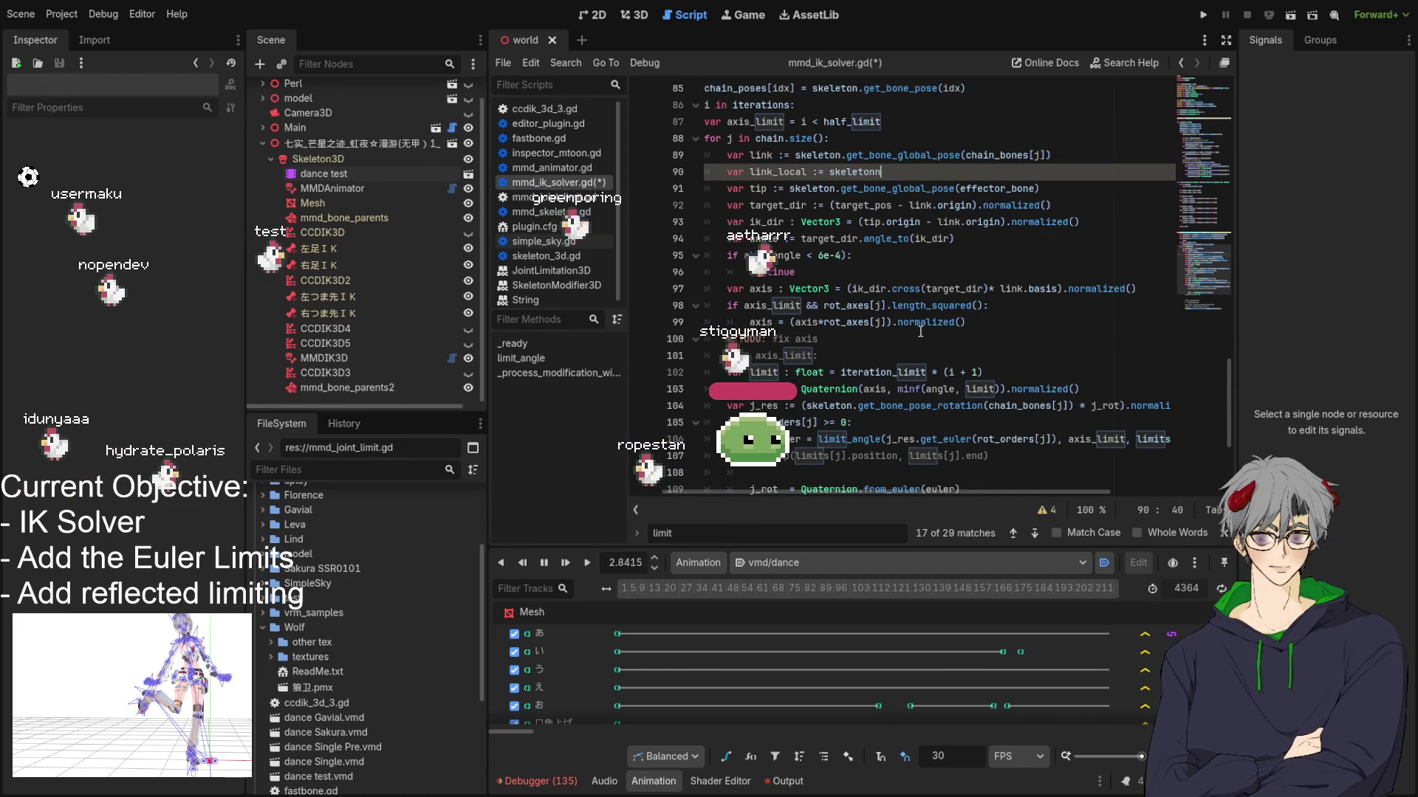
pyautogui.hotkey('ctrl', 'z')
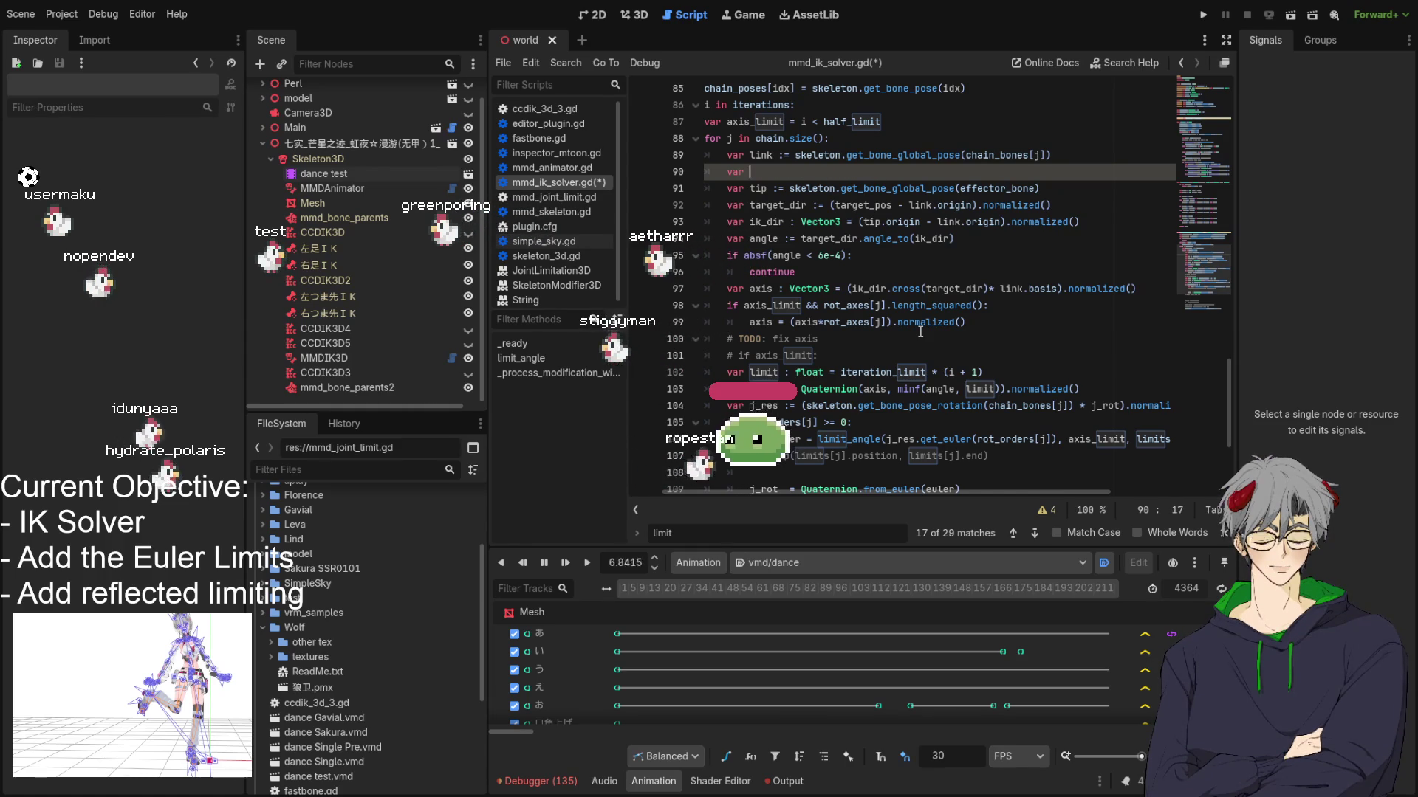
pyautogui.hotkey('ctrl', 'z')
pyautogui.hotkey('ctrl', 'z')
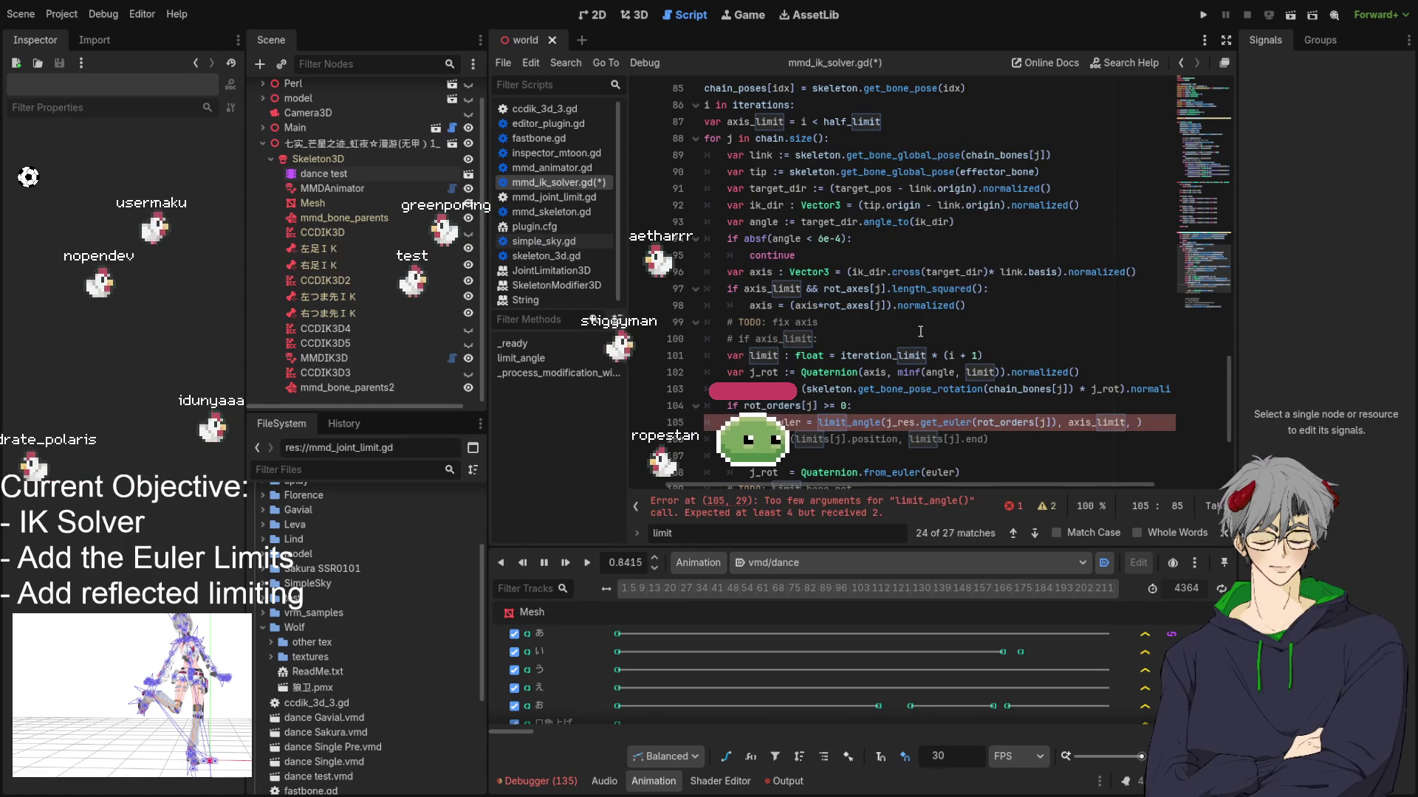
# Step: Pass limits[j].position and limits[j].end as extra arguments to limit_angle()
pyautogui.write('limits[j].position, limits[j].end')
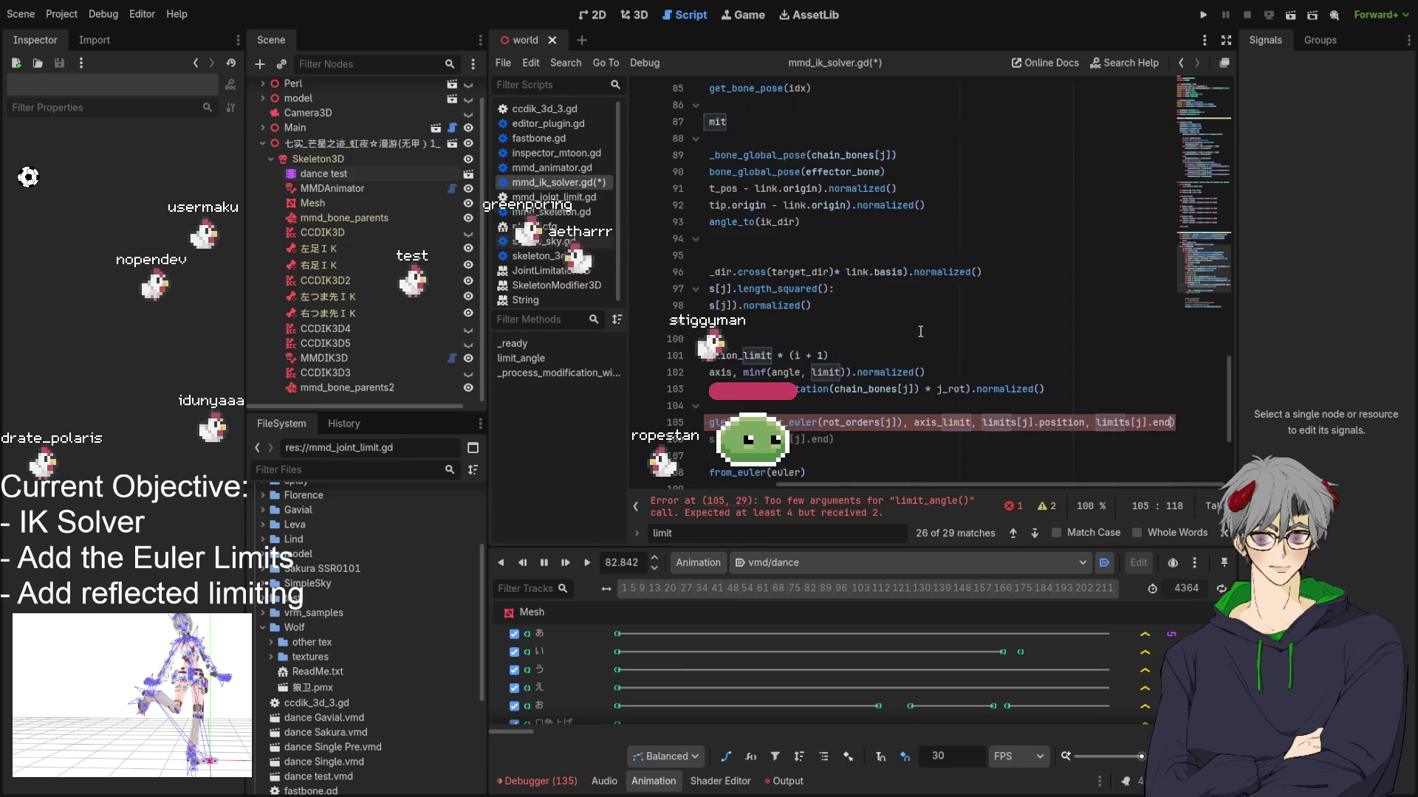
pyautogui.moveTo(890, 493); pyautogui.dragTo(752, 493)
pyautogui.scroll(-3, 820, 381)
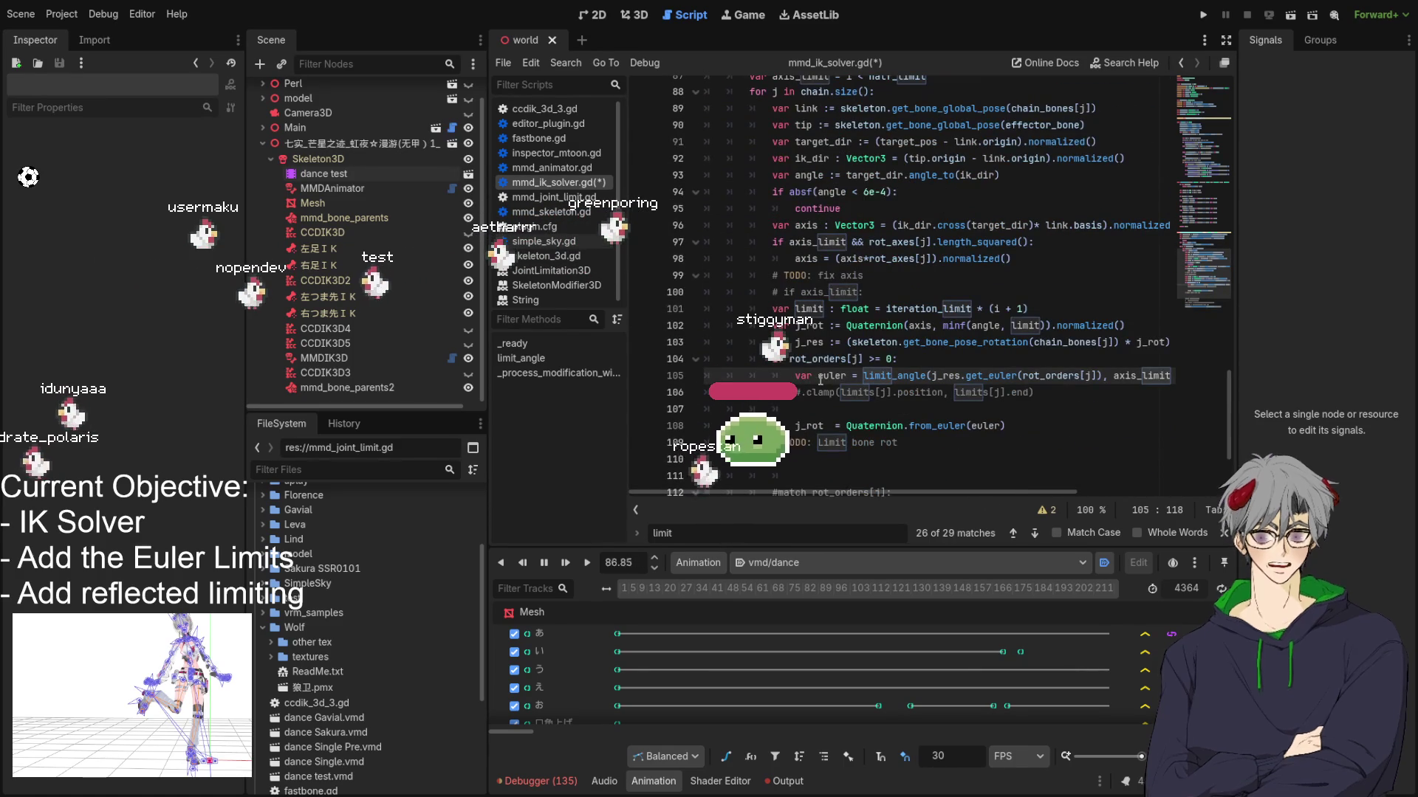
# Step: Change line 108's Quaternion.from_euler call to Basis.from_euler
pyautogui.click(962, 425)
pyautogui.doubleClick(962, 426)
pyautogui.doubleClick(888, 425)
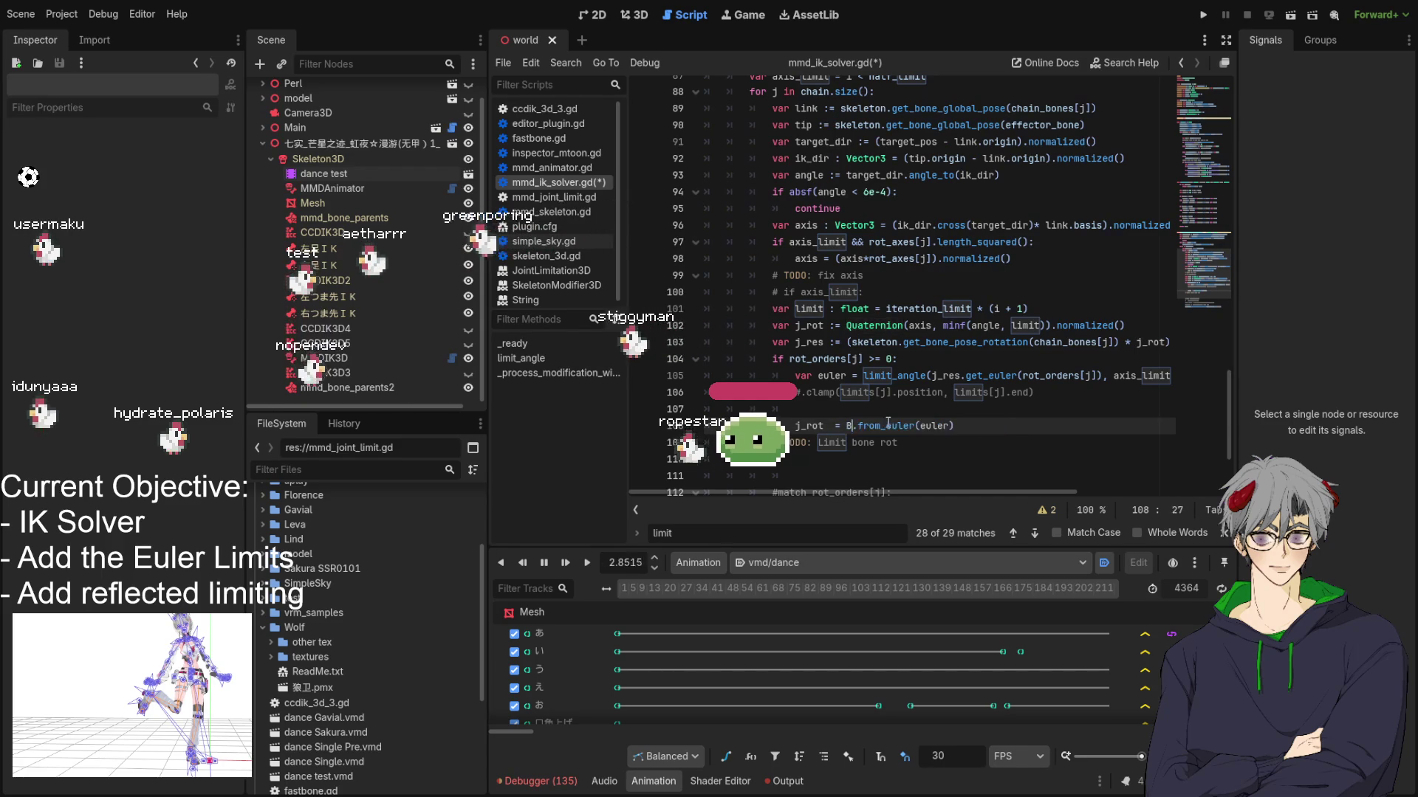
pyautogui.write('asis')
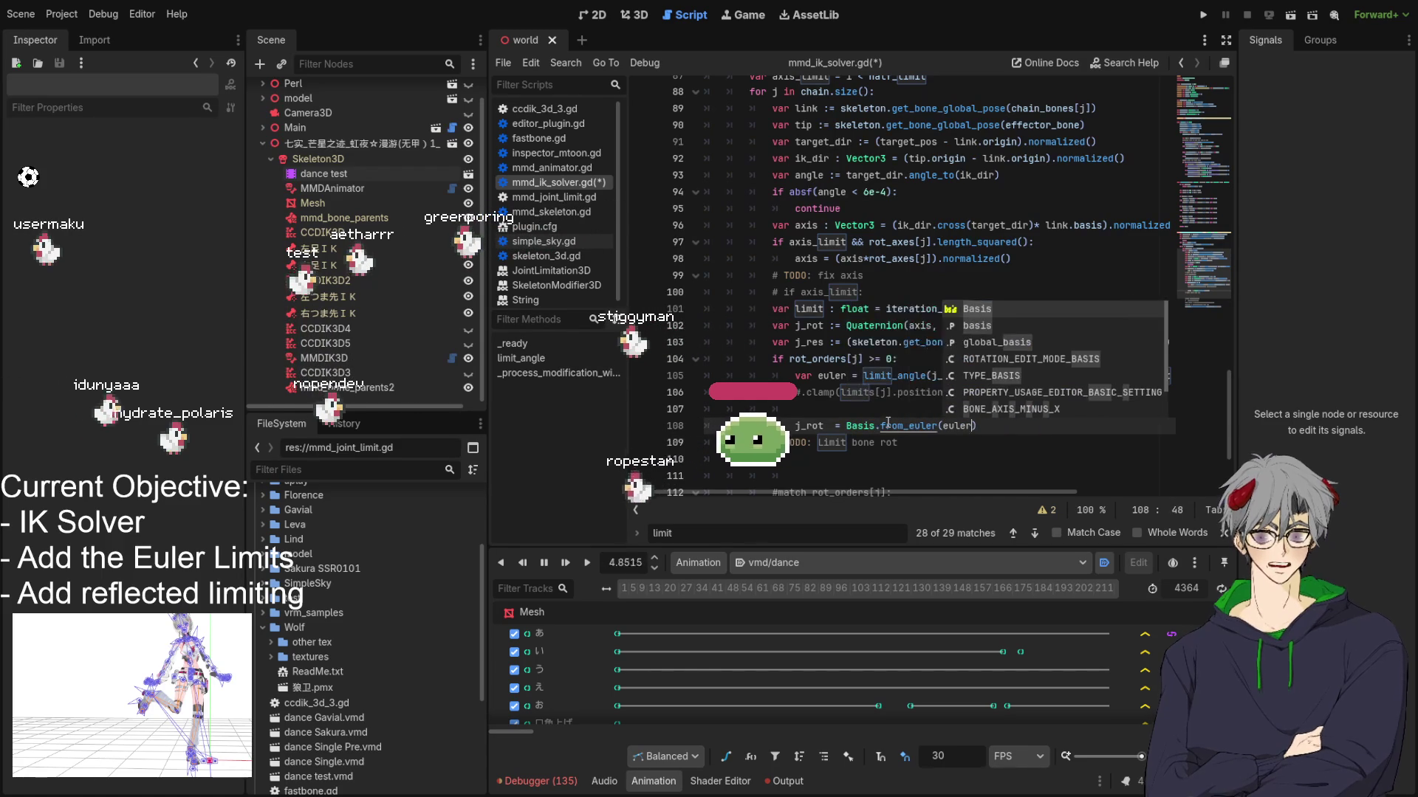
pyautogui.press('End')
pyautogui.press('Left')
pyautogui.write(',')
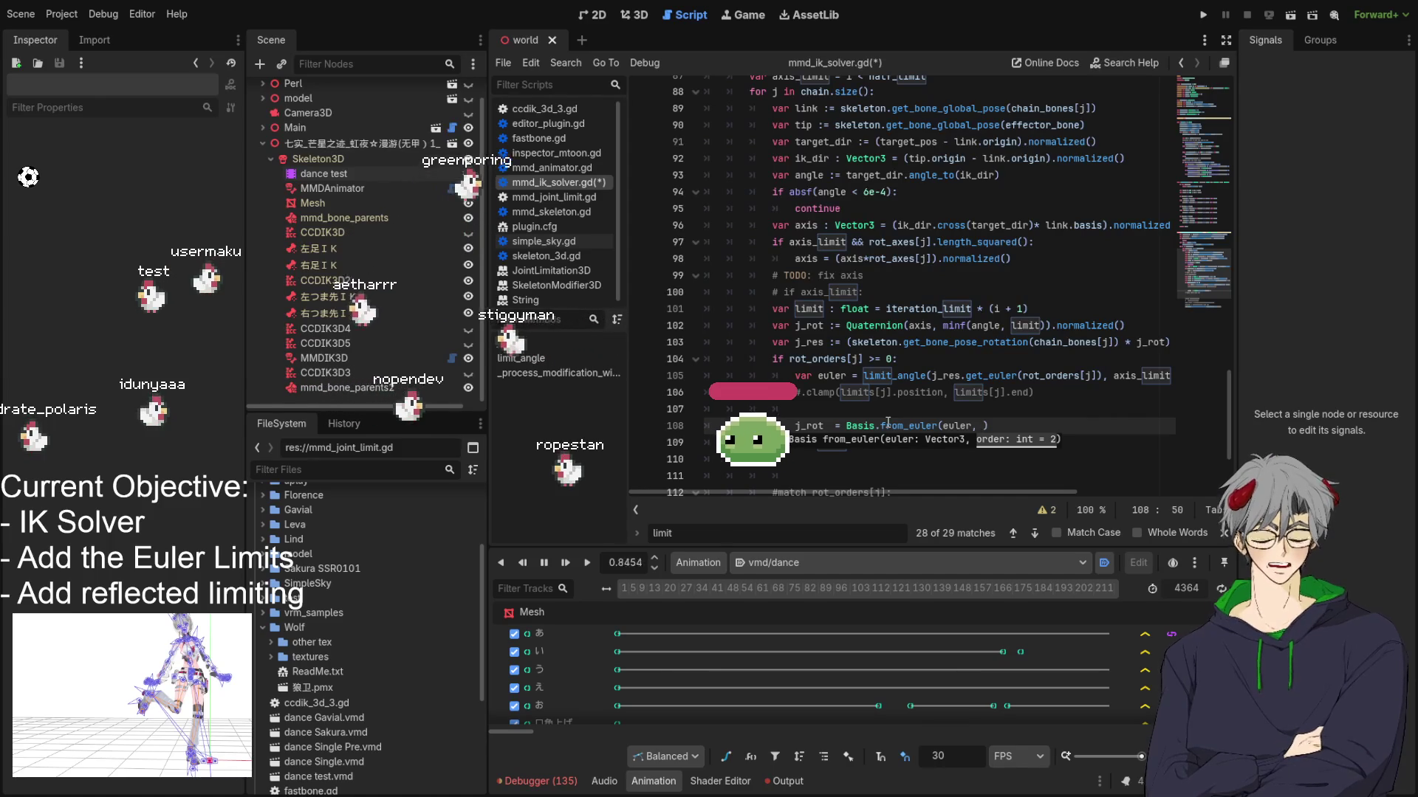
# Step: Add rot_orders[j] as the rotation order, append .get_rotation_quaternion(), and save the script
pyautogui.press('BackSpace')
pyautogui.write('ot_or')
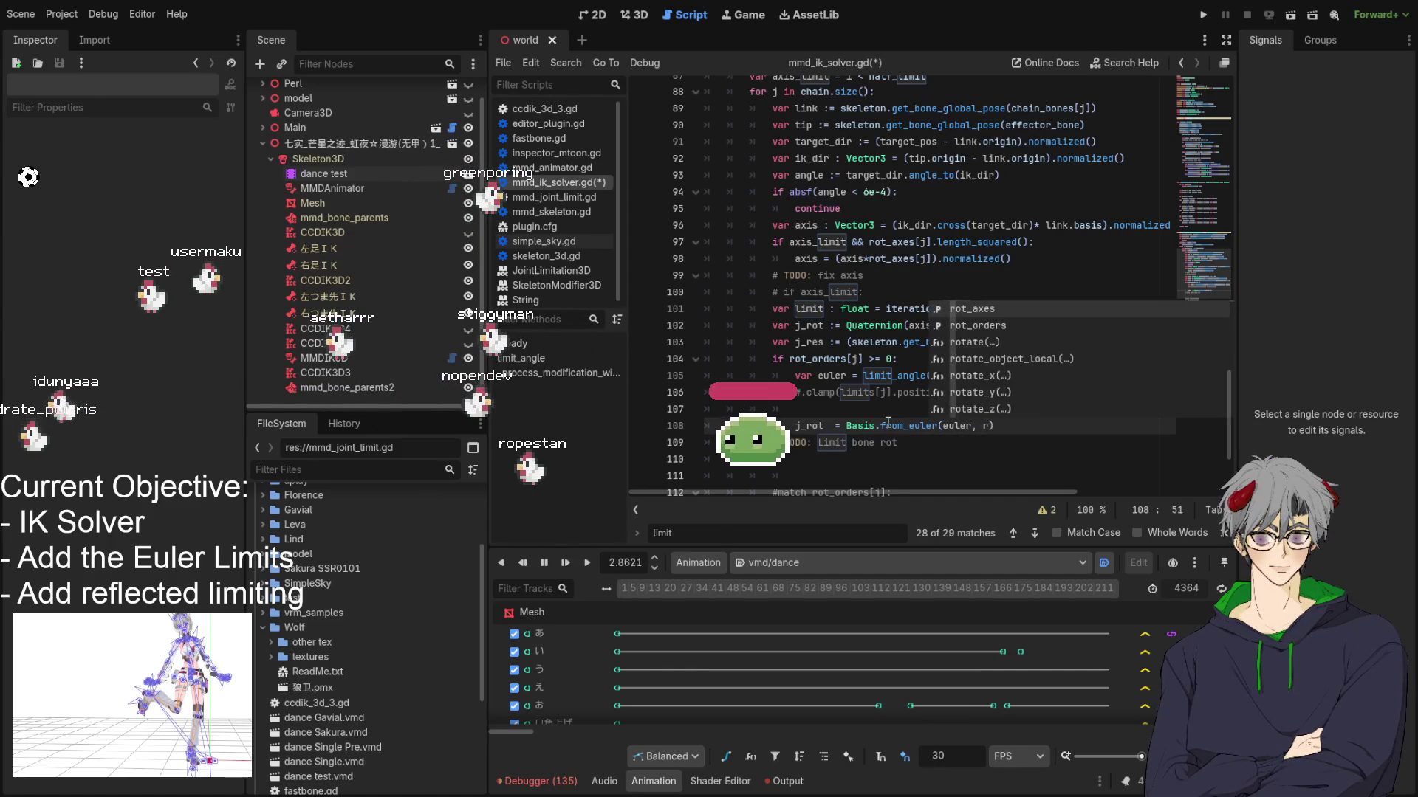
pyautogui.write('ders[j')
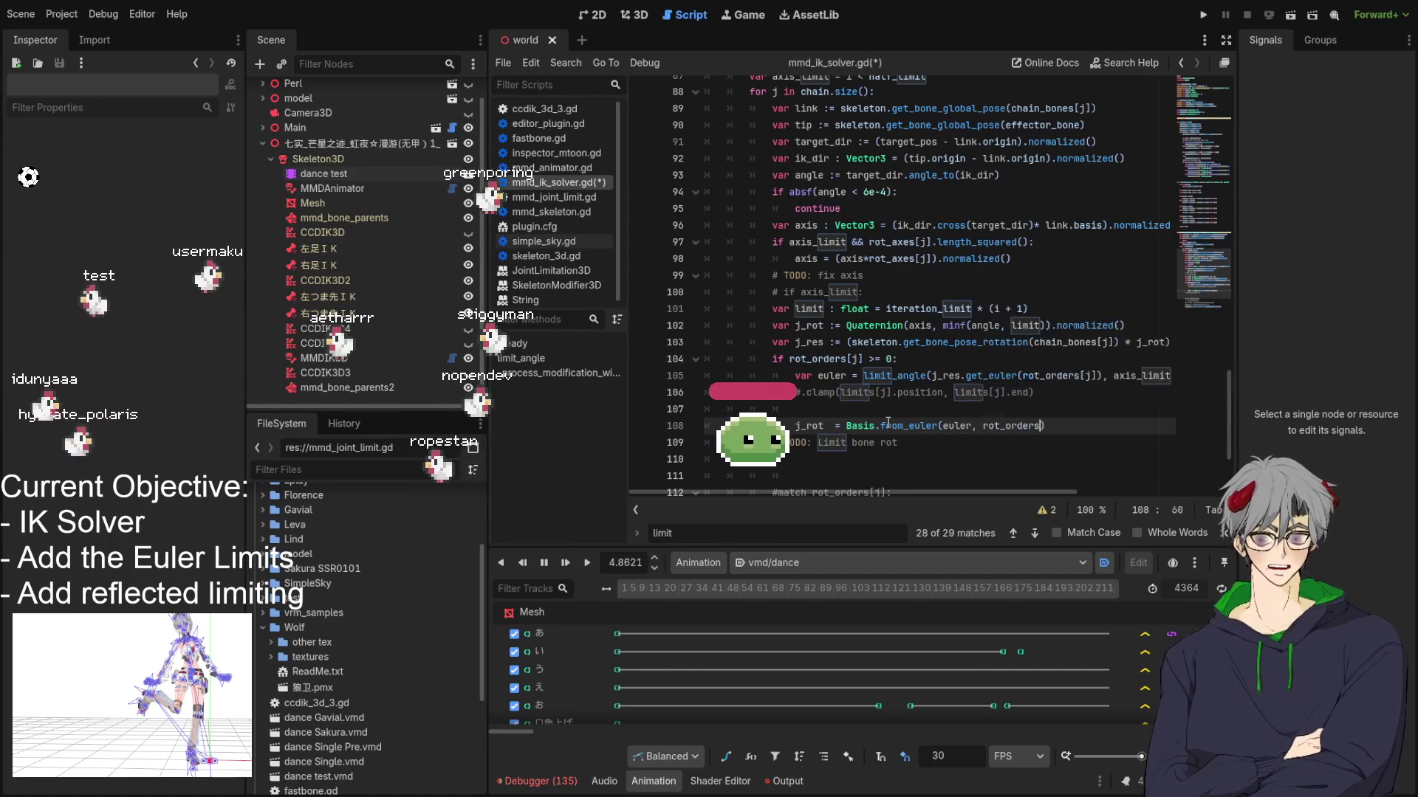
pyautogui.write(']).')
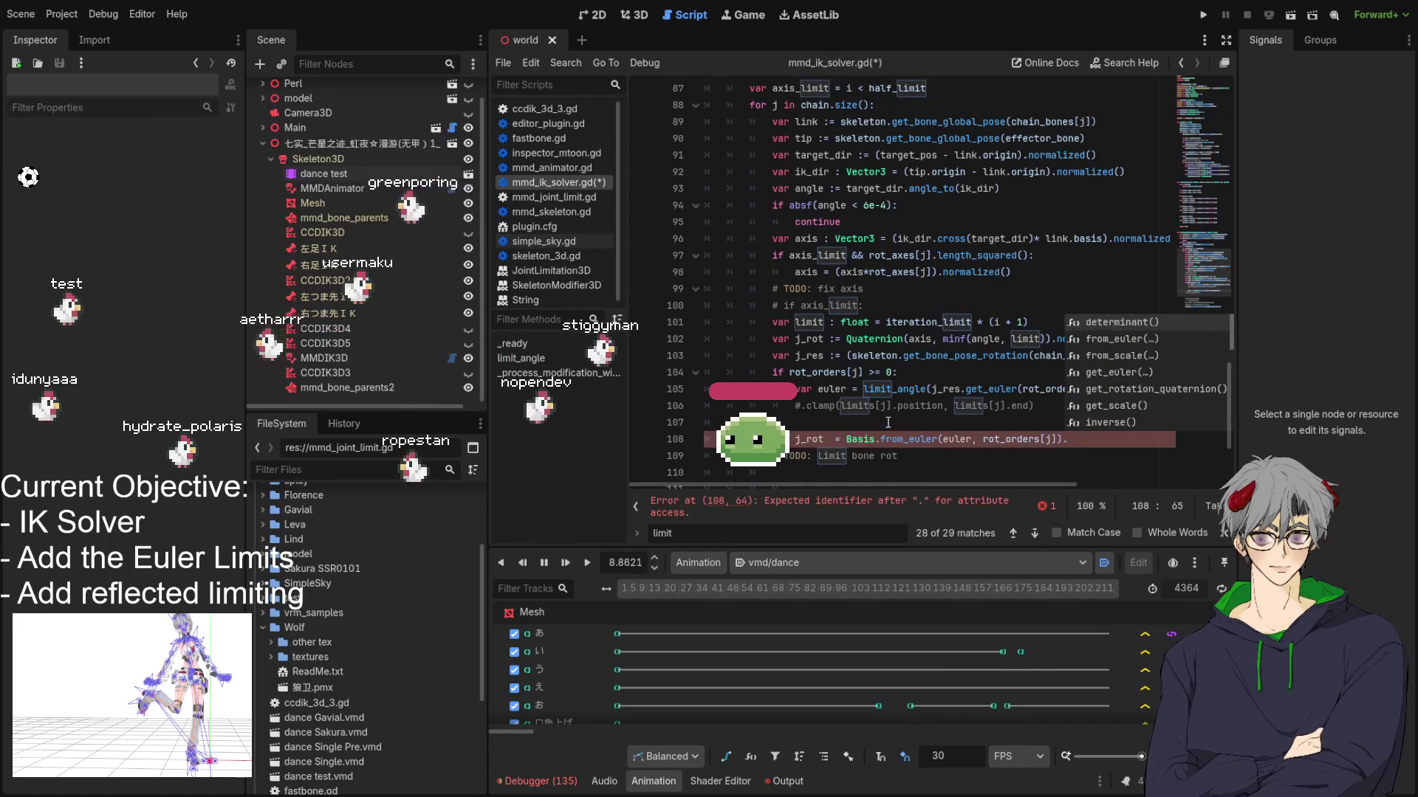
pyautogui.write('get_')
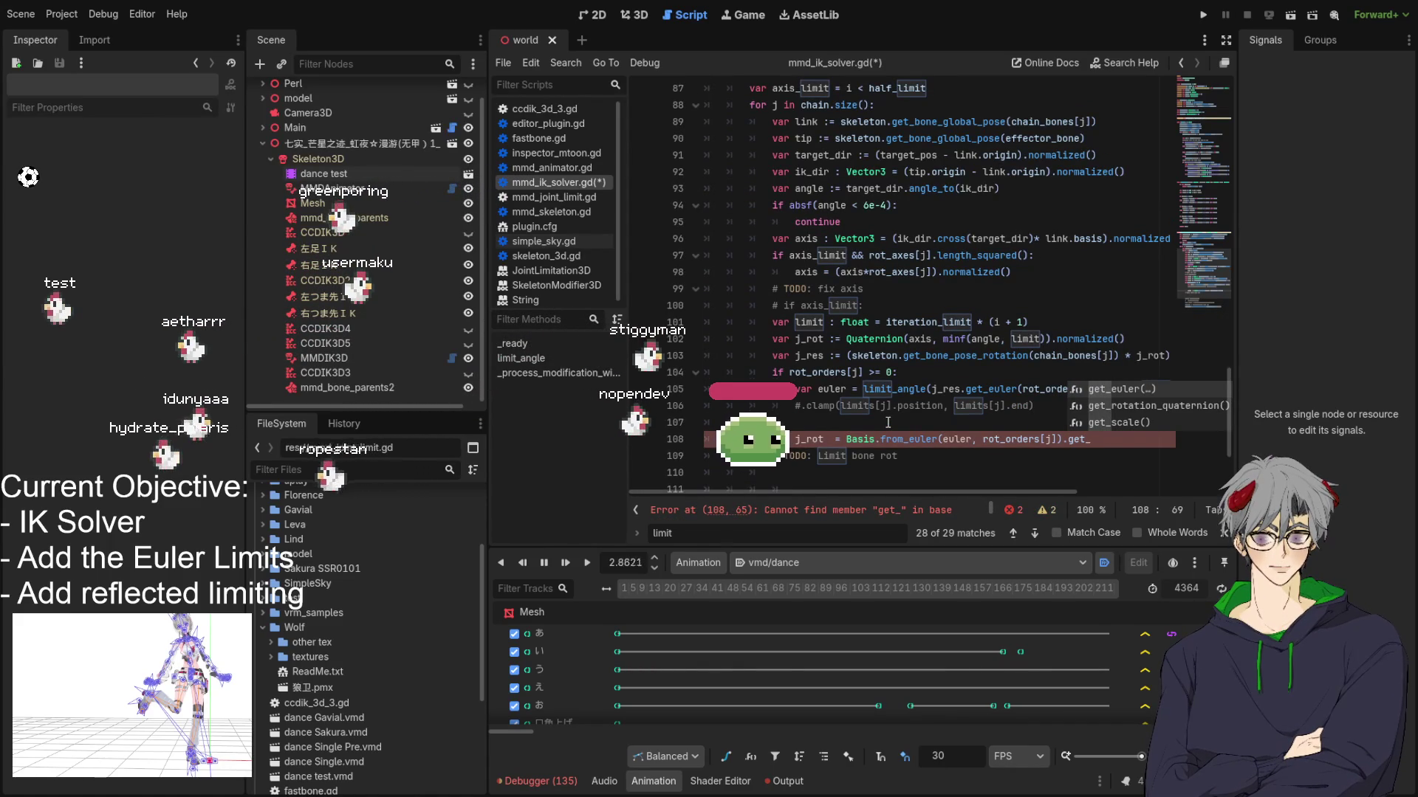
pyautogui.press('Down')
pyautogui.press('Return')
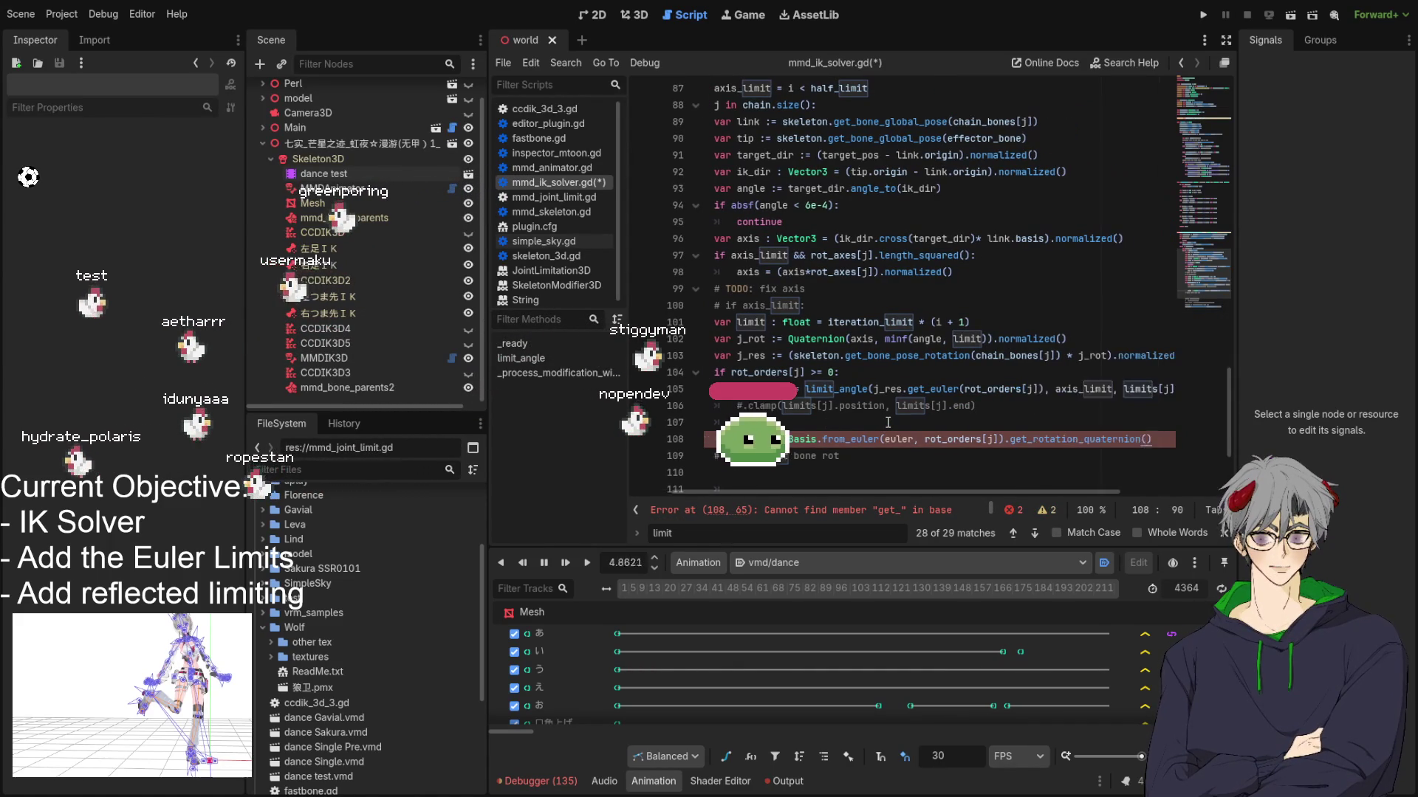
pyautogui.hotkey('ctrl', 's')
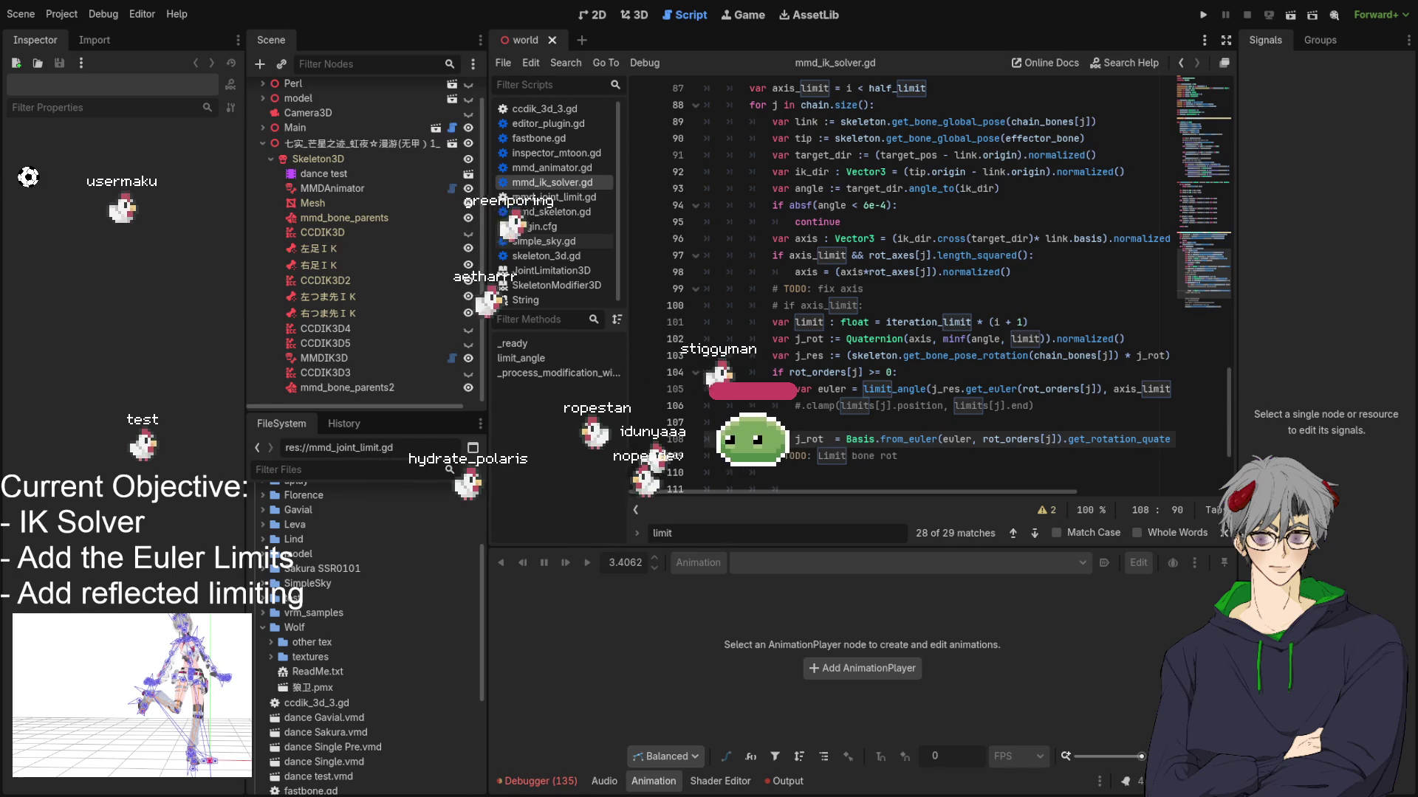
# Step: Return to the 3D viewport showing the model posed at 3.4062 s
pyautogui.click(981, 291)
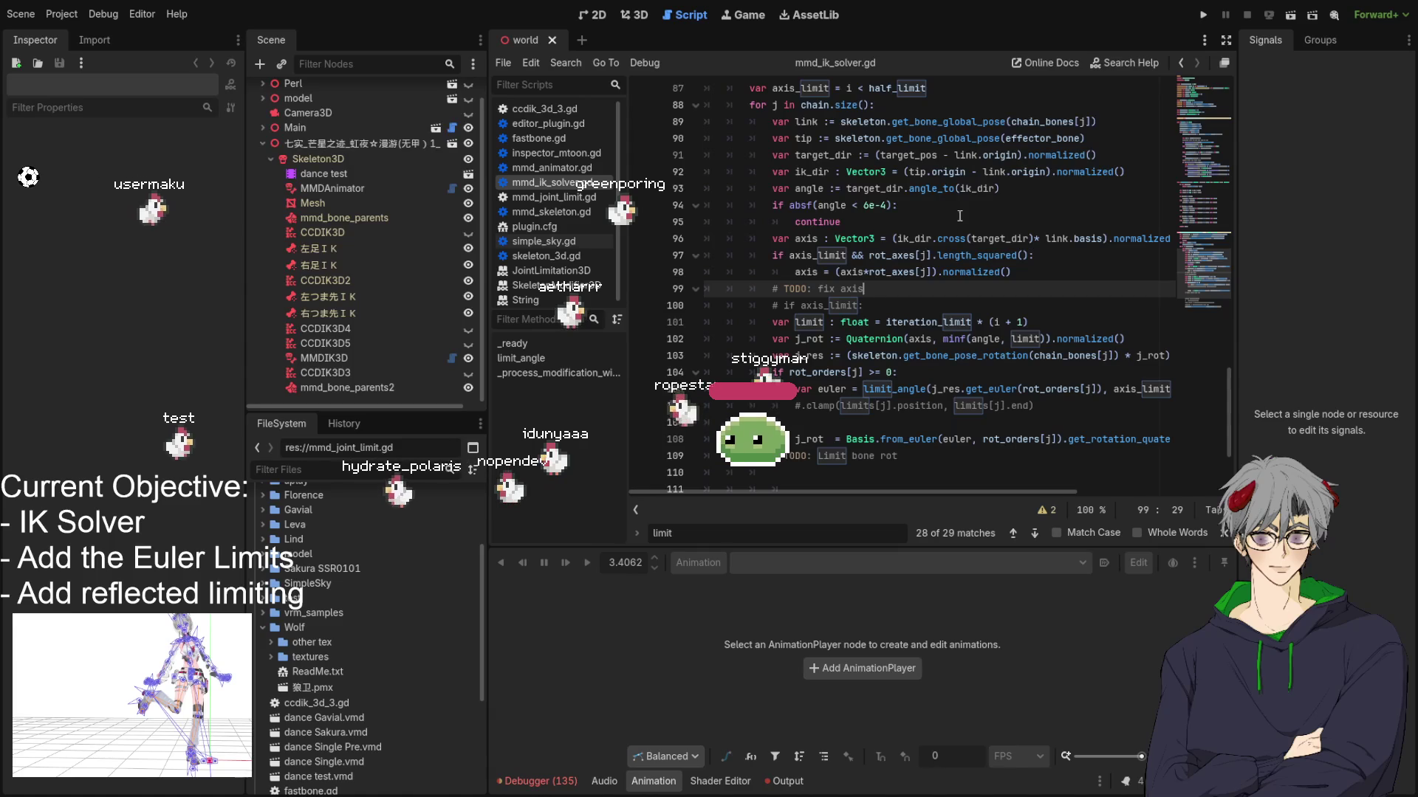
pyautogui.click(638, 16)
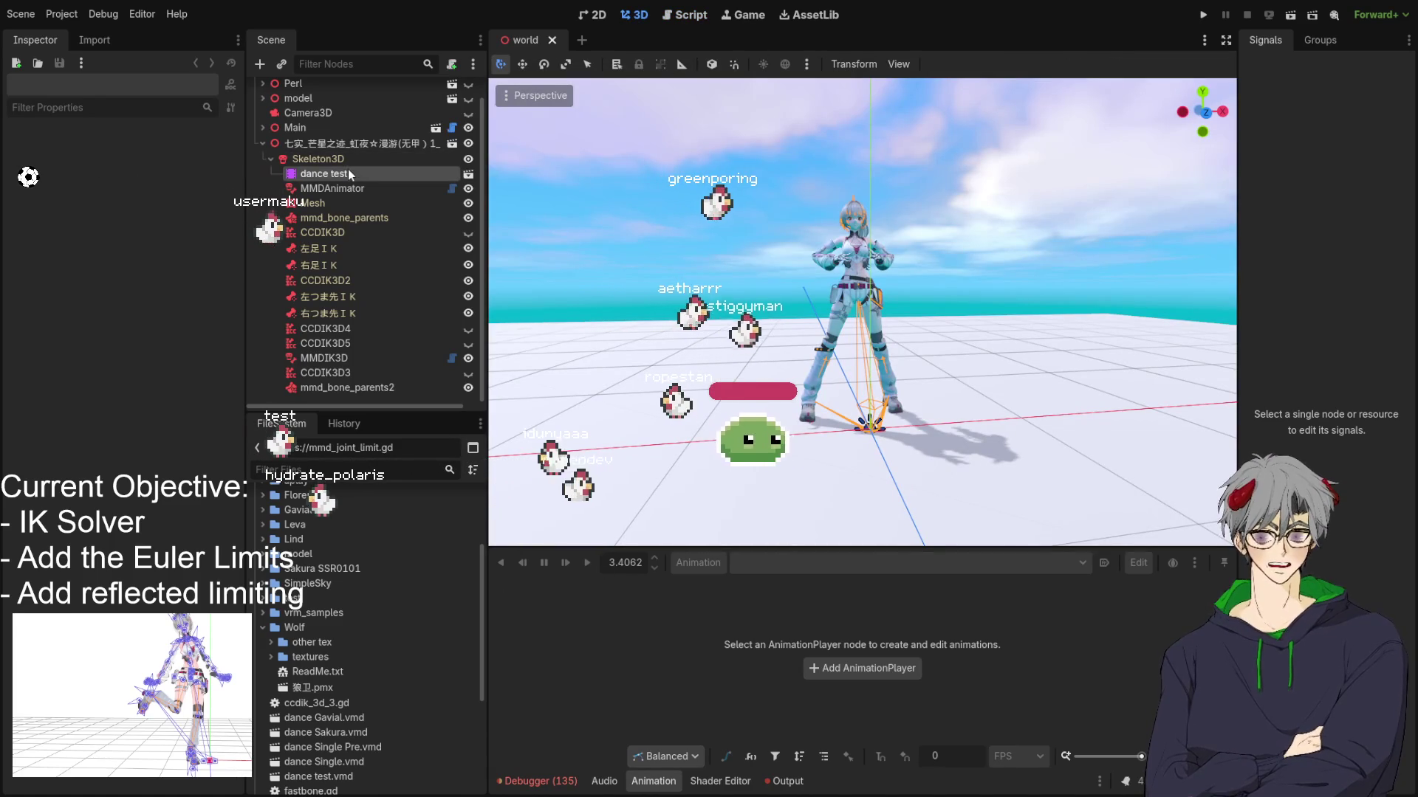
# Step: Play vmd/dance from the dance test player, inspect MMDIK3D's chain and limits, and reopen the solver script
pyautogui.click(325, 173)
pyautogui.click(588, 564)
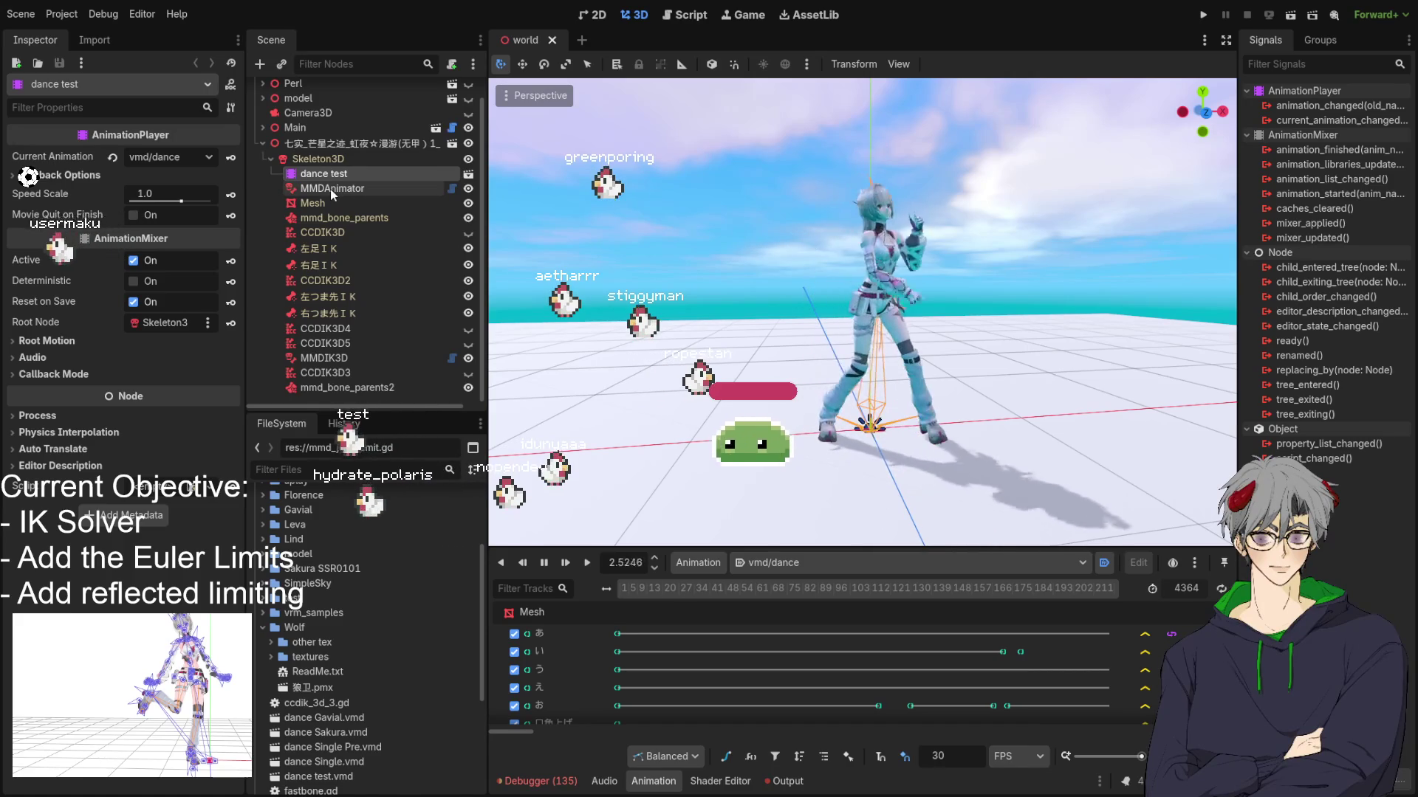
pyautogui.click(339, 357)
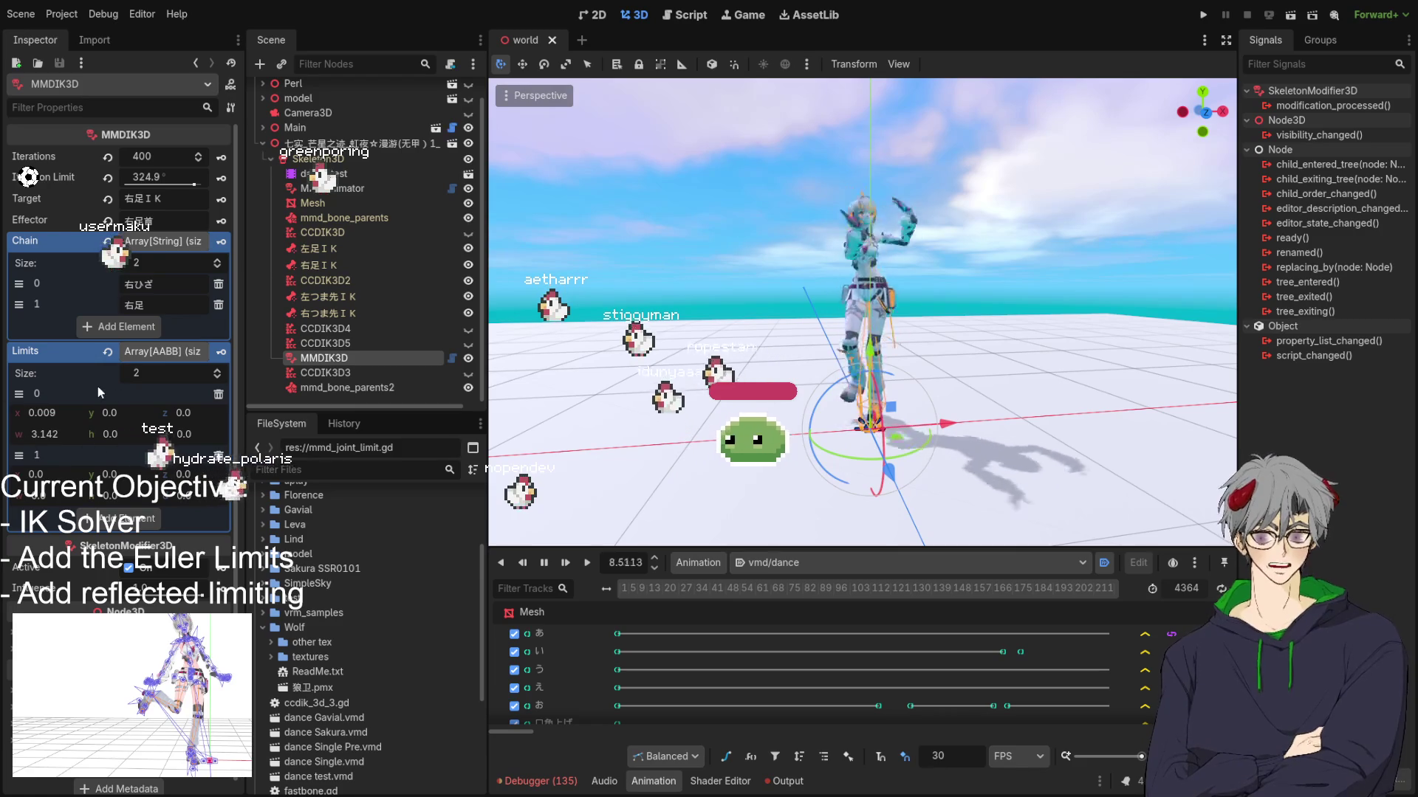
pyautogui.click(683, 16)
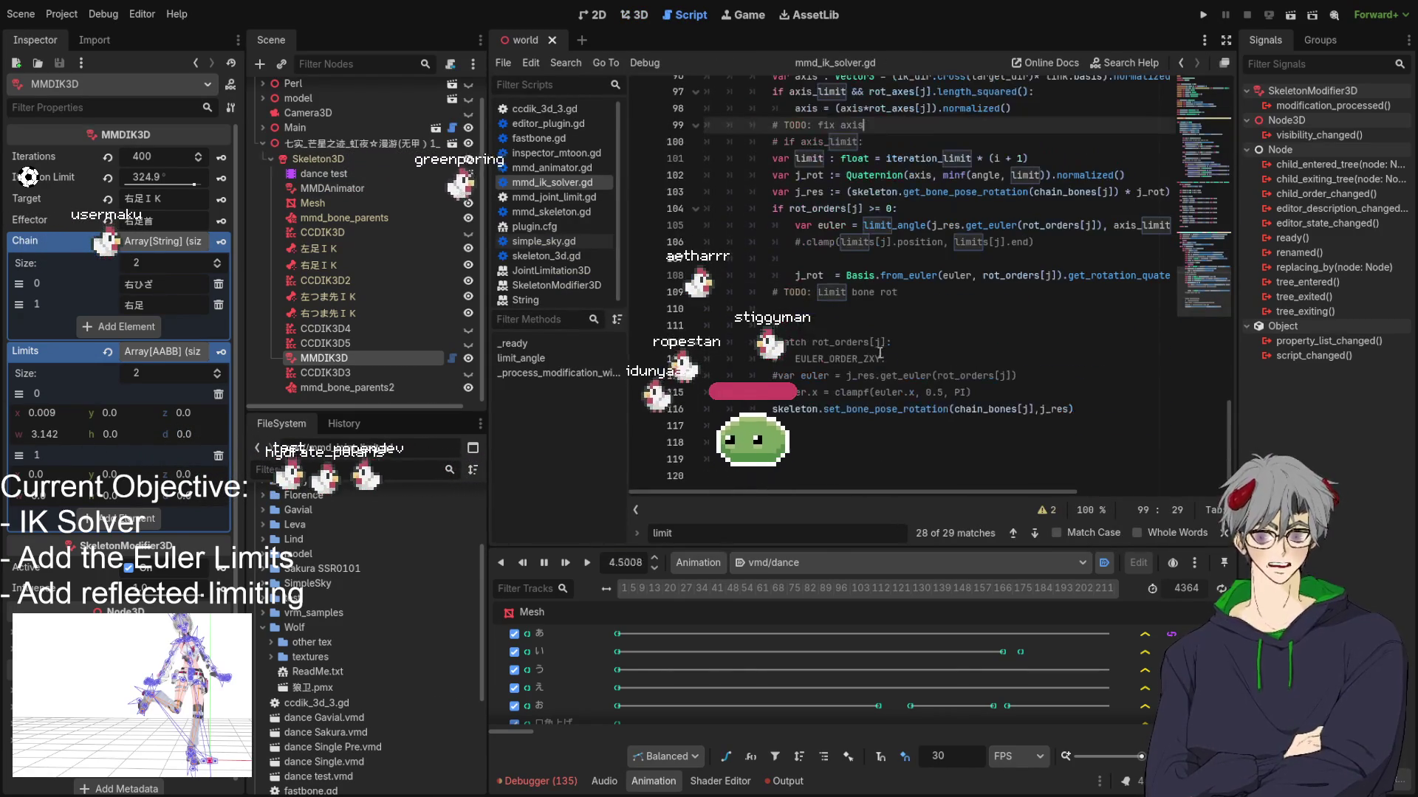
# Step: Review the j_rot code around line 108 of the chain loop
pyautogui.click(896, 342)
pyautogui.scroll(2, 916, 370)
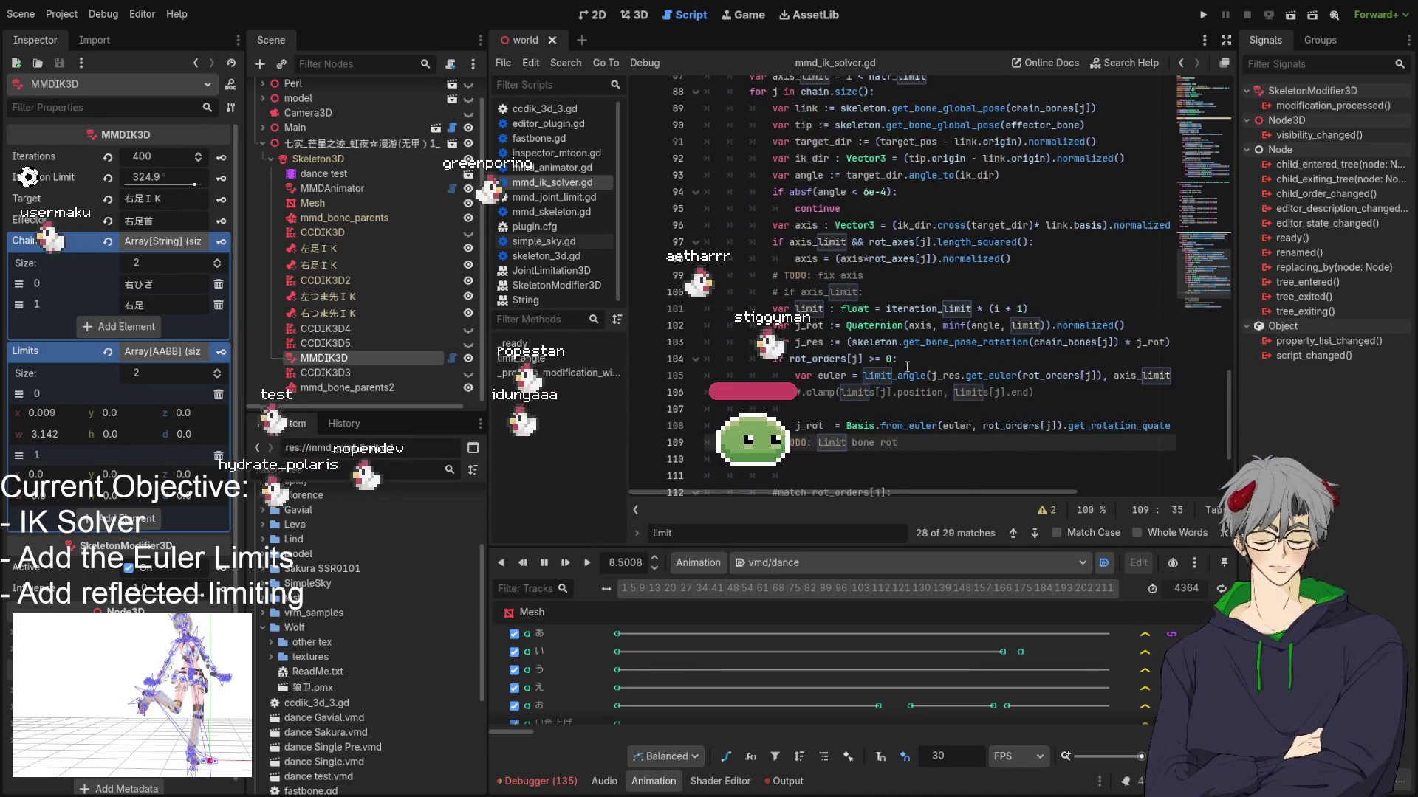
pyautogui.scroll(-3, 894, 362)
pyautogui.scroll(2, 910, 333)
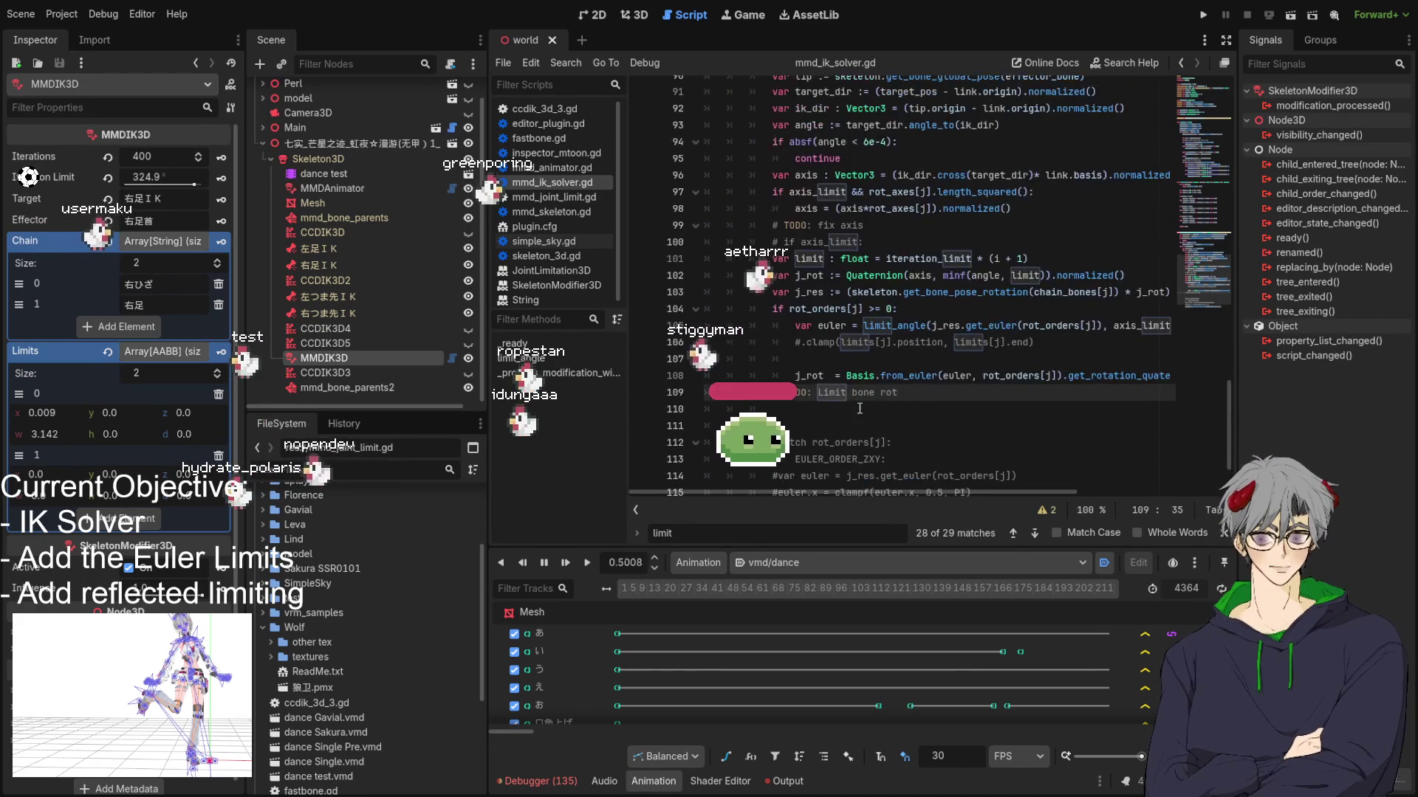
pyautogui.doubleClick(807, 375)
pyautogui.scroll(-2, 915, 366)
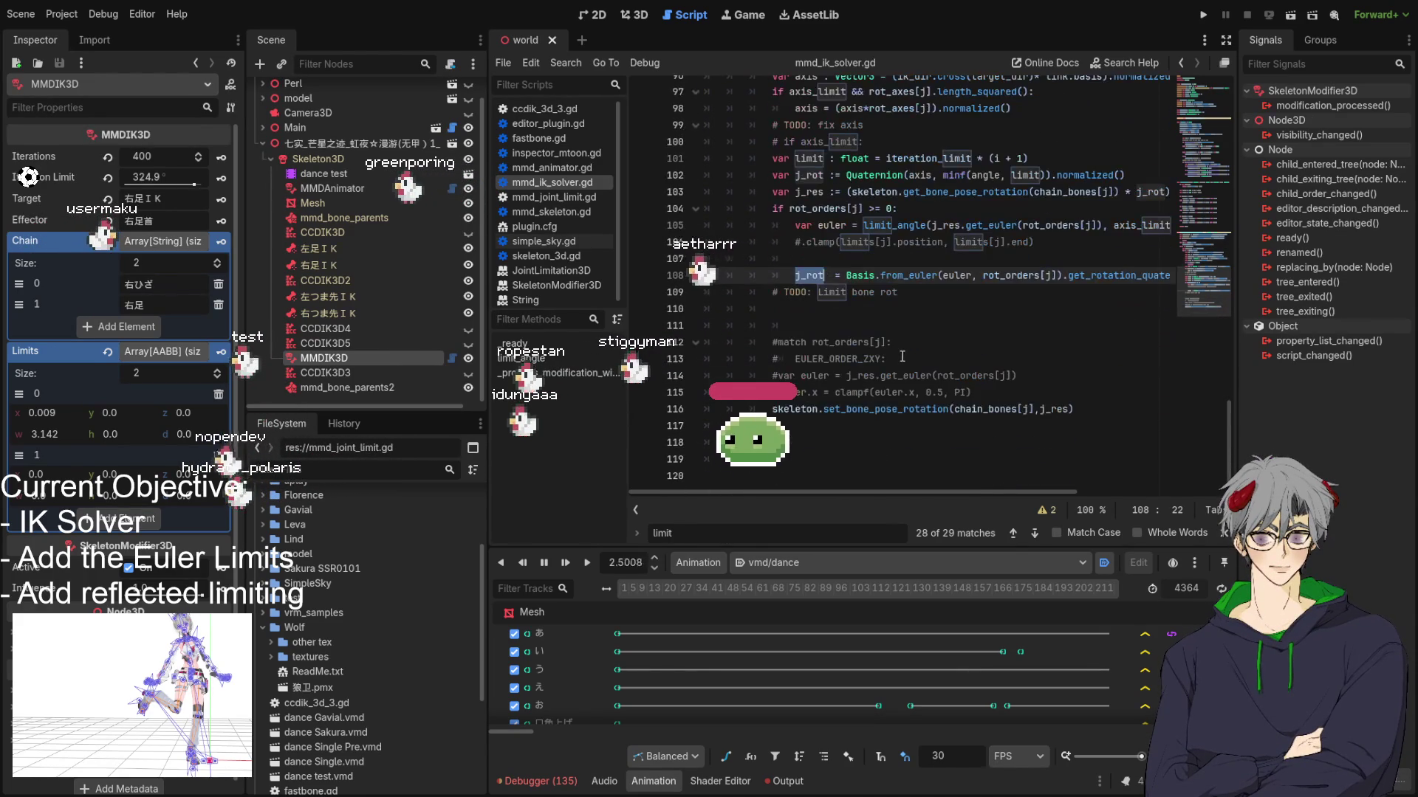
pyautogui.scroll(1, 902, 357)
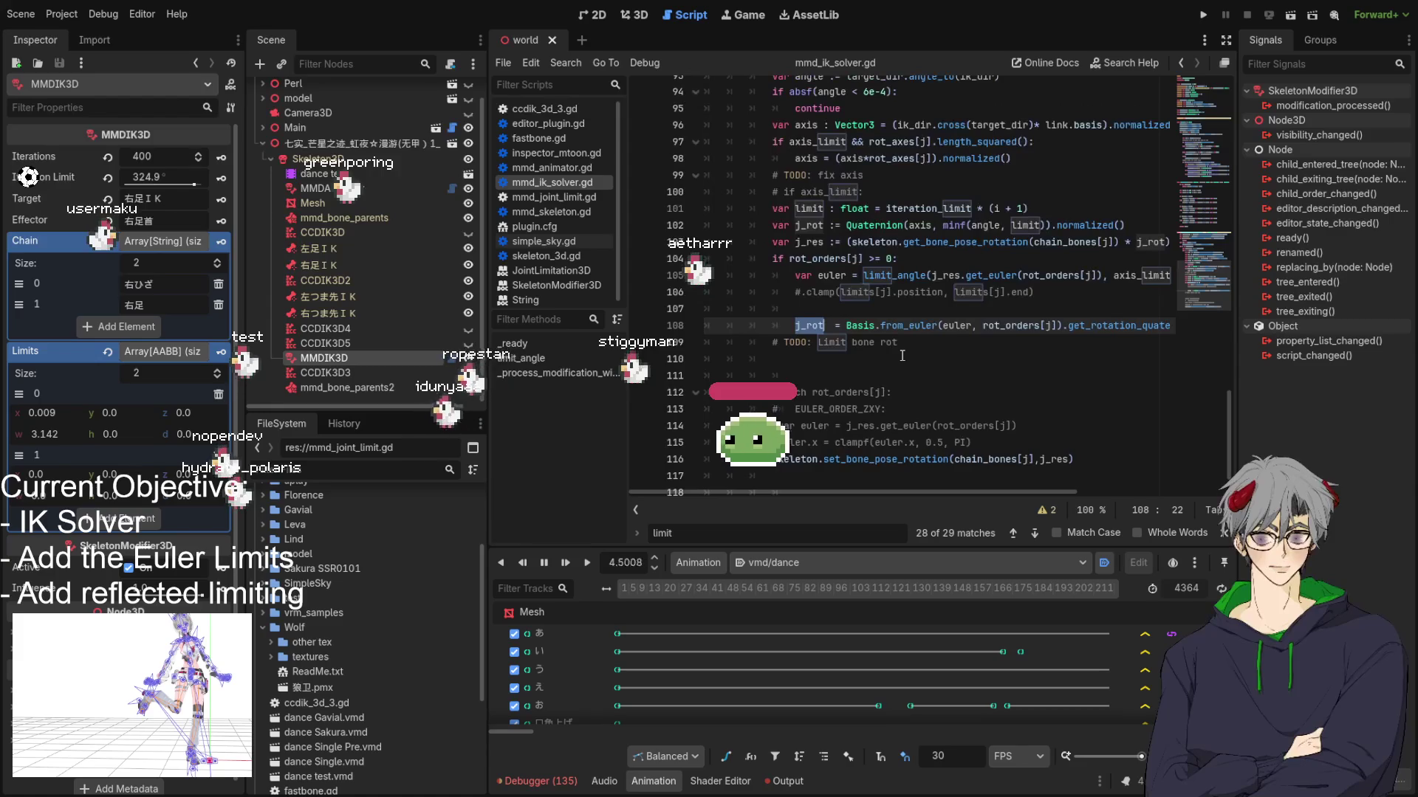
pyautogui.scroll(1, 900, 354)
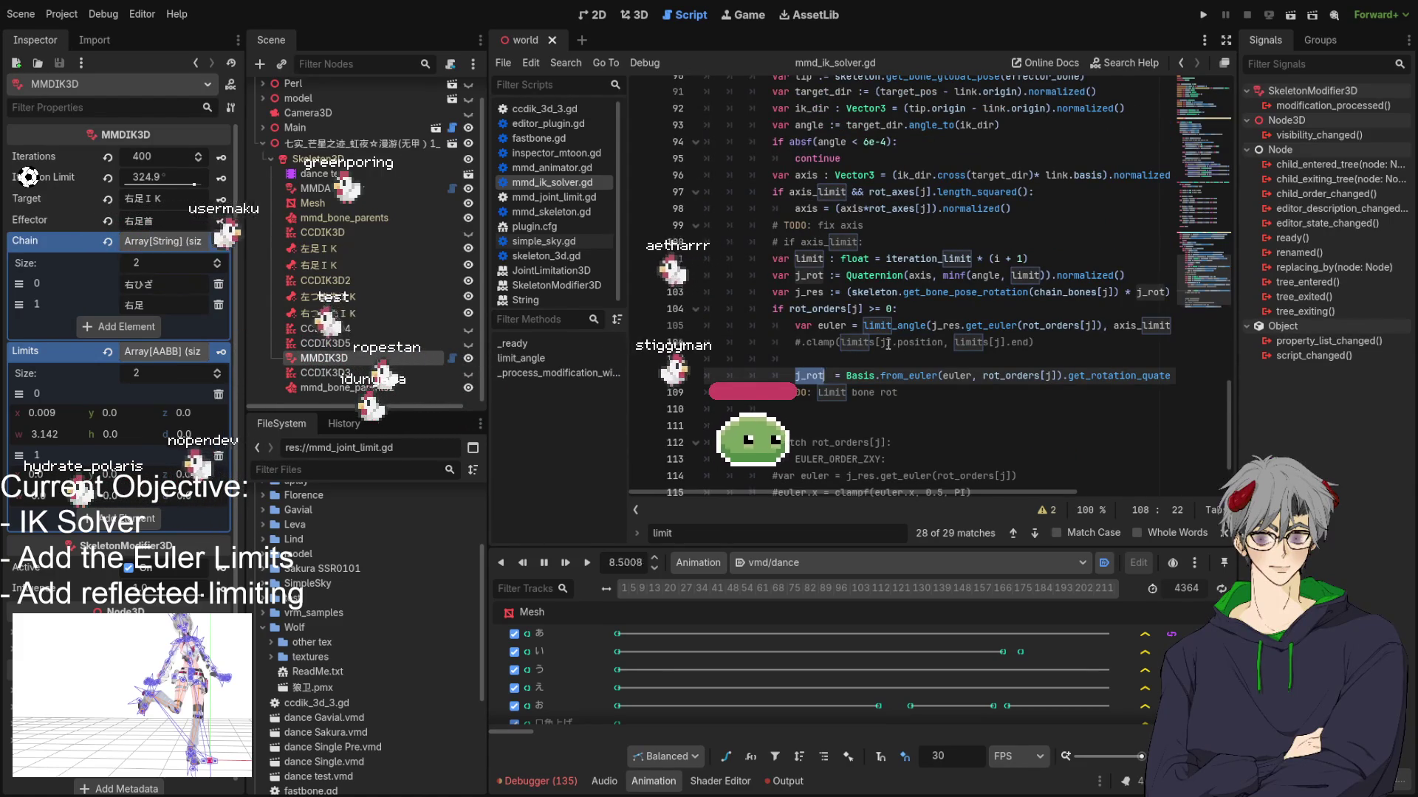
pyautogui.scroll(-2, 889, 345)
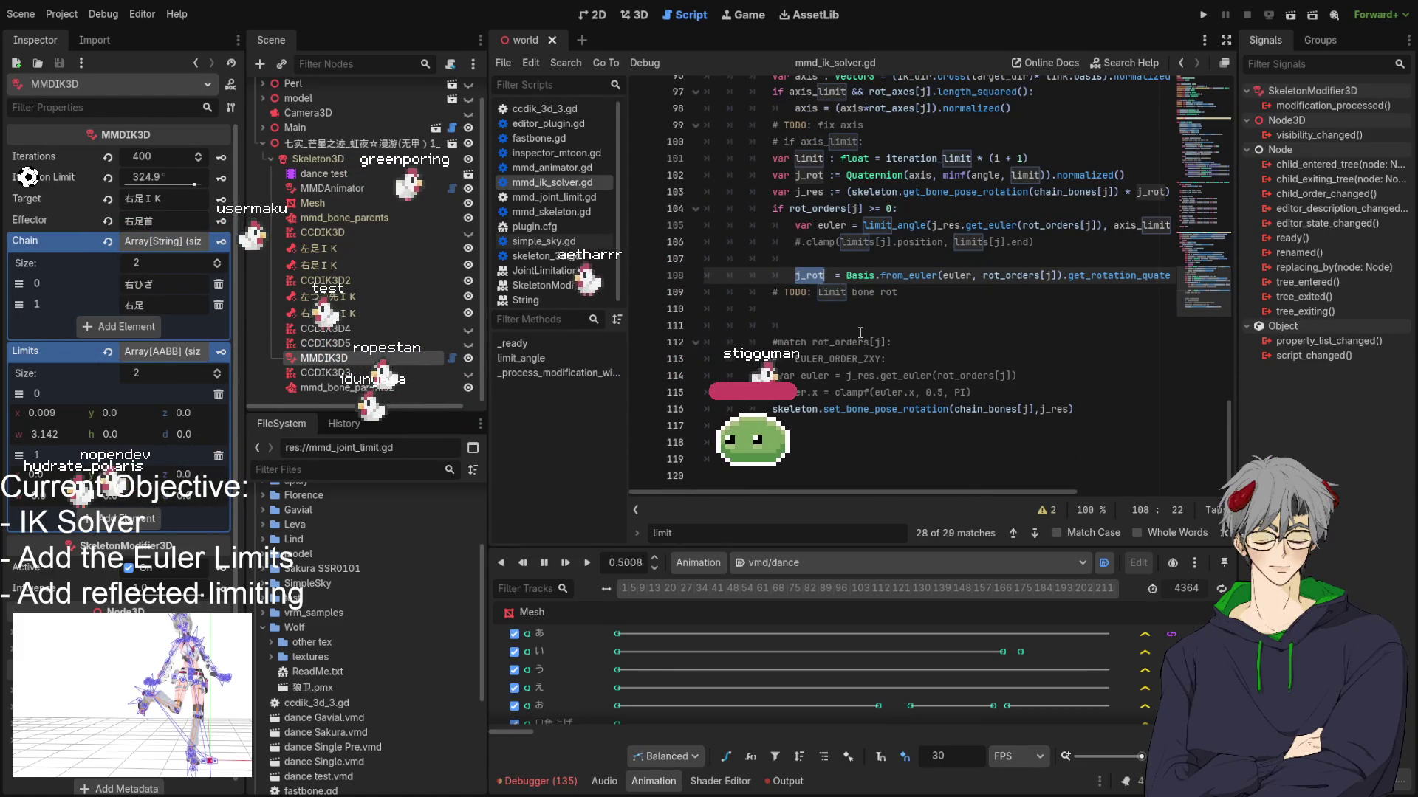
# Step: Insert skeleton.force_update_all_bone_transforms on a new line after the set_bone_pose_rotation call on line 116
pyautogui.click(867, 410)
pyautogui.click(1114, 409)
pyautogui.press('Return')
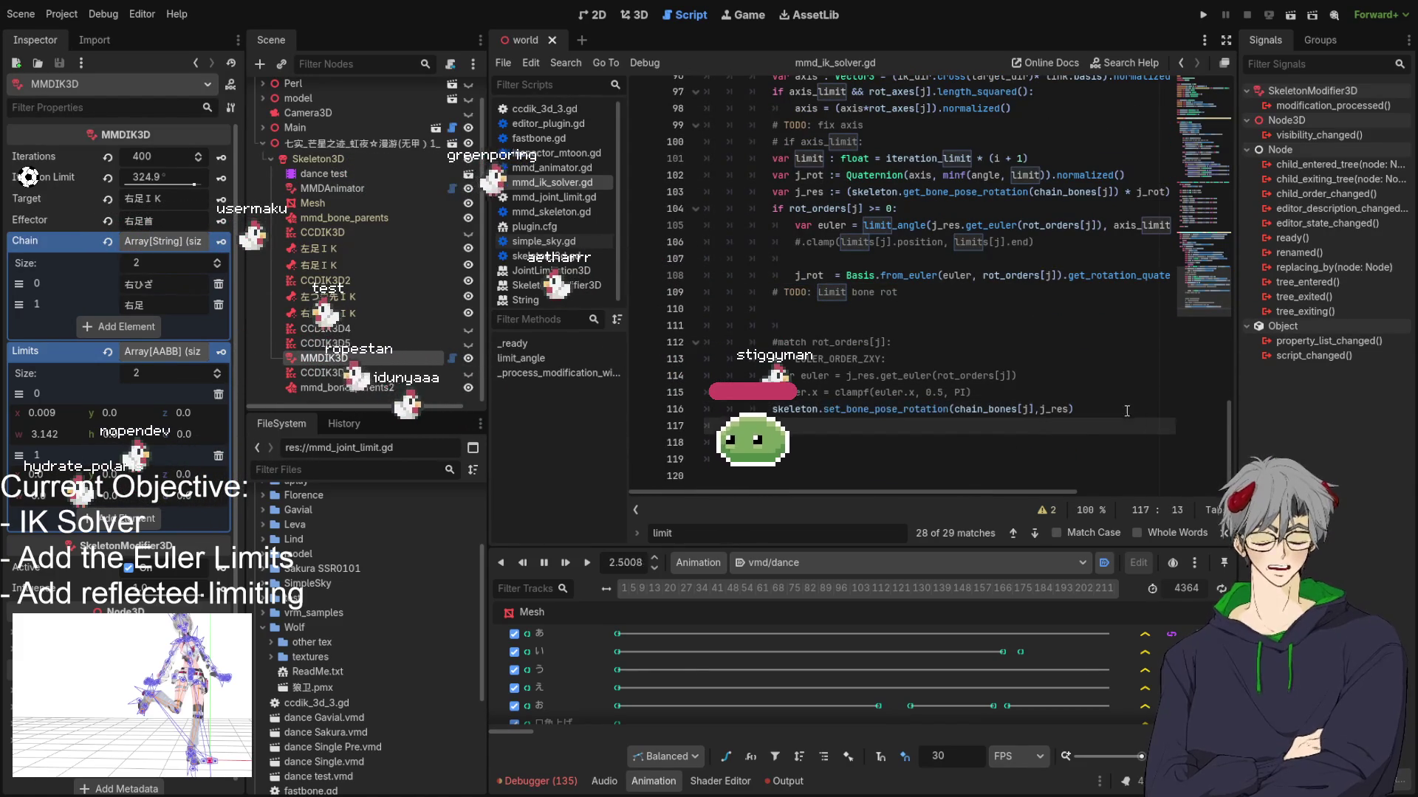
pyautogui.write('skeleton.')
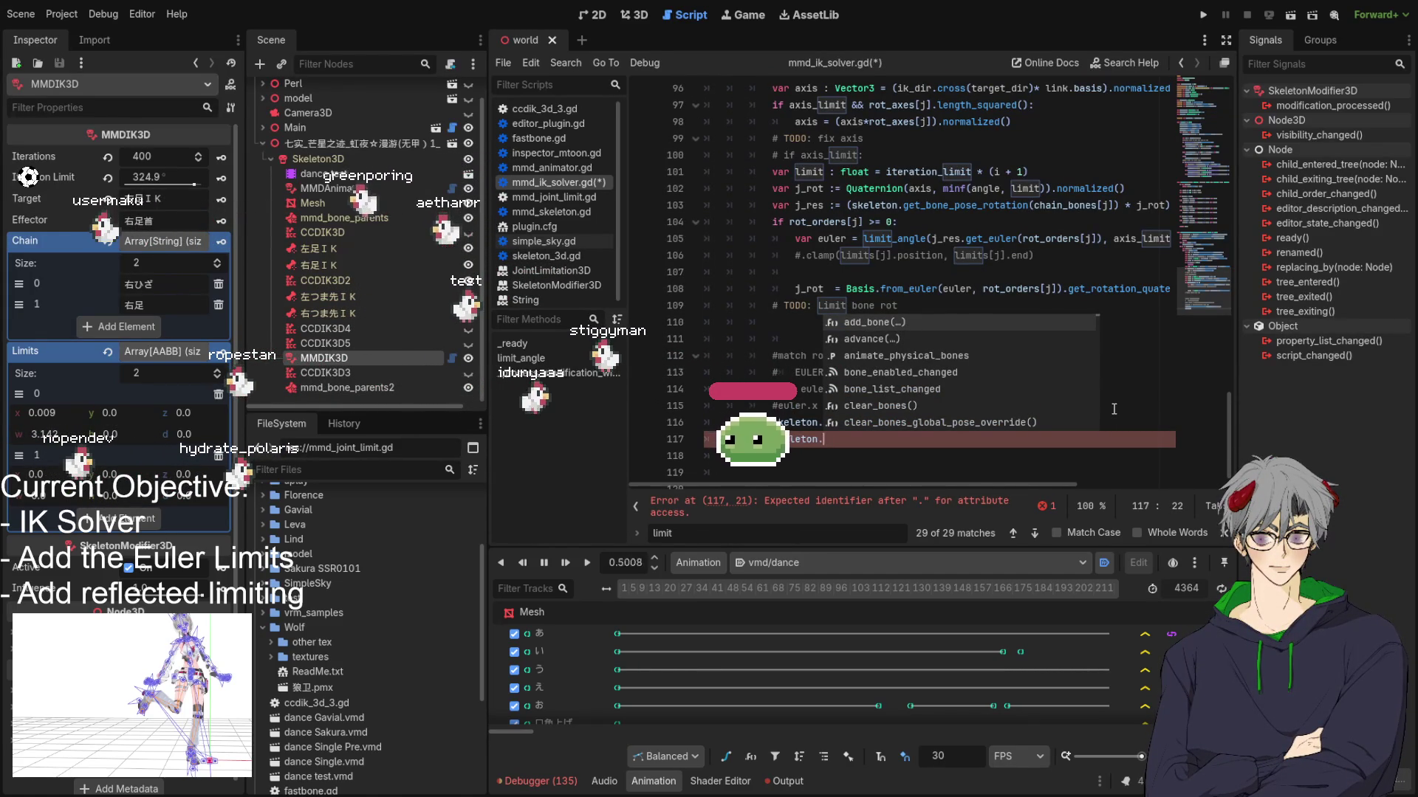
pyautogui.write('bo')
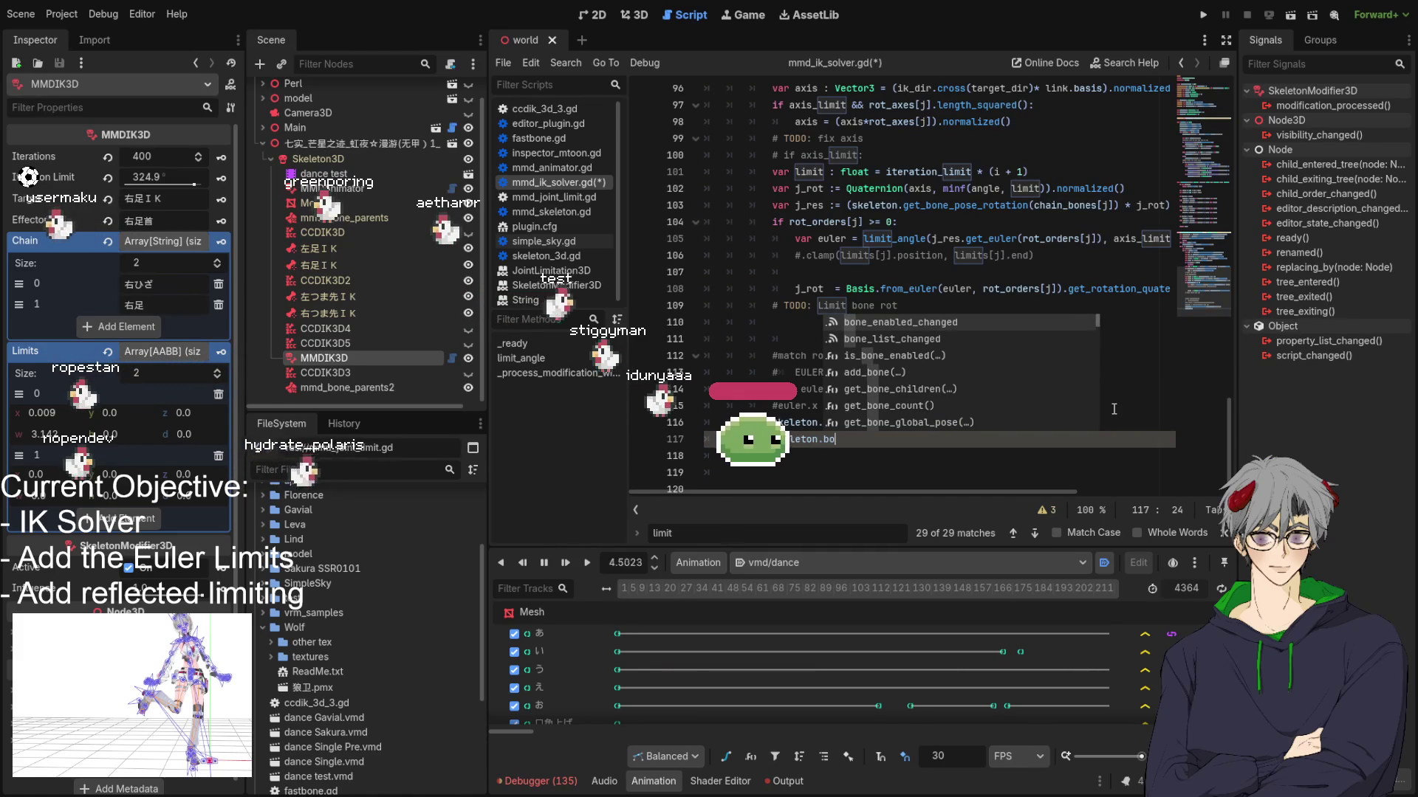
pyautogui.press('BackSpace')
pyautogui.press('BackSpace')
pyautogui.write('set')
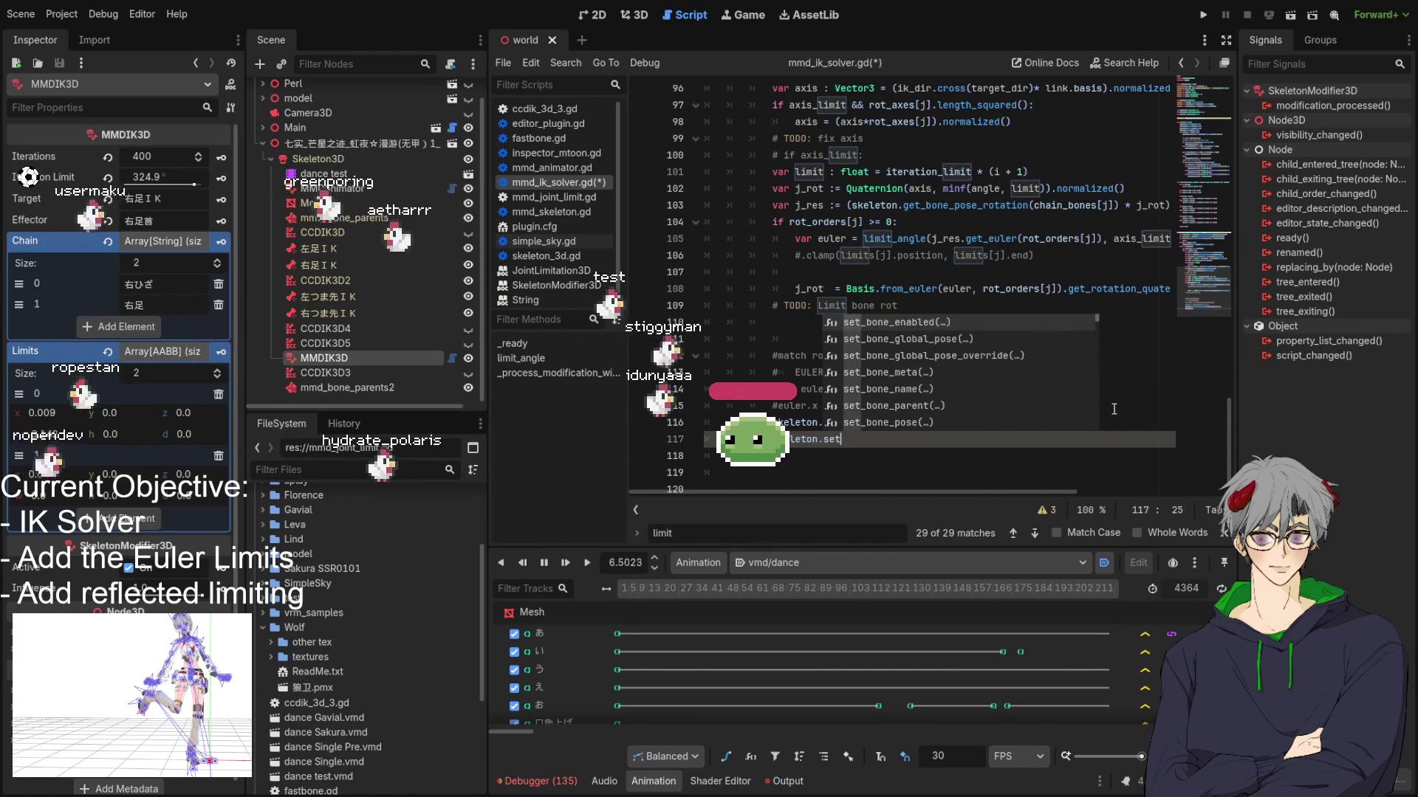
pyautogui.write('_bone')
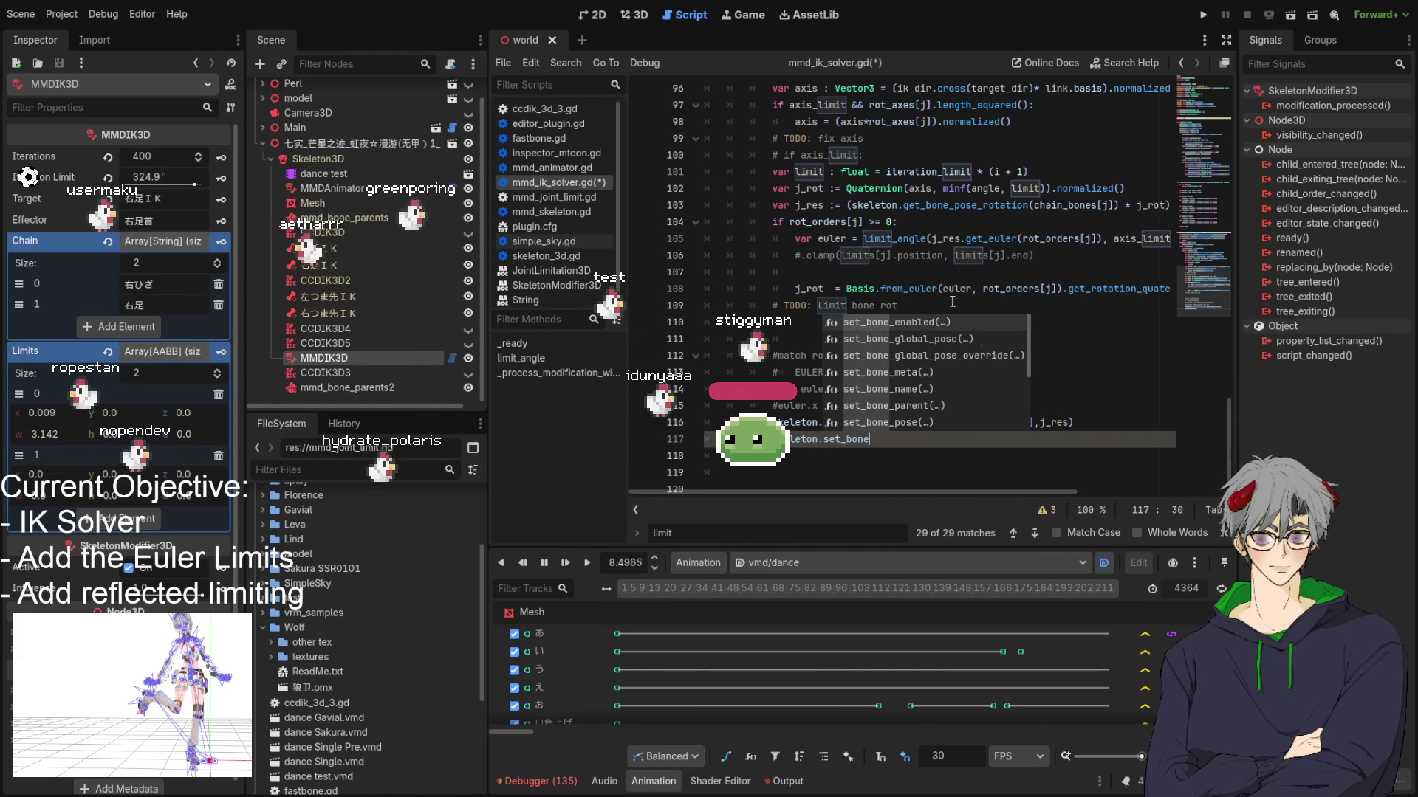
pyautogui.scroll(-2, 920, 376)
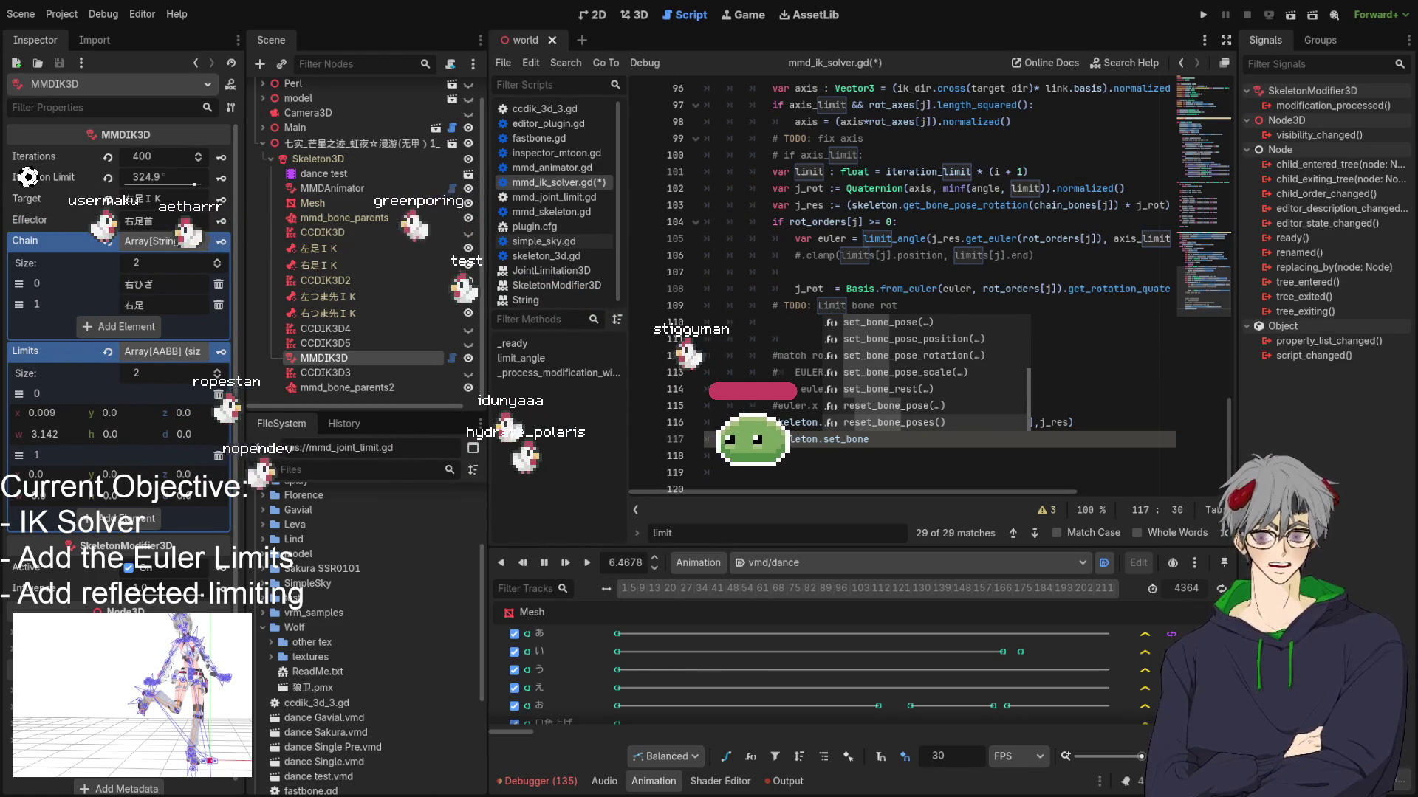
pyautogui.click(847, 439)
pyautogui.hotkey('ctrl', 'z')
# Step: Close the call with (), then orbit the 3D view to check the dancer's legs from the front
pyautogui.write('()')
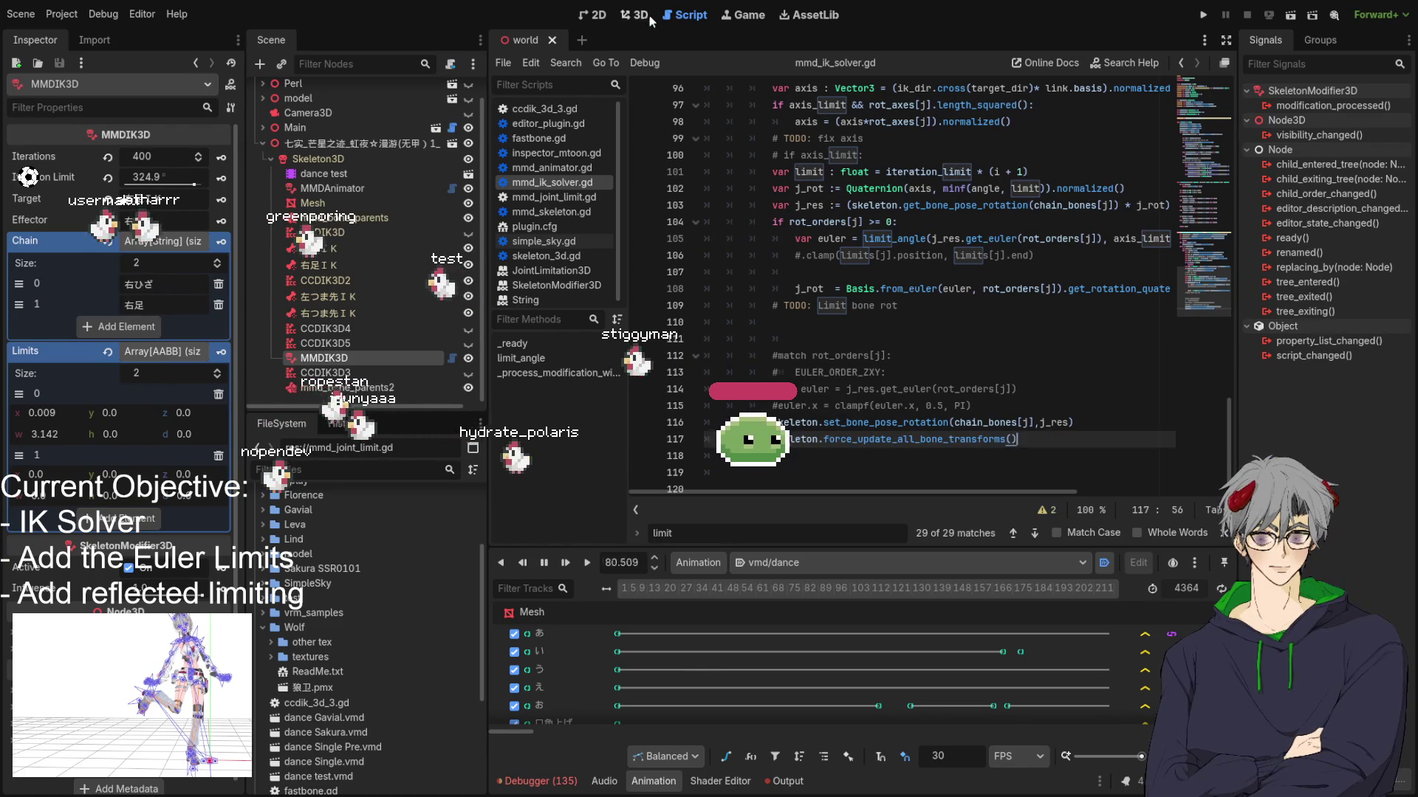
pyautogui.click(650, 14)
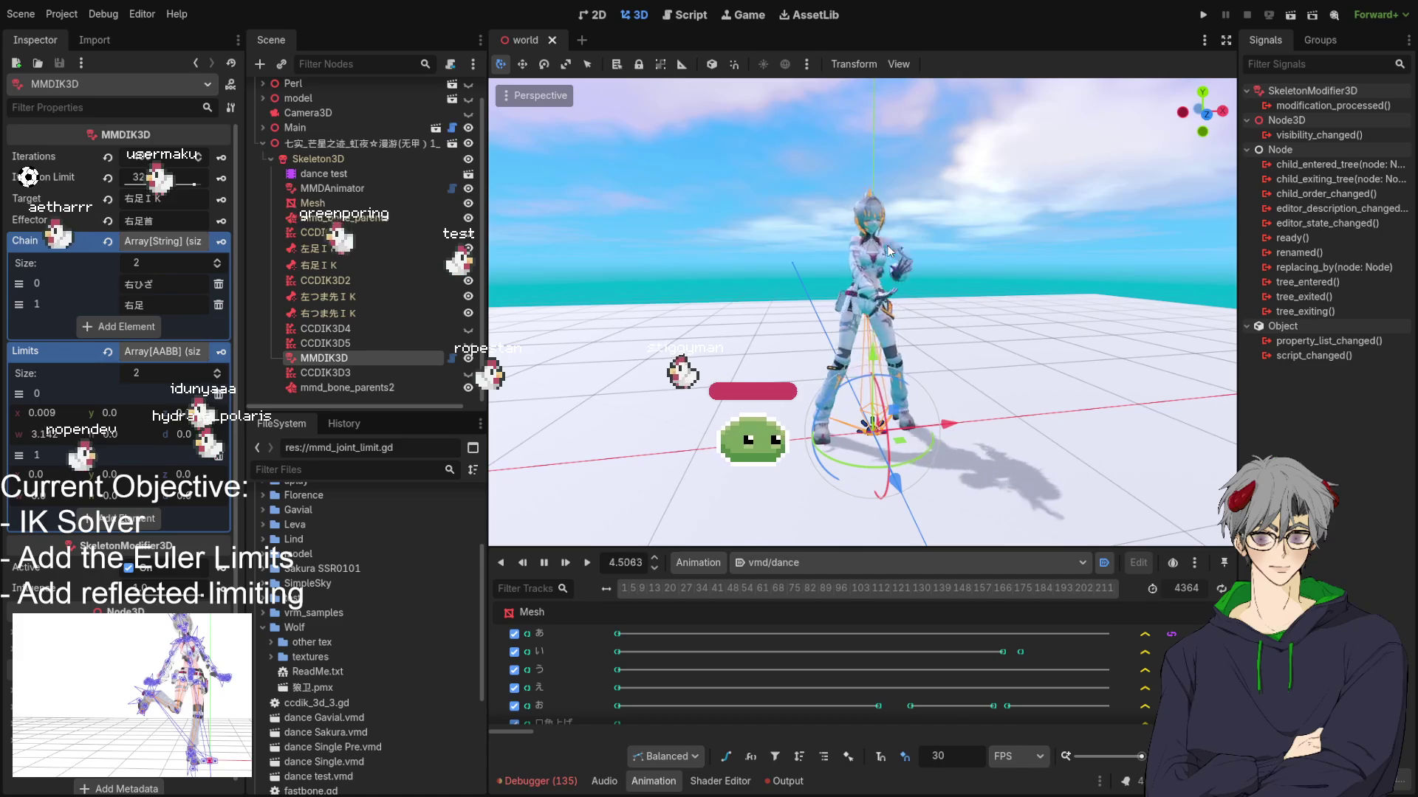
pyautogui.moveTo(888, 251); pyautogui.dragTo(888, 361)
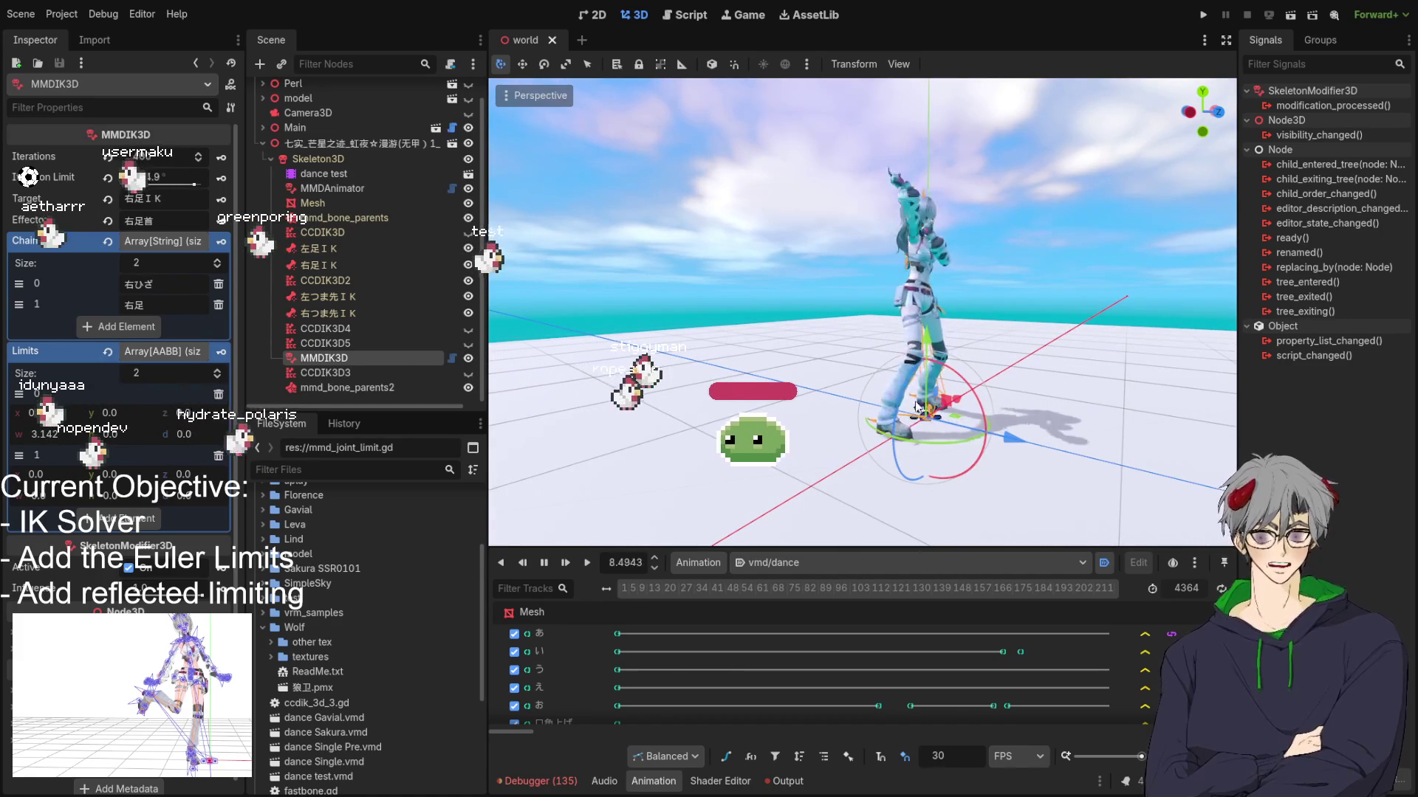
pyautogui.moveTo(918, 412)
pyautogui.mouseDown()
pyautogui.moveTo(768, 415)
pyautogui.moveTo(804, 394)
pyautogui.moveTo(832, 399)
pyautogui.mouseUp()
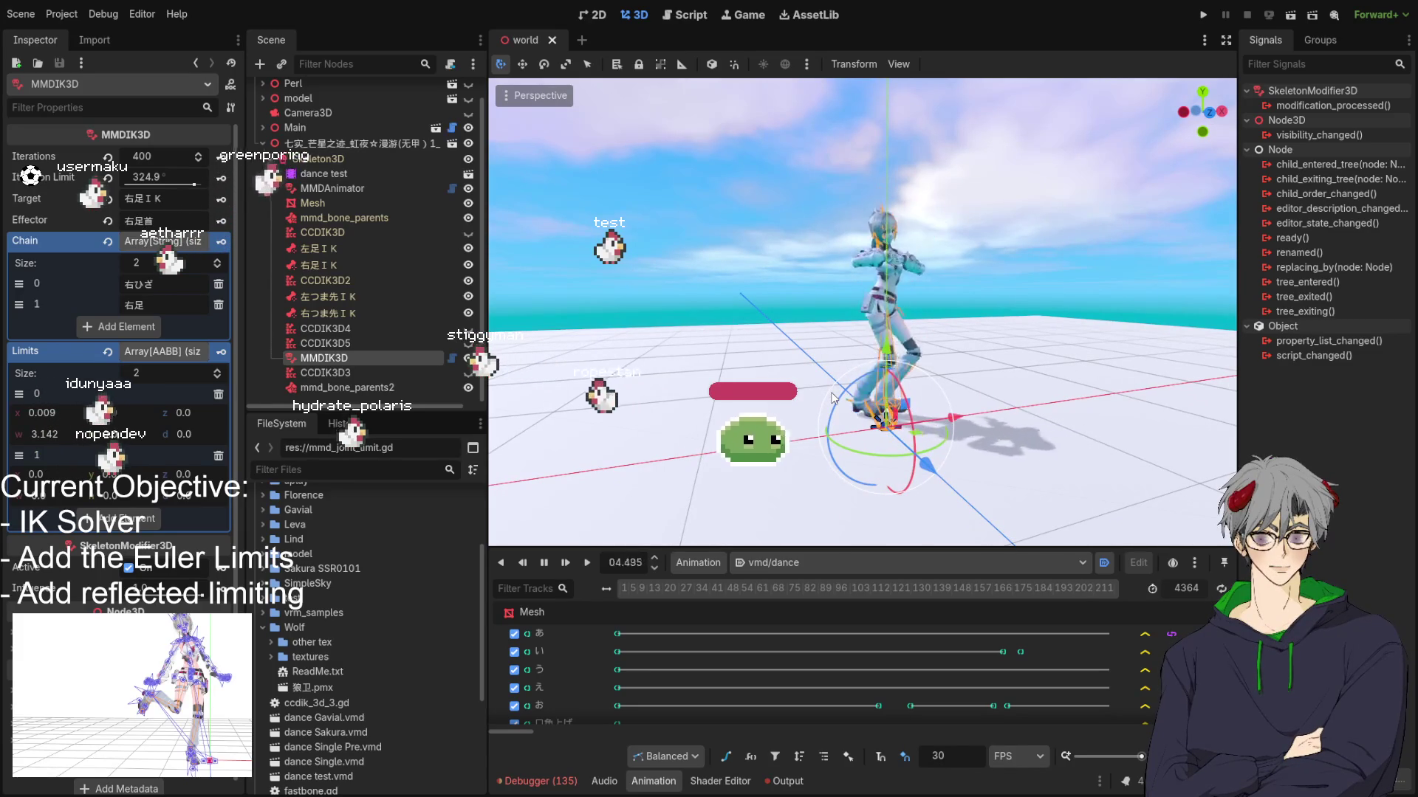
pyautogui.moveTo(832, 399); pyautogui.dragTo(835, 421)
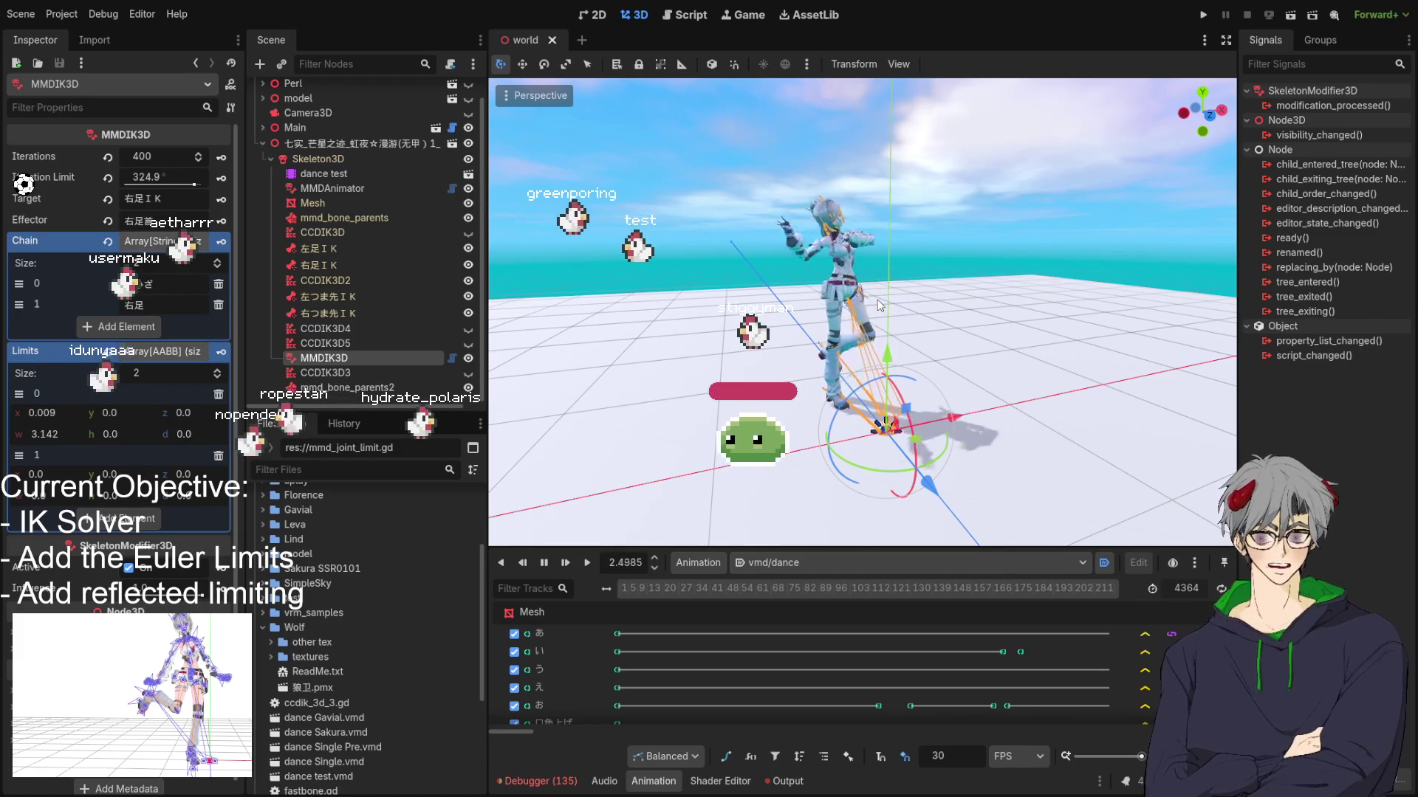
# Step: Reopen mmd_ik_solver.gd, stop the dance playback, and review _process_modification_with_delta around line 90
pyautogui.click(686, 14)
pyautogui.hotkey('ctrl', 'a')
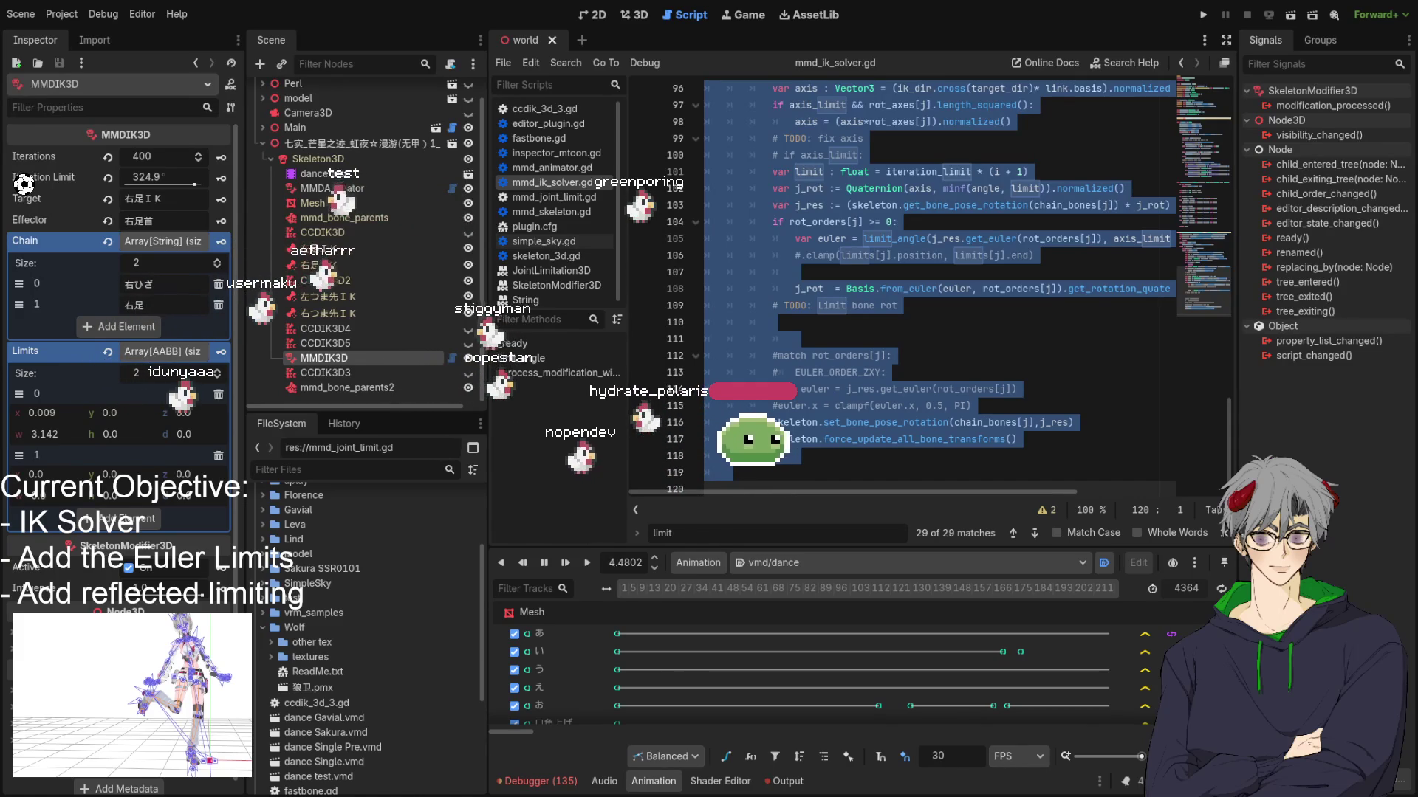
pyautogui.press('s')
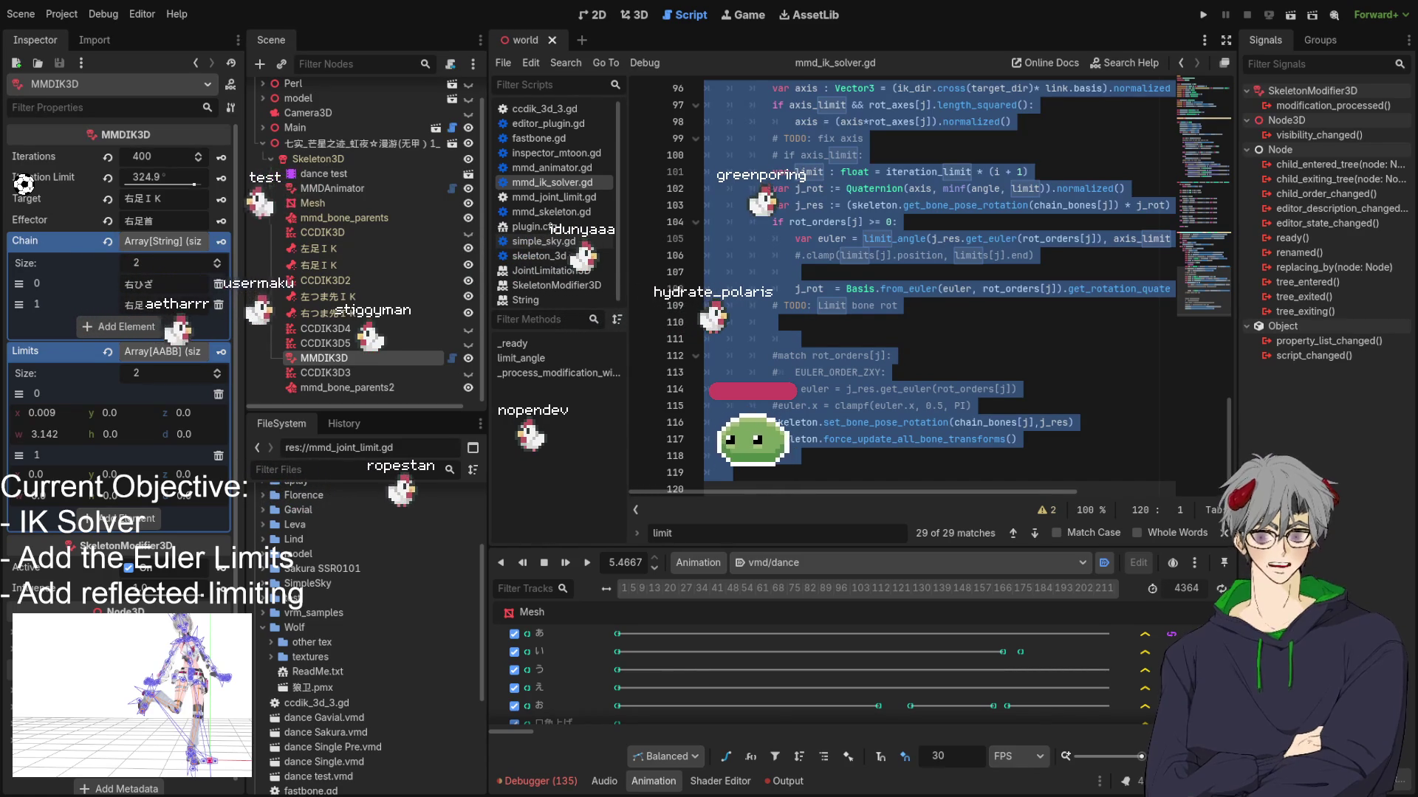
pyautogui.scroll(10, 923, 288)
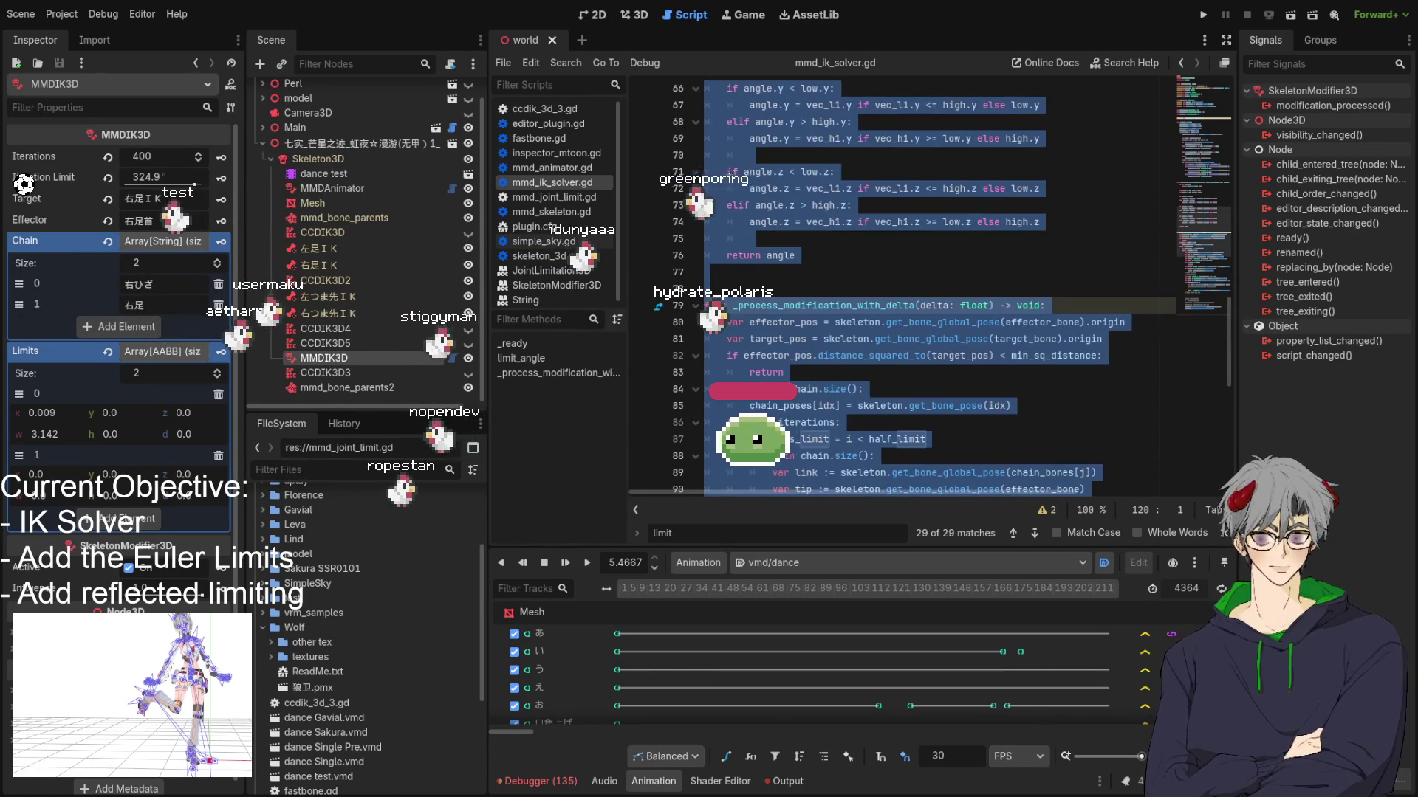
pyautogui.click(834, 372)
pyautogui.scroll(-2, 834, 349)
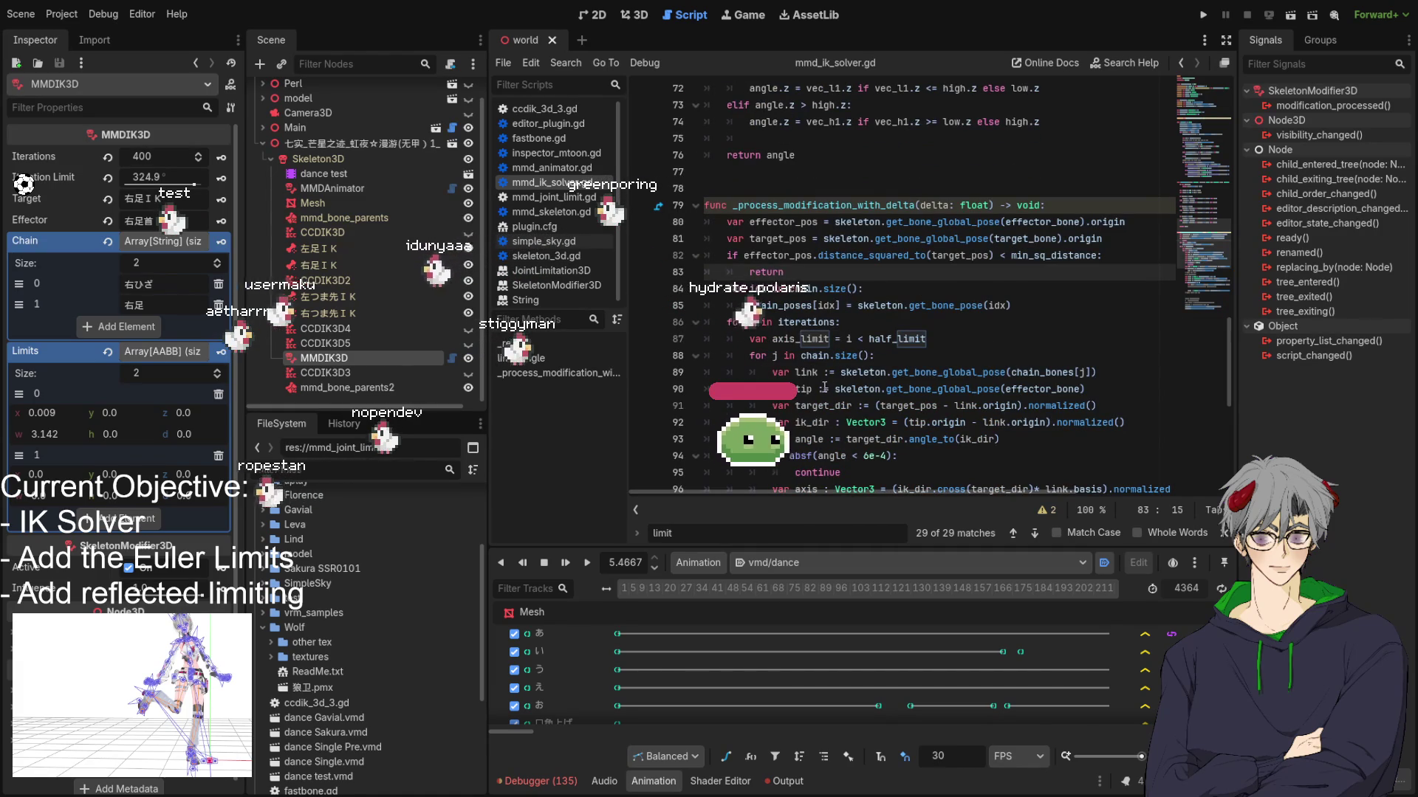
pyautogui.click(803, 390)
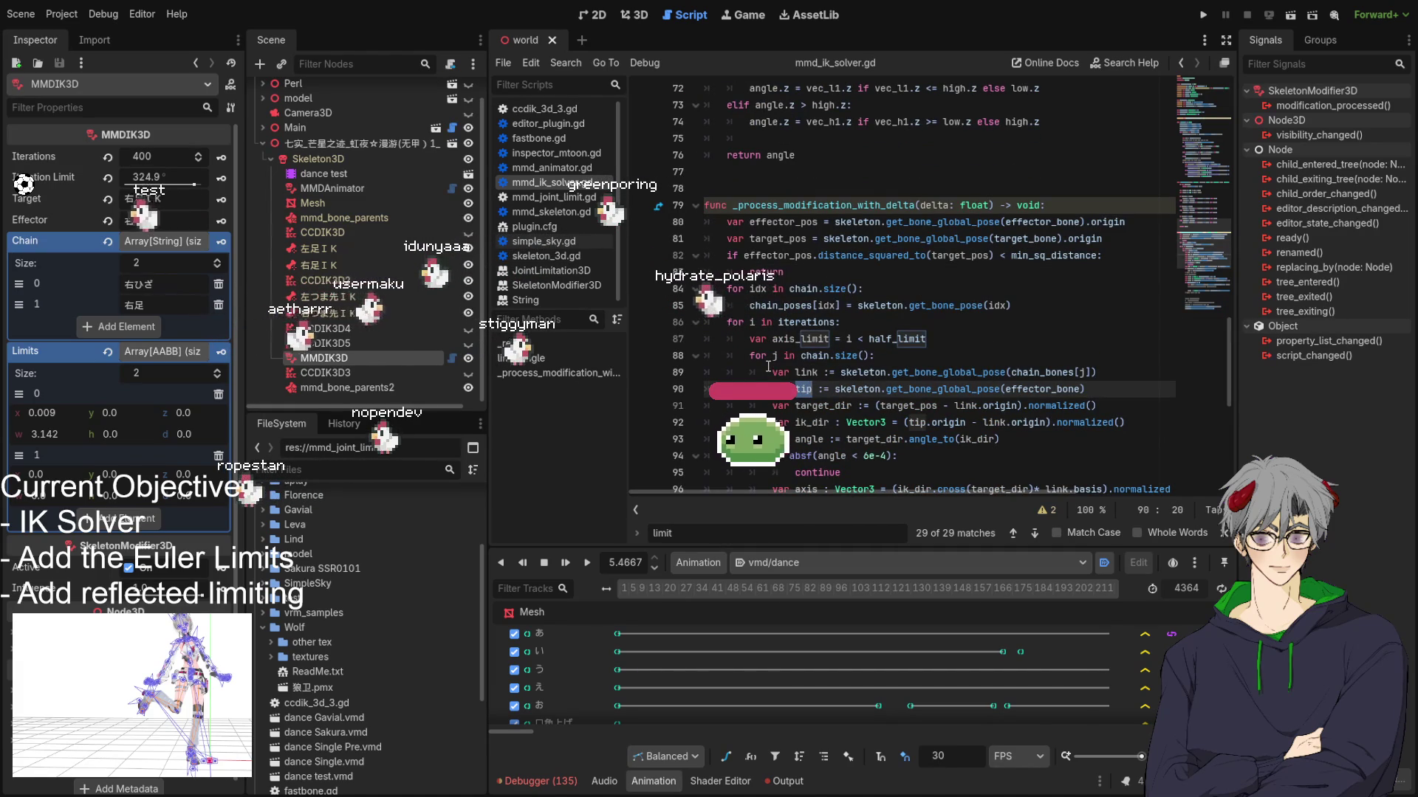
pyautogui.scroll(-2, 768, 366)
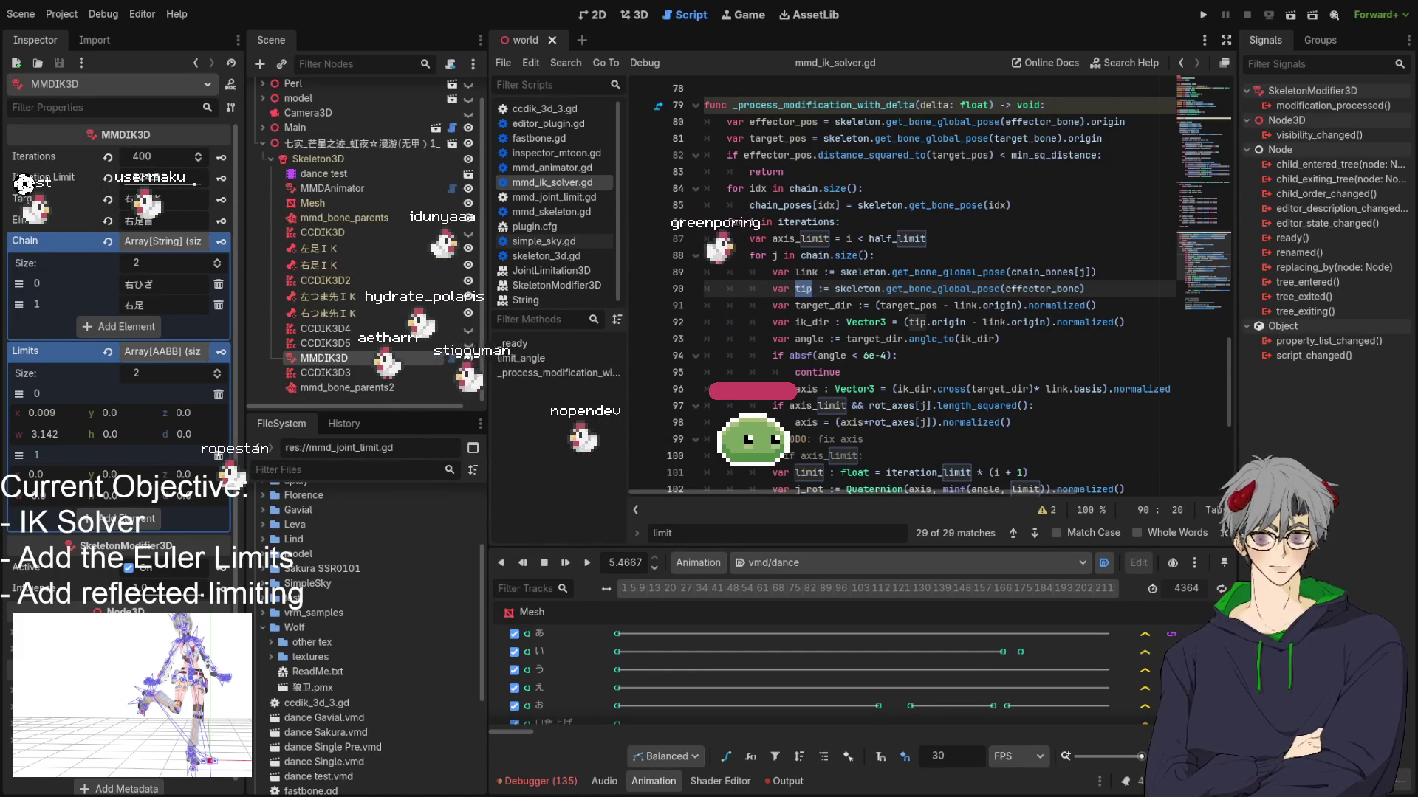
# Step: Replace the _process_modification_with_delta body with the new incremental tip-tracking code
pyautogui.scroll(-6, 930, 288)
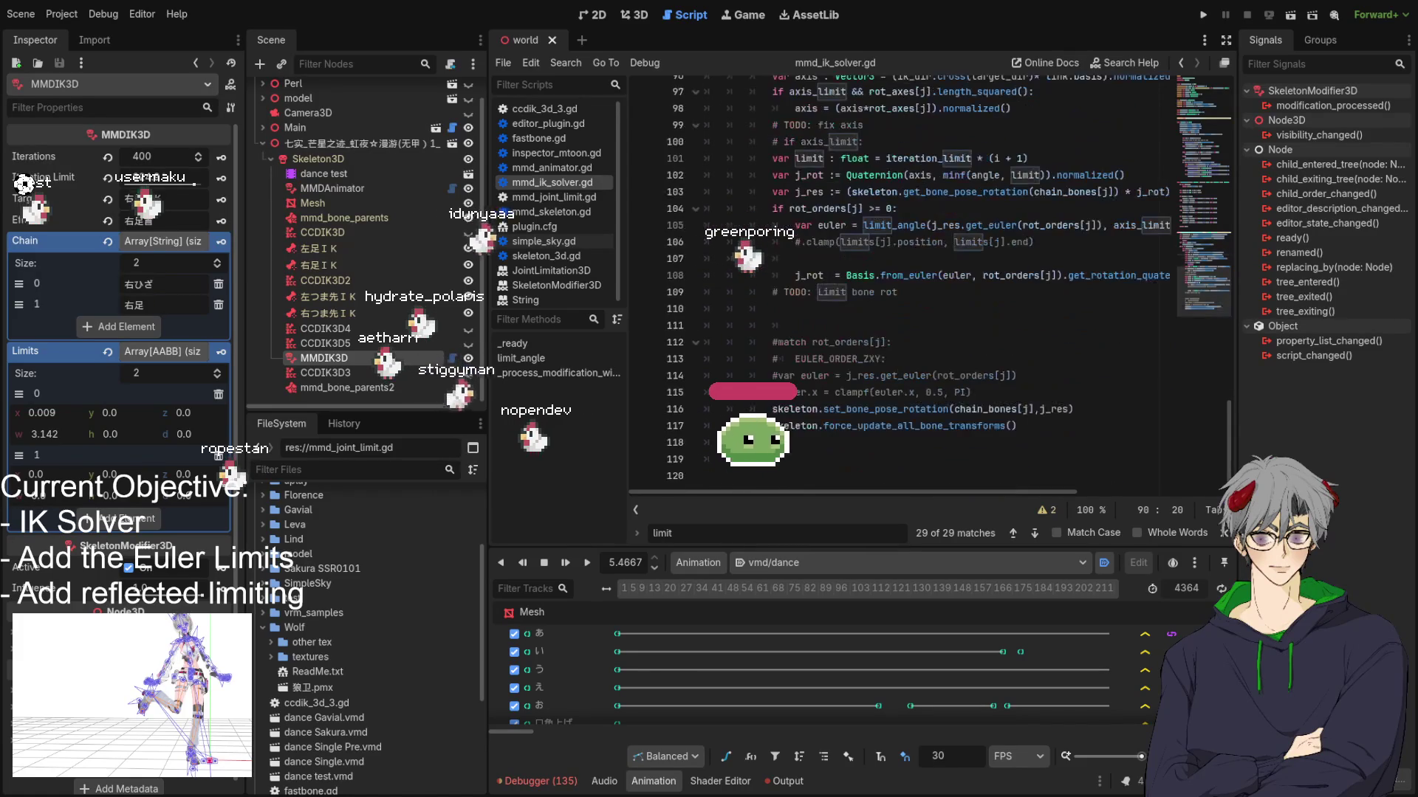
pyautogui.scroll(1, 930, 288)
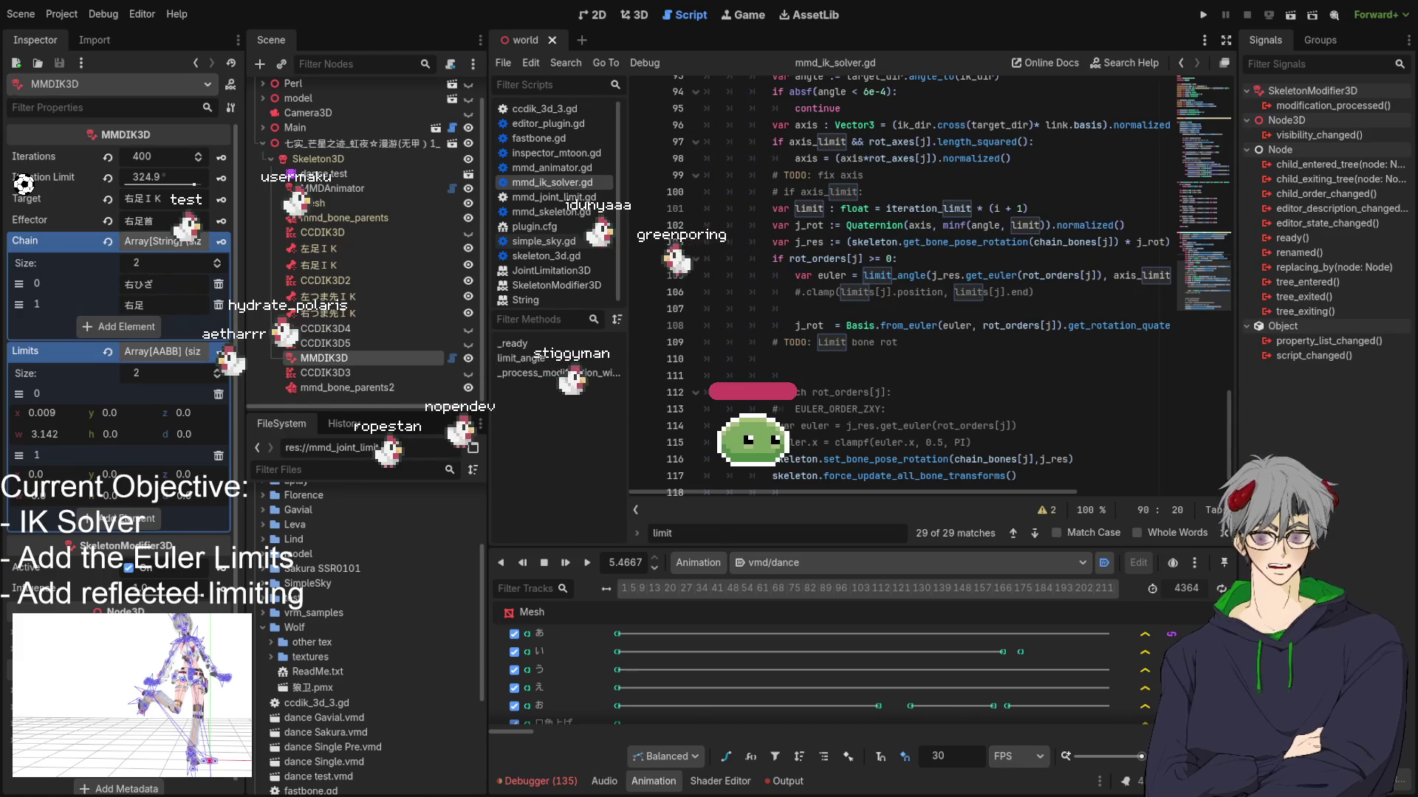
pyautogui.scroll(-1, 923, 281)
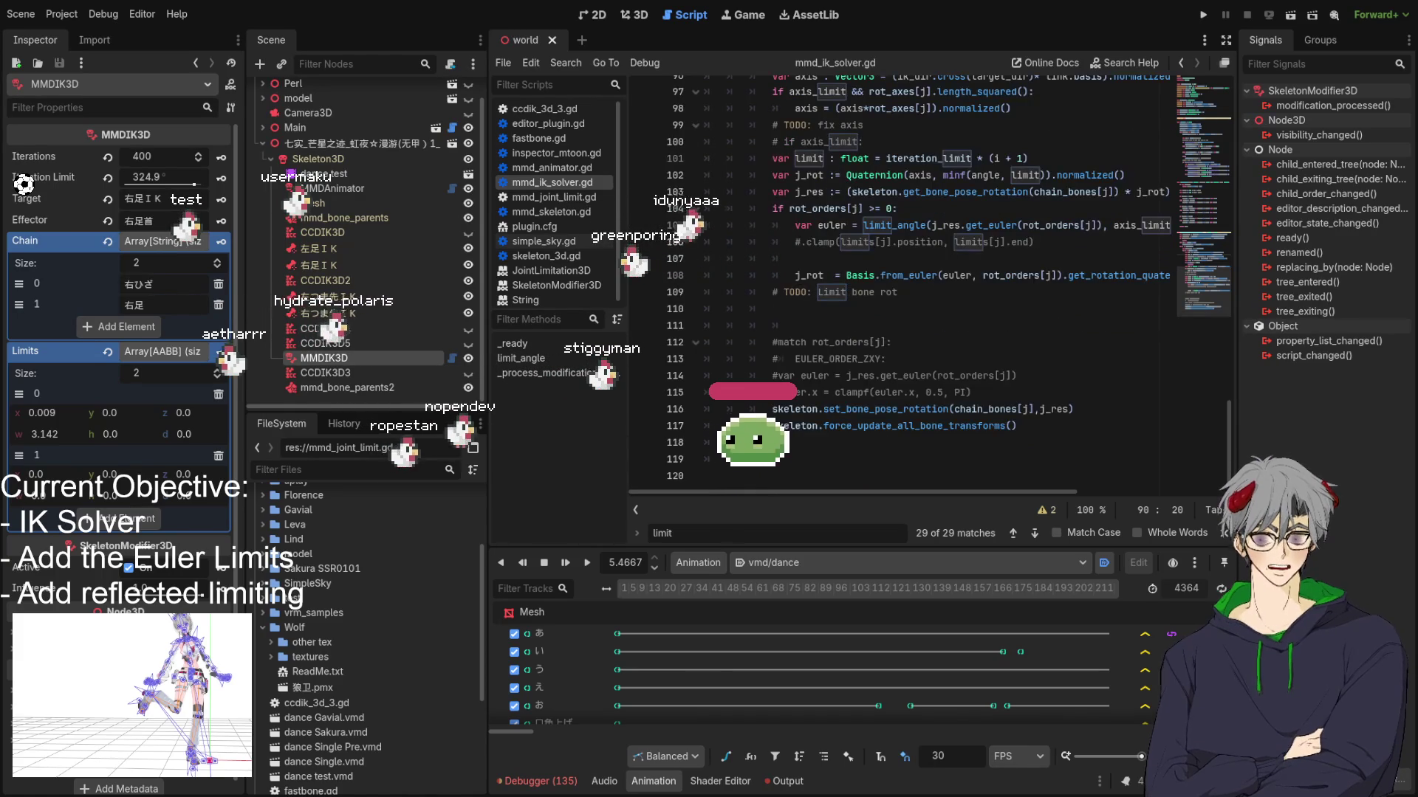
pyautogui.click(1017, 426)
pyautogui.moveTo(1017, 426)
pyautogui.mouseDown()
pyautogui.moveTo(790, 392)
pyautogui.moveTo(682, 288)
pyautogui.mouseUp()
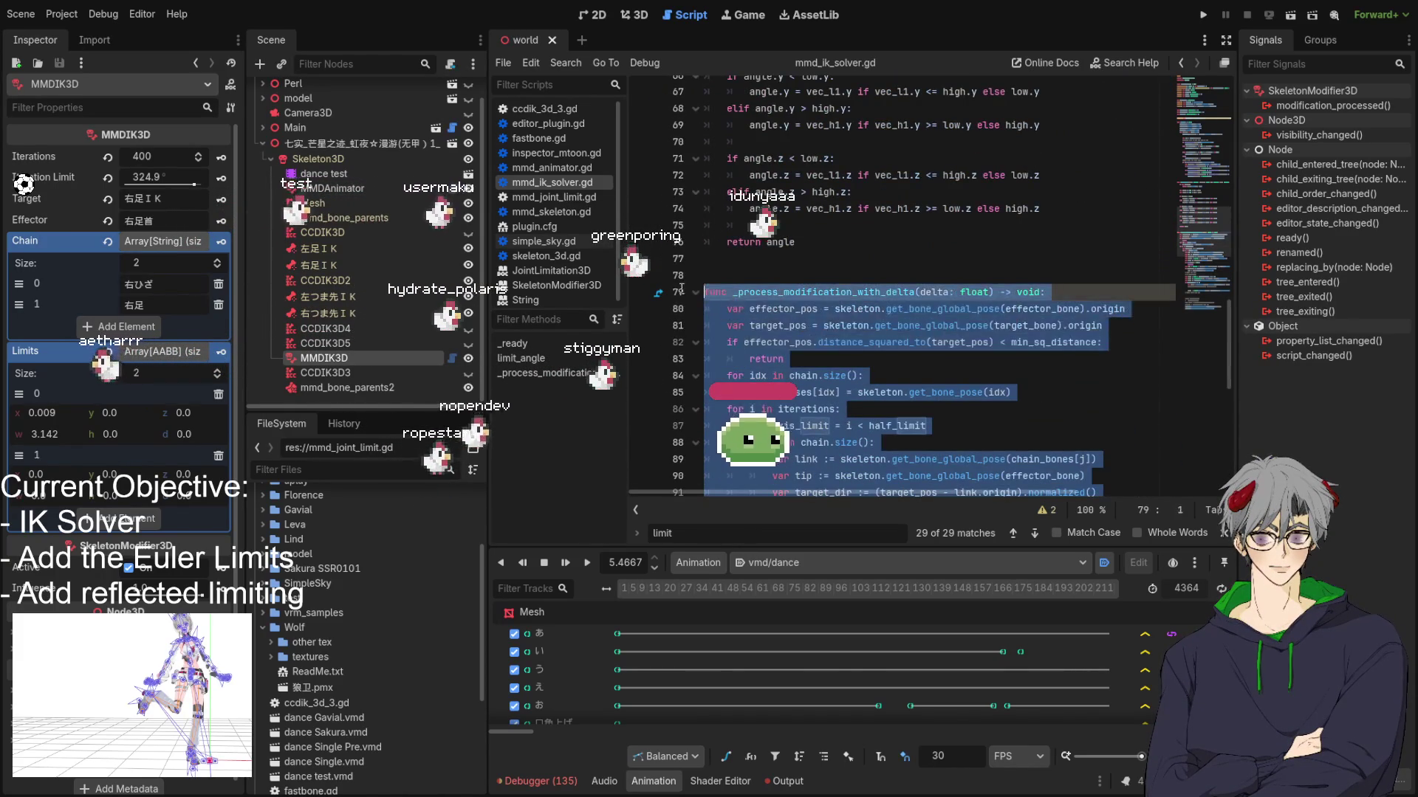
pyautogui.hotkey('ctrl', 'v')
# Step: Save the solver script and bring up the 3D viewport
pyautogui.scroll(-5, 886, 284)
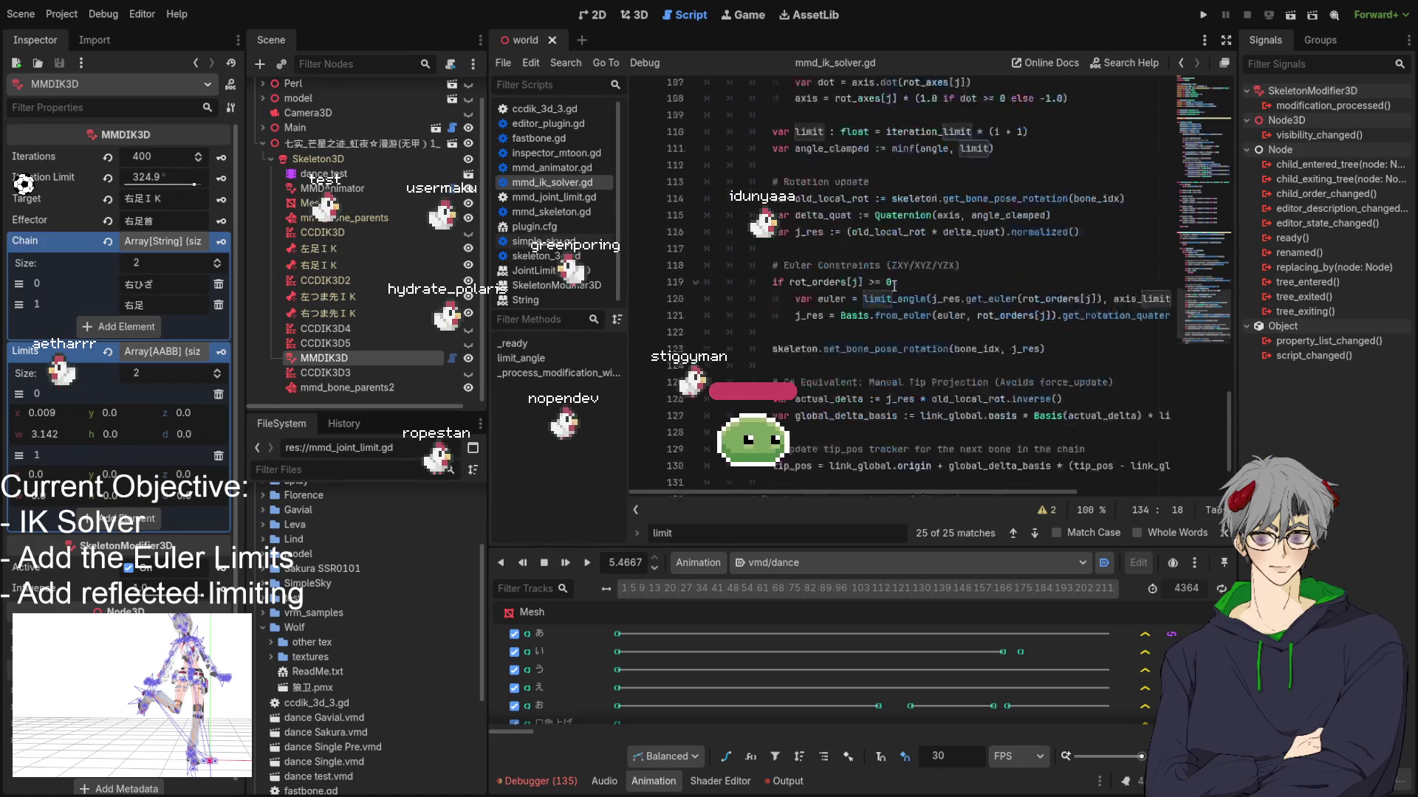
pyautogui.scroll(5, 887, 284)
pyautogui.hotkey('ctrl', 's')
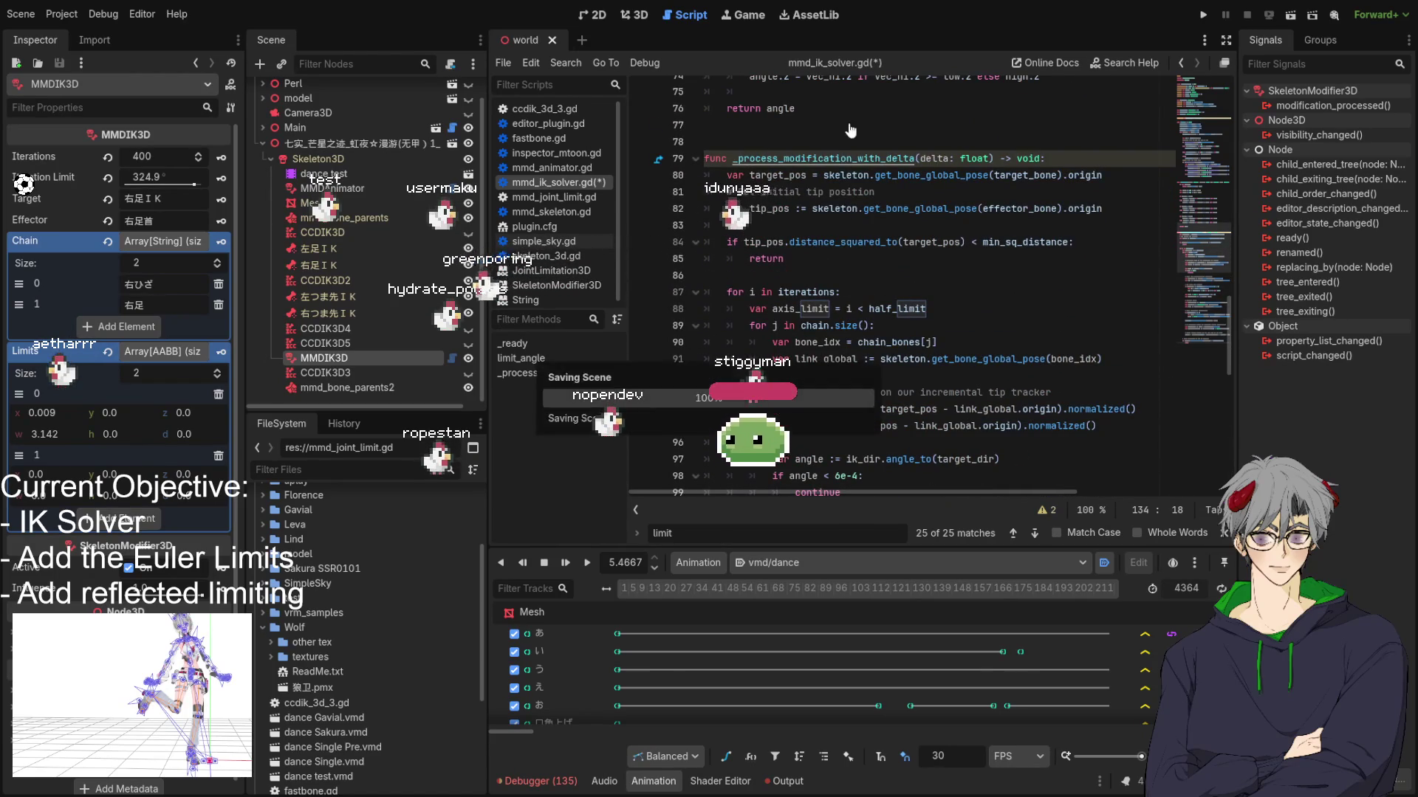
pyautogui.hotkey('ctrl', 'F2')
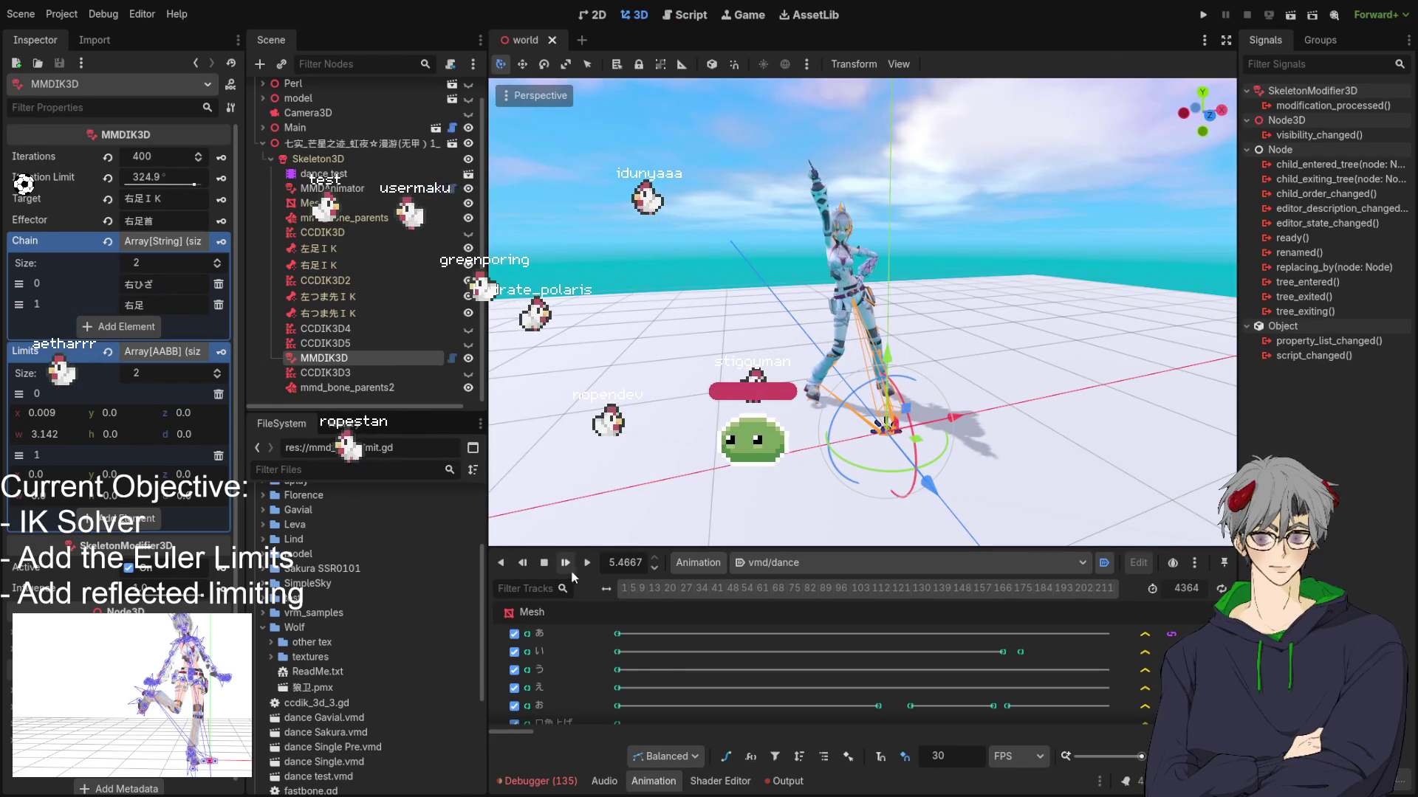
# Step: Play vmd/dance and orbit around the dancer to watch the leg chains
pyautogui.click(568, 565)
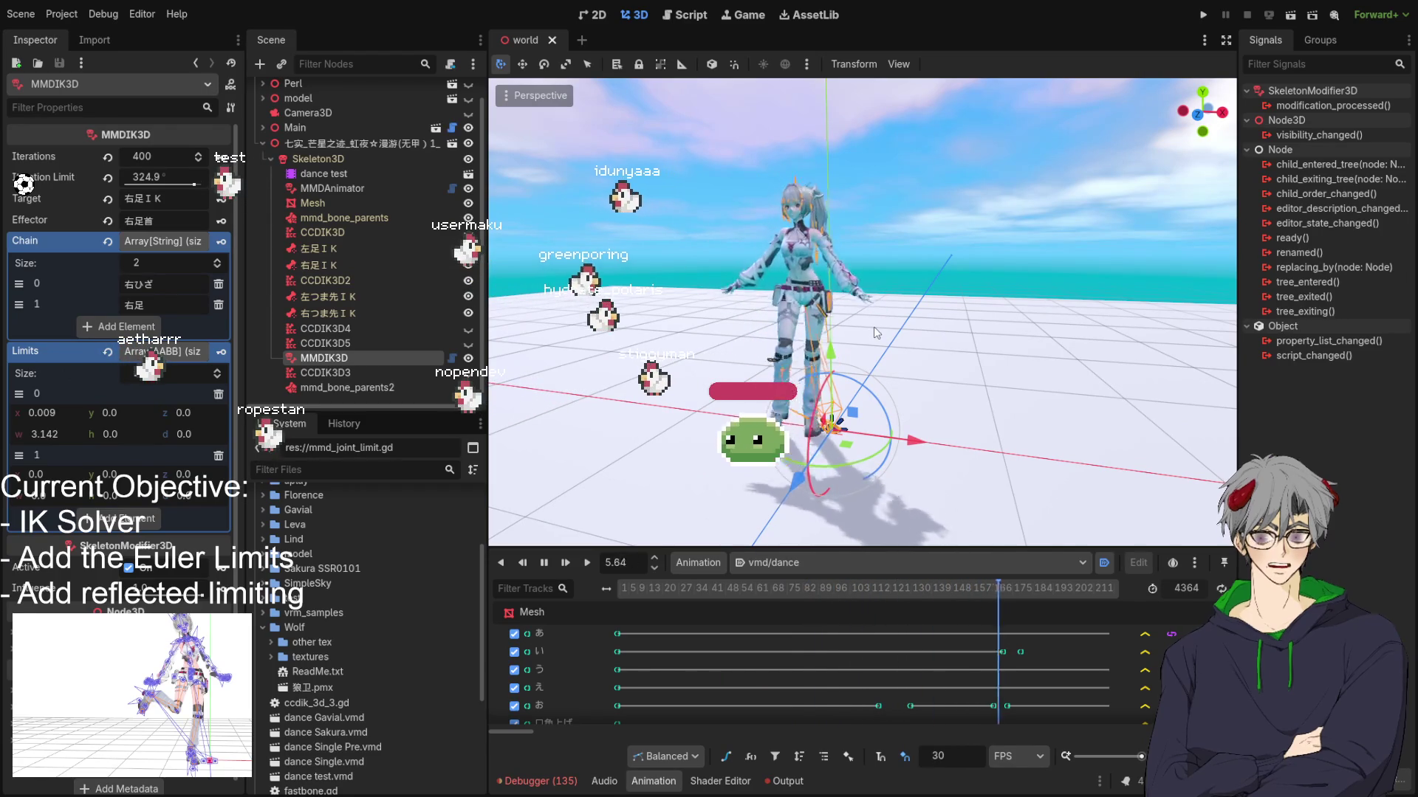
pyautogui.moveTo(827, 332); pyautogui.dragTo(781, 380)
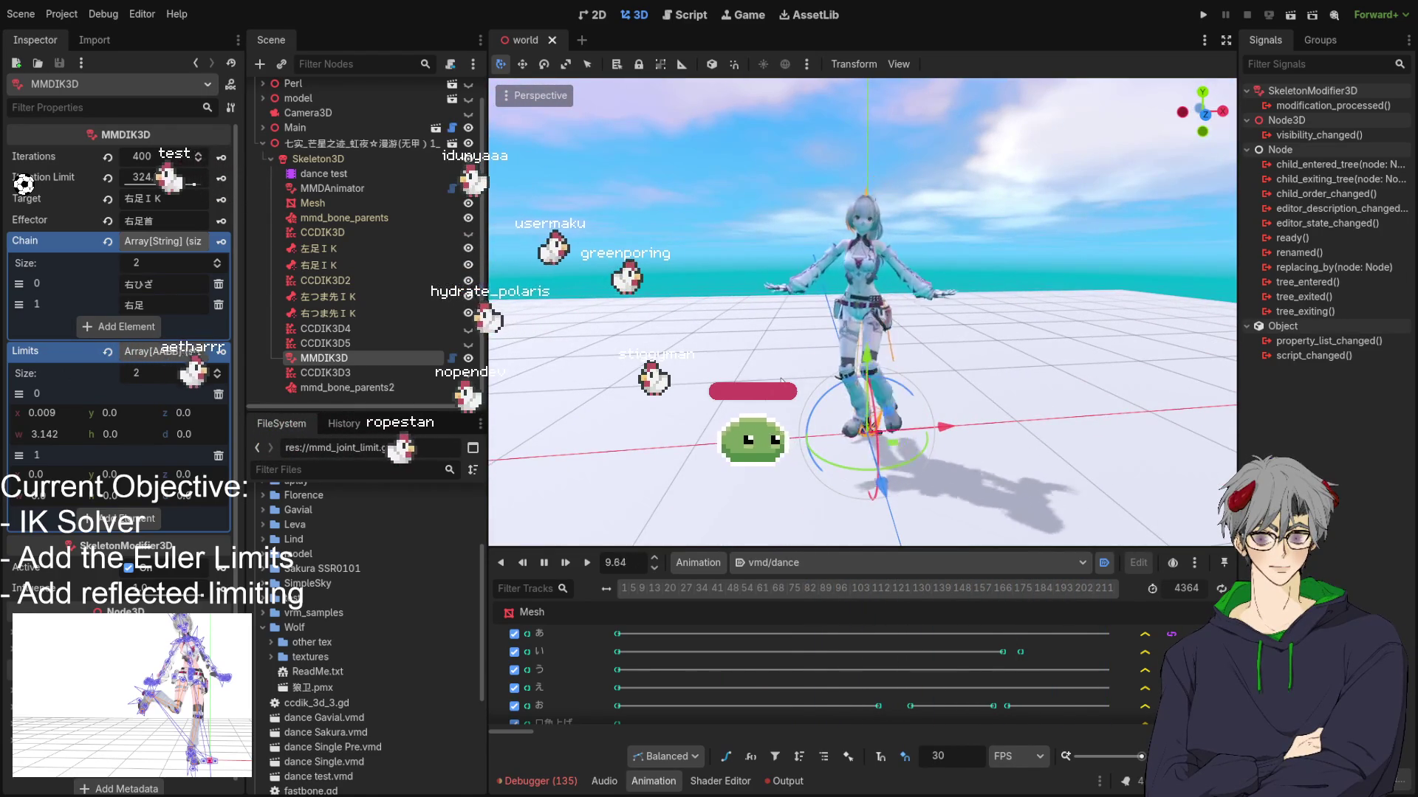
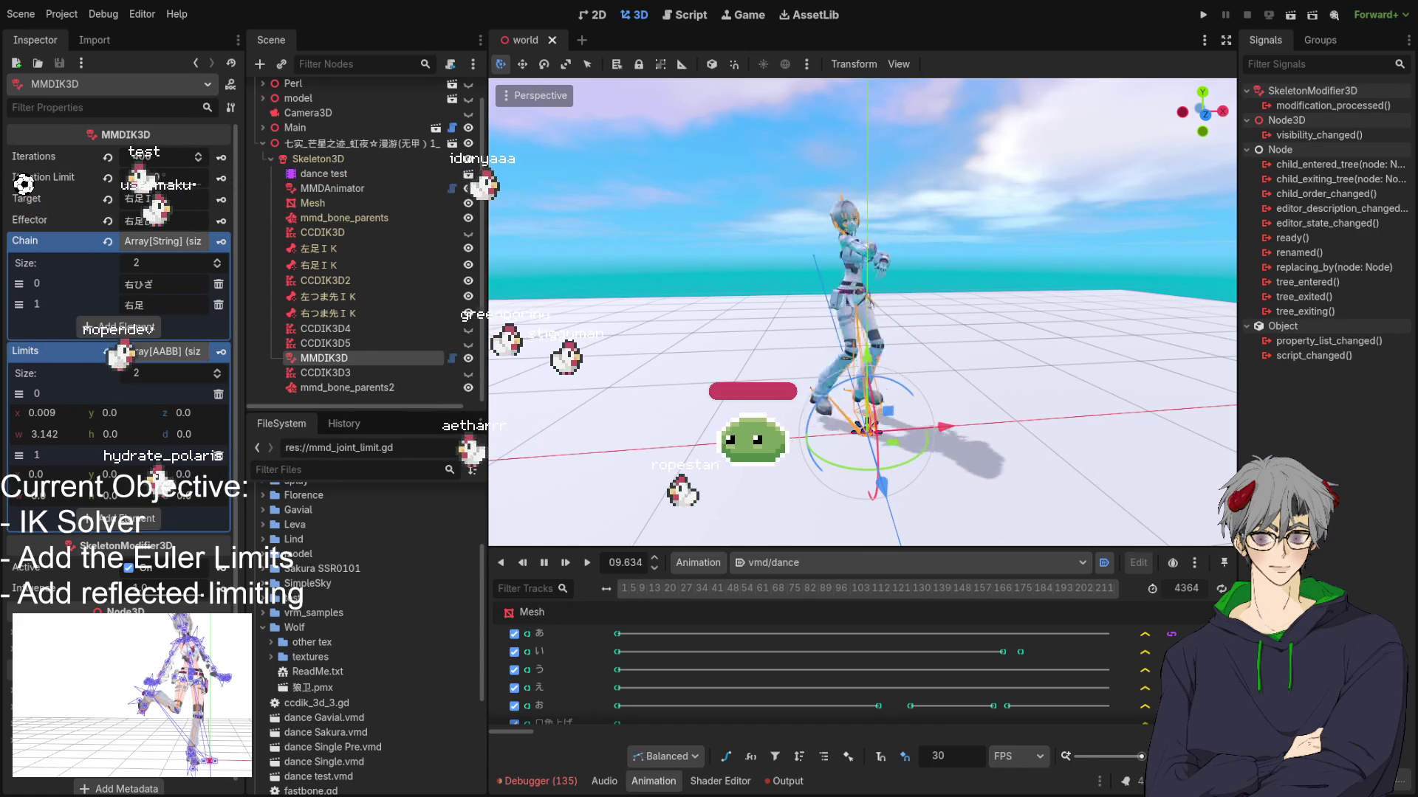
# Step: Orbit the viewport around the dancing character to check how the legs pose
pyautogui.moveTo(812, 369); pyautogui.dragTo(767, 402)
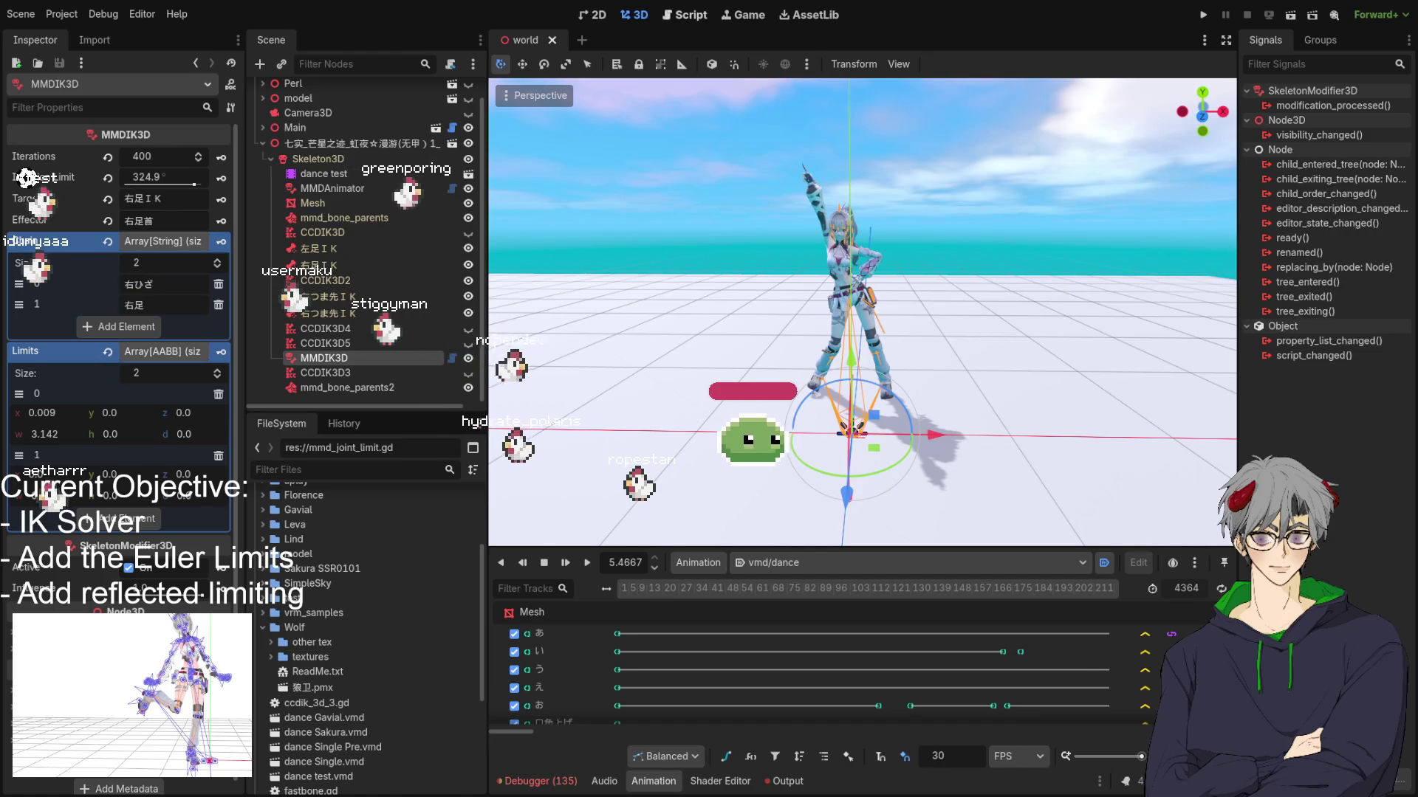
# Step: Switch to the Script workspace with mmd_ik_solver.gd
pyautogui.hotkey('ctrl', 'F3')
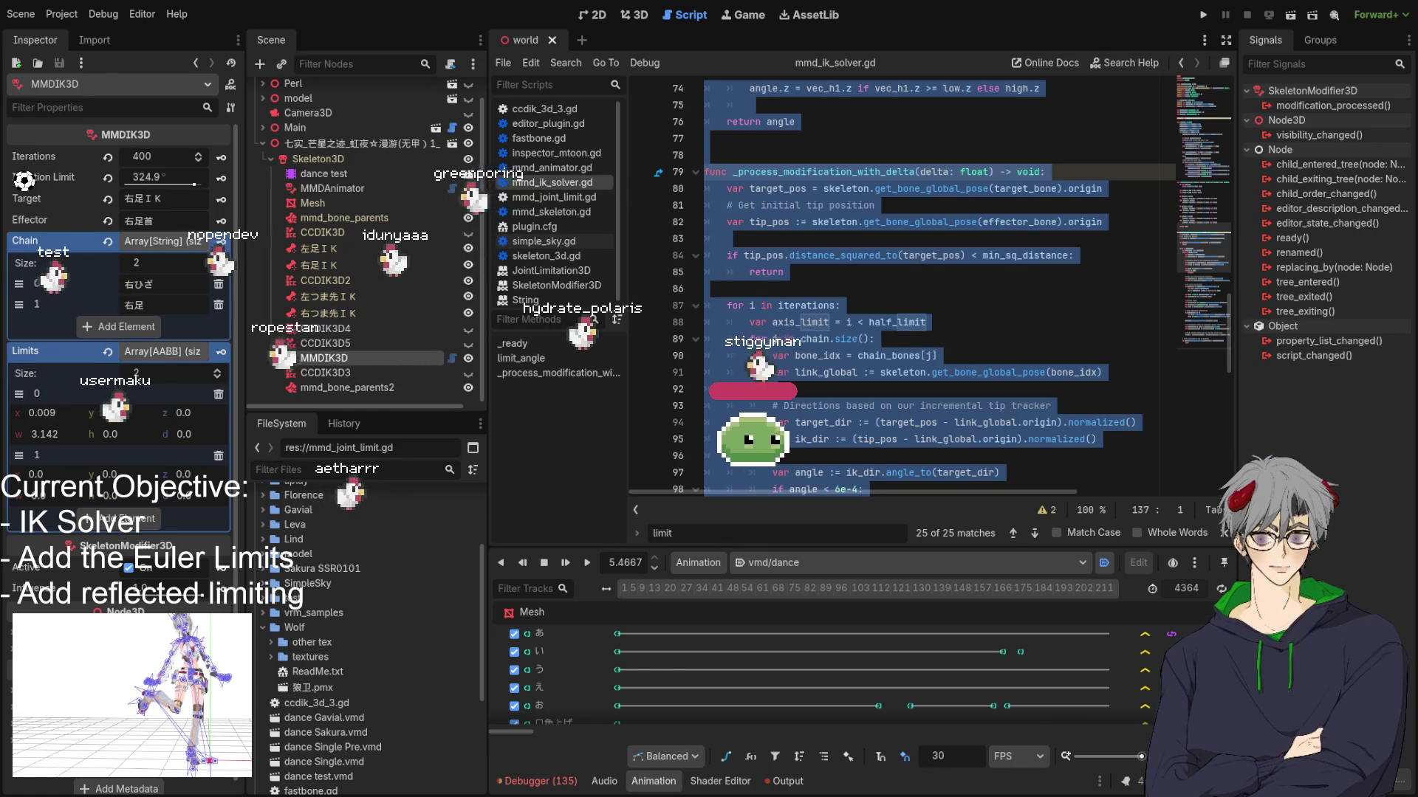
# Step: Replace the _process_modification_with_delta function with the pasted revised solver code
pyautogui.click(897, 256)
pyautogui.moveTo(673, 167)
pyautogui.mouseDown()
pyautogui.moveTo(702, 185)
pyautogui.moveTo(787, 125)
pyautogui.moveTo(861, 442)
pyautogui.mouseUp()
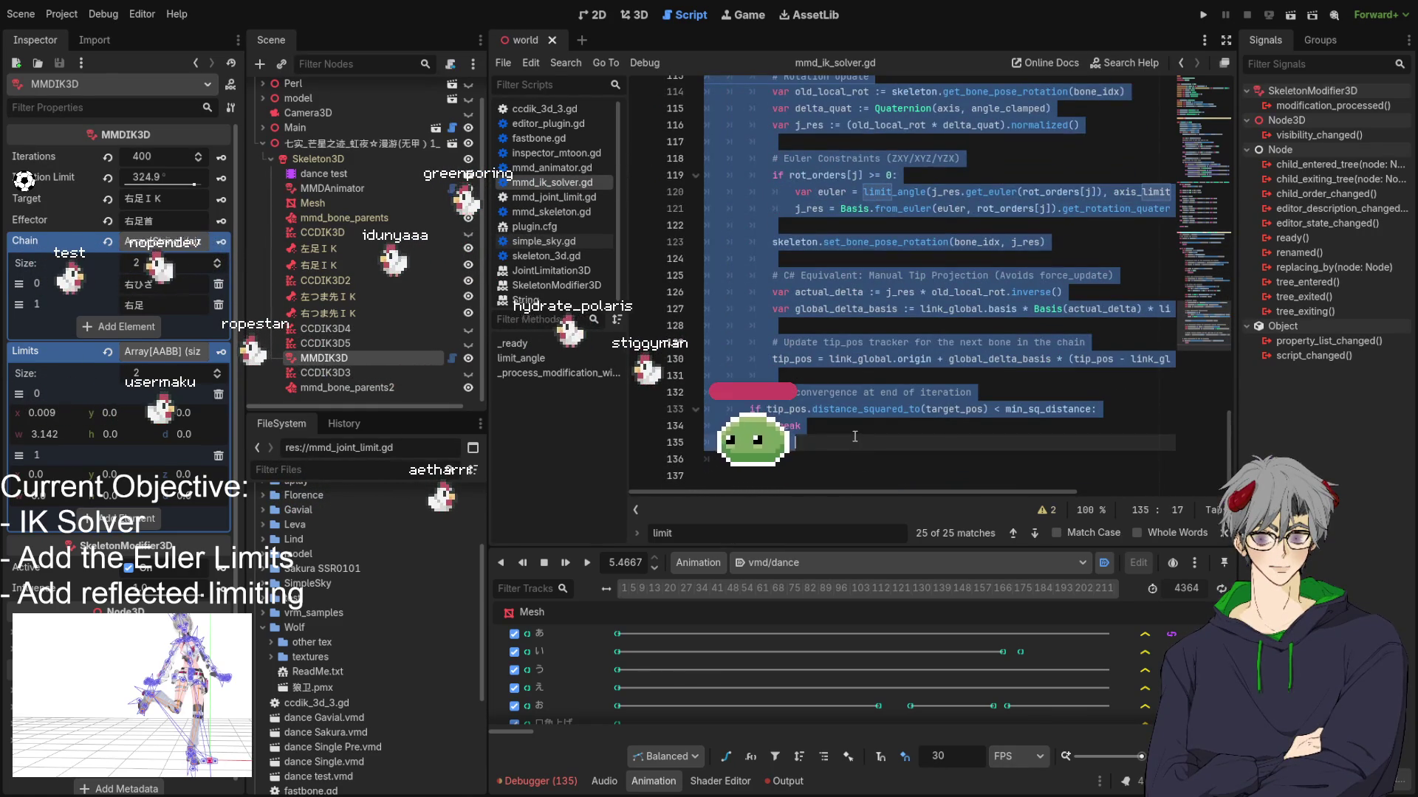
pyautogui.hotkey('ctrl', 'v')
pyautogui.scroll(12, 858, 384)
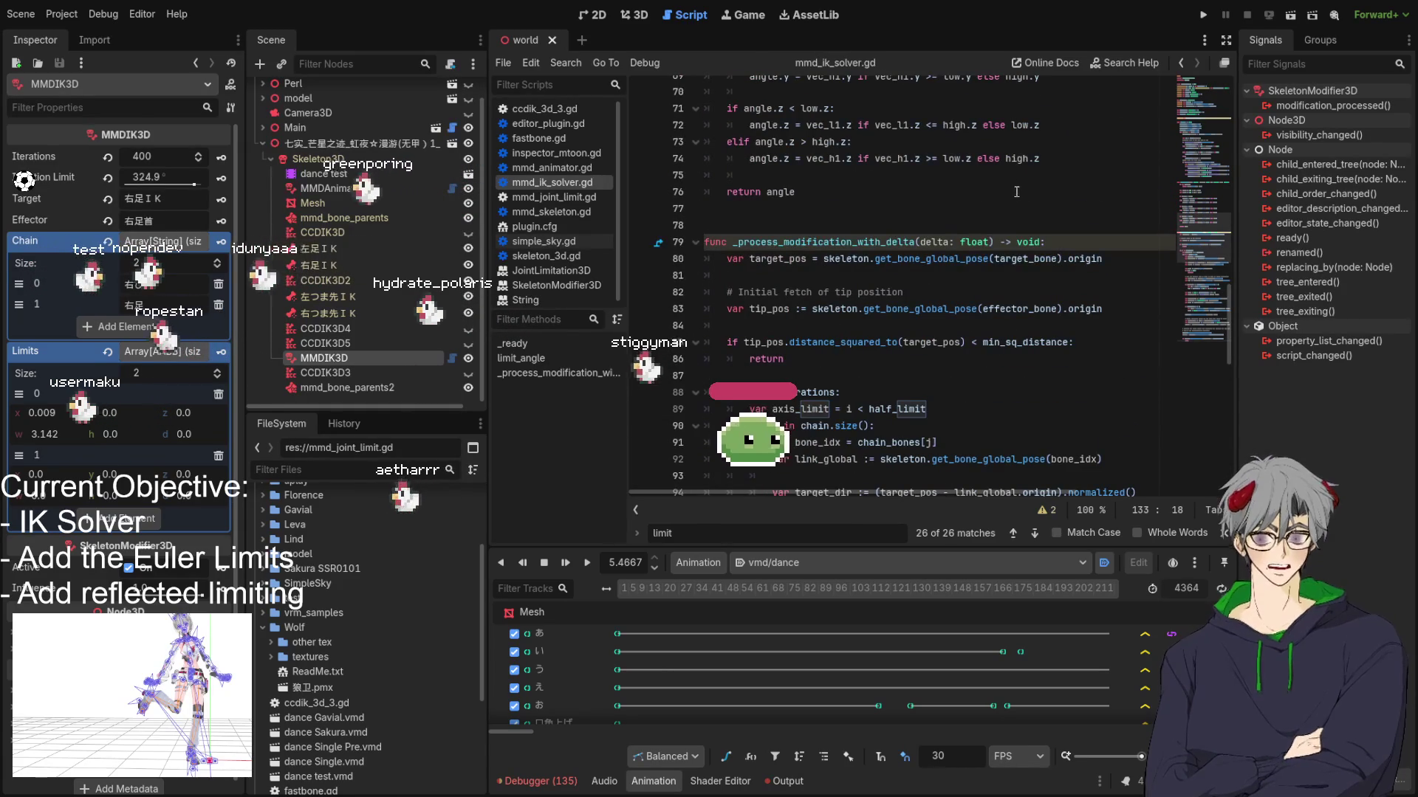
# Step: Play and pause the dance in 3D to test the new solver, then return to the script
pyautogui.click(632, 15)
pyautogui.moveTo(706, 507); pyautogui.dragTo(590, 565)
pyautogui.click(588, 566)
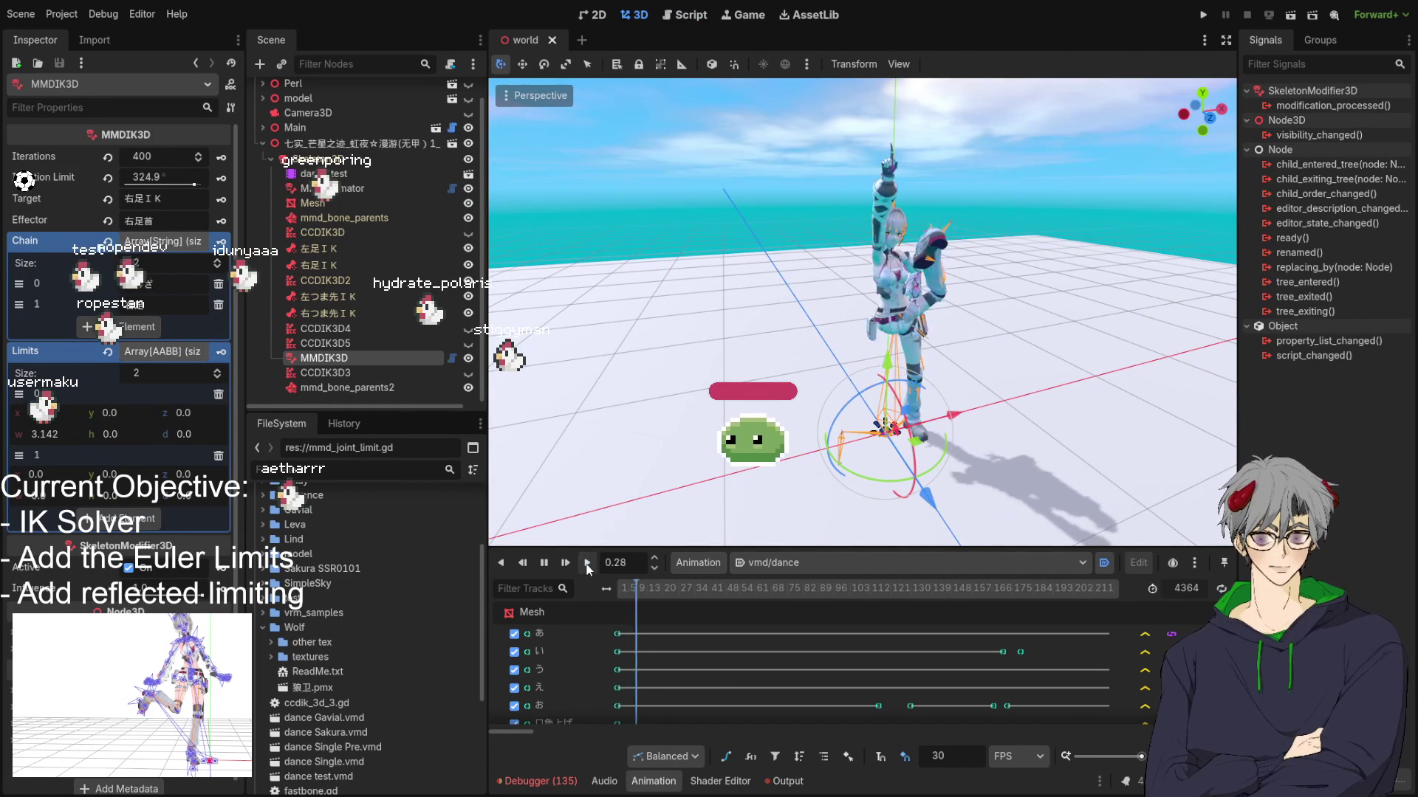
pyautogui.click(548, 566)
pyautogui.moveTo(723, 384); pyautogui.dragTo(762, 357)
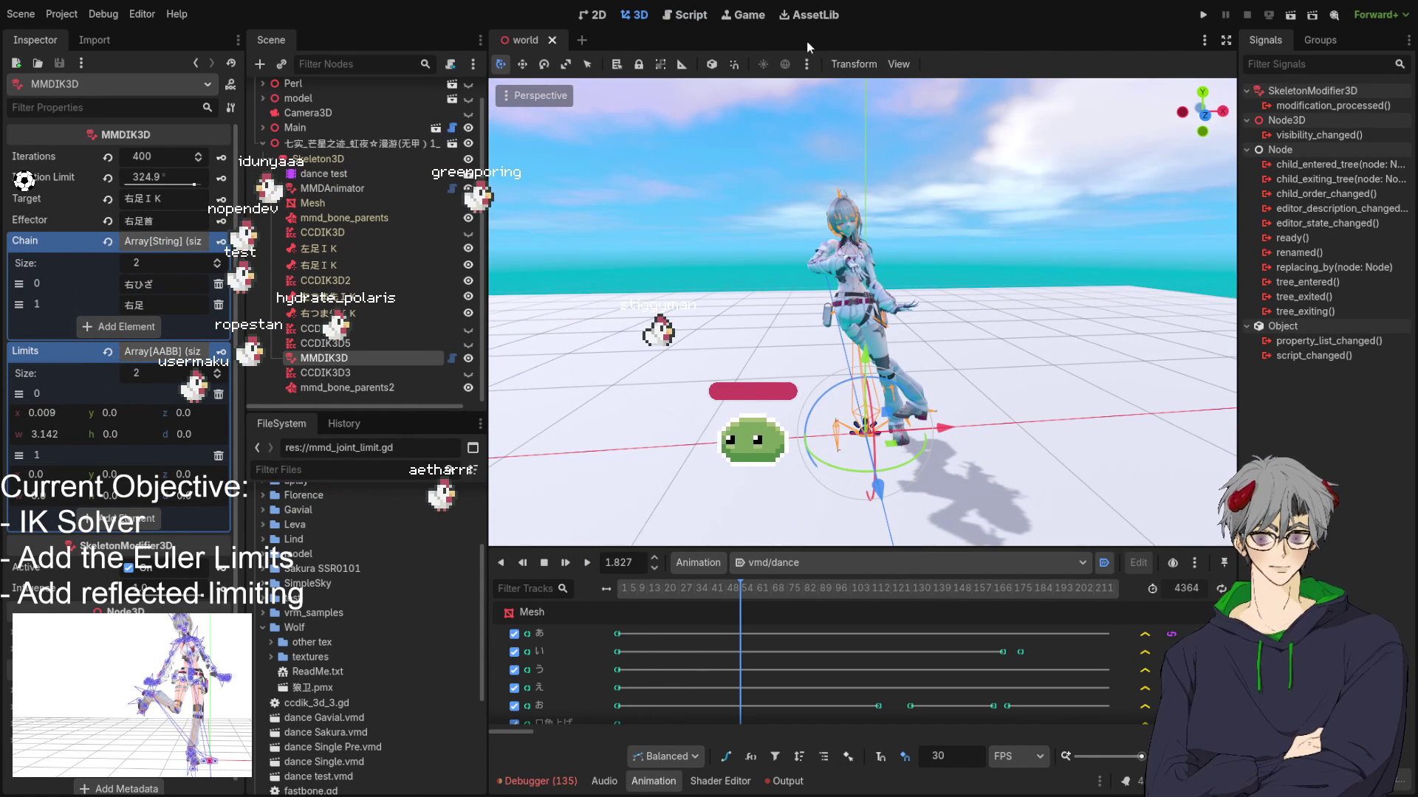
pyautogui.click(685, 15)
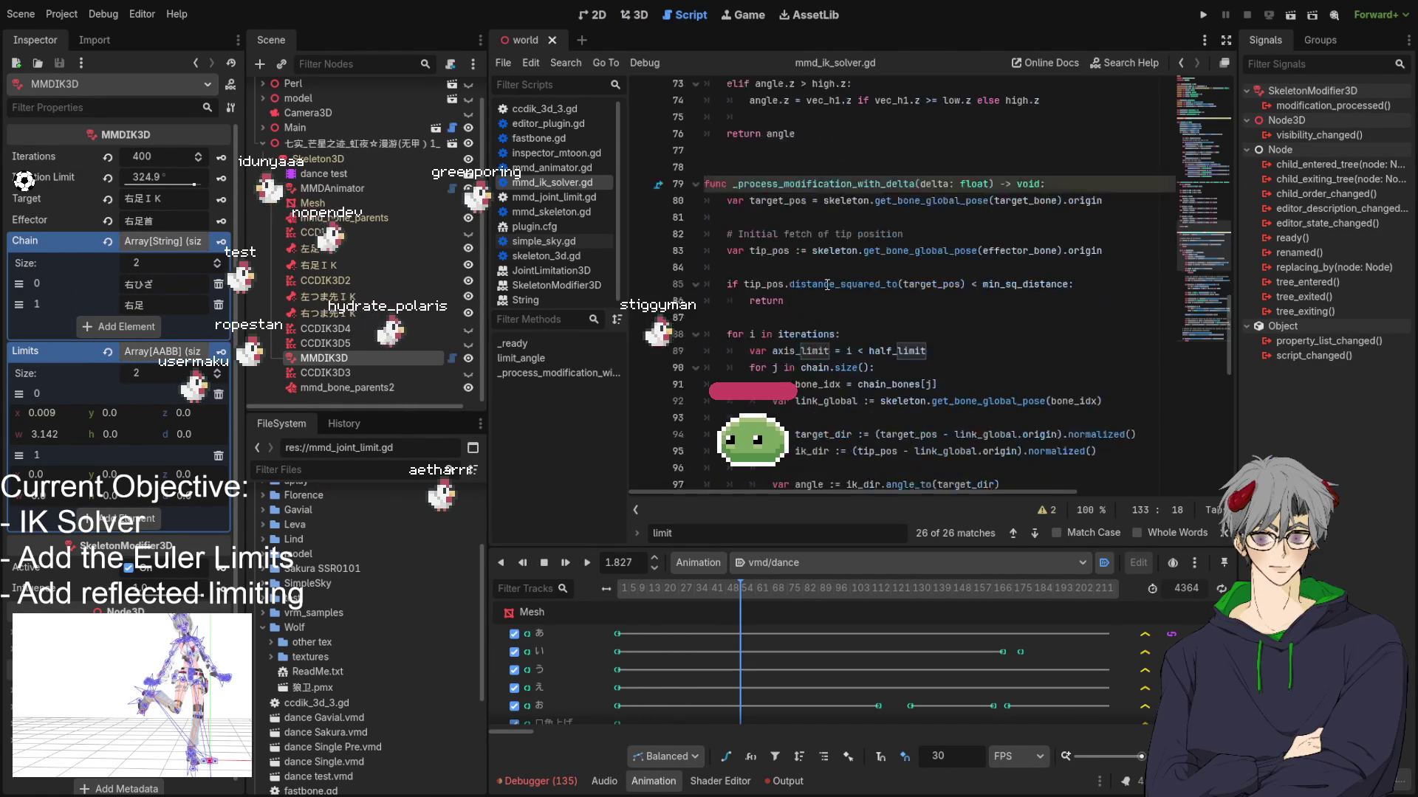
# Step: Inspect the tip_pos updates in the solver, then play the dance in the 3D scene
pyautogui.scroll(-12, 828, 285)
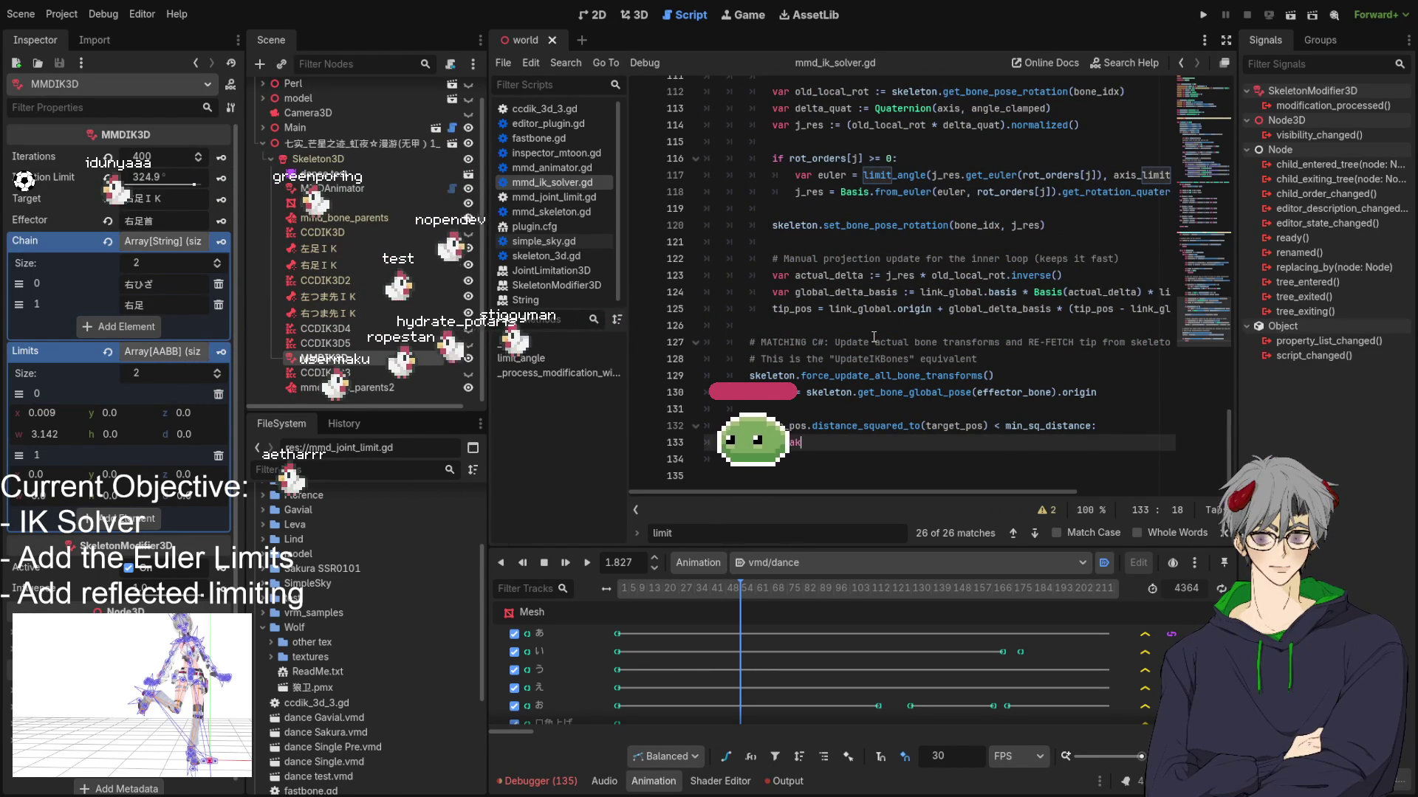
pyautogui.doubleClick(794, 311)
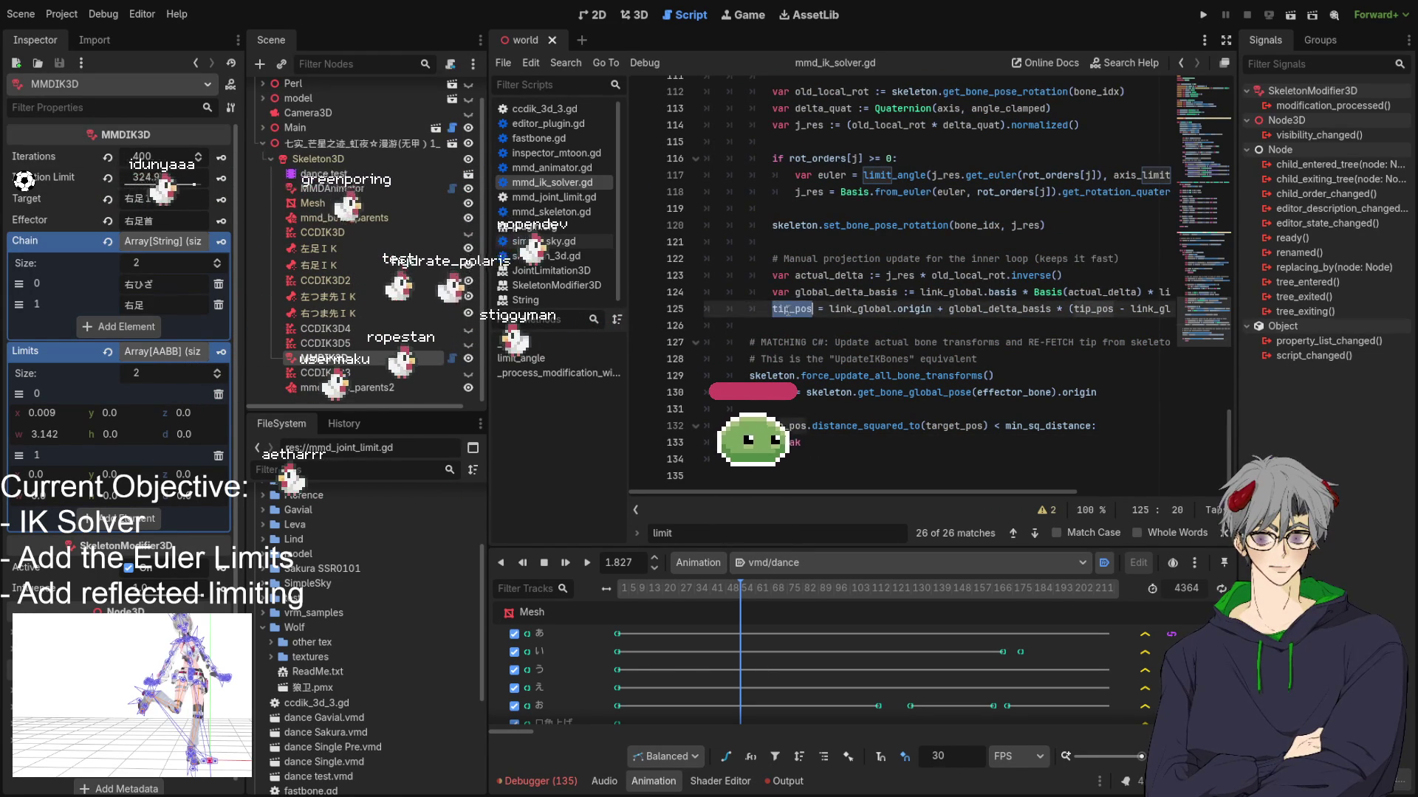
pyautogui.scroll(5, 743, 290)
pyautogui.scroll(8, 743, 290)
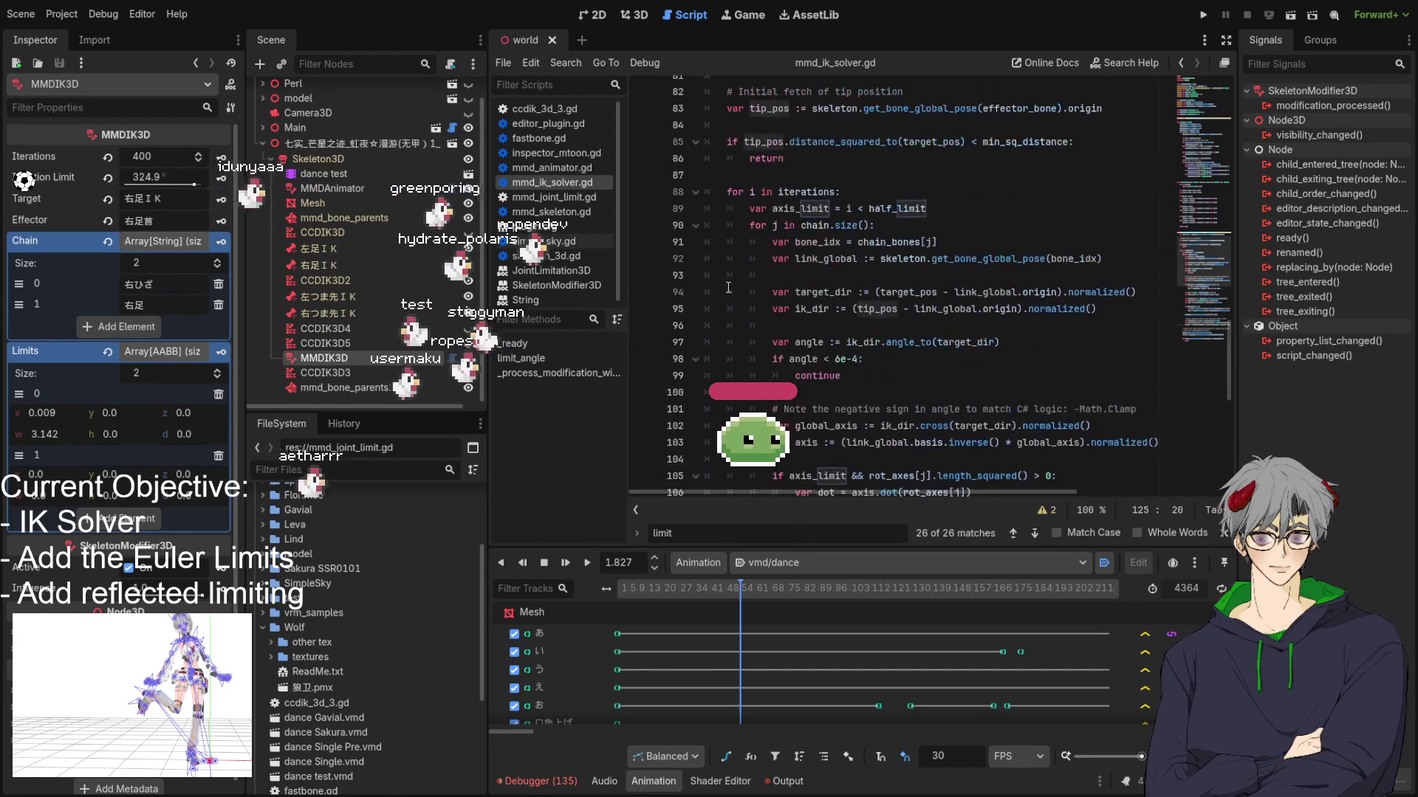
pyautogui.scroll(-13, 725, 280)
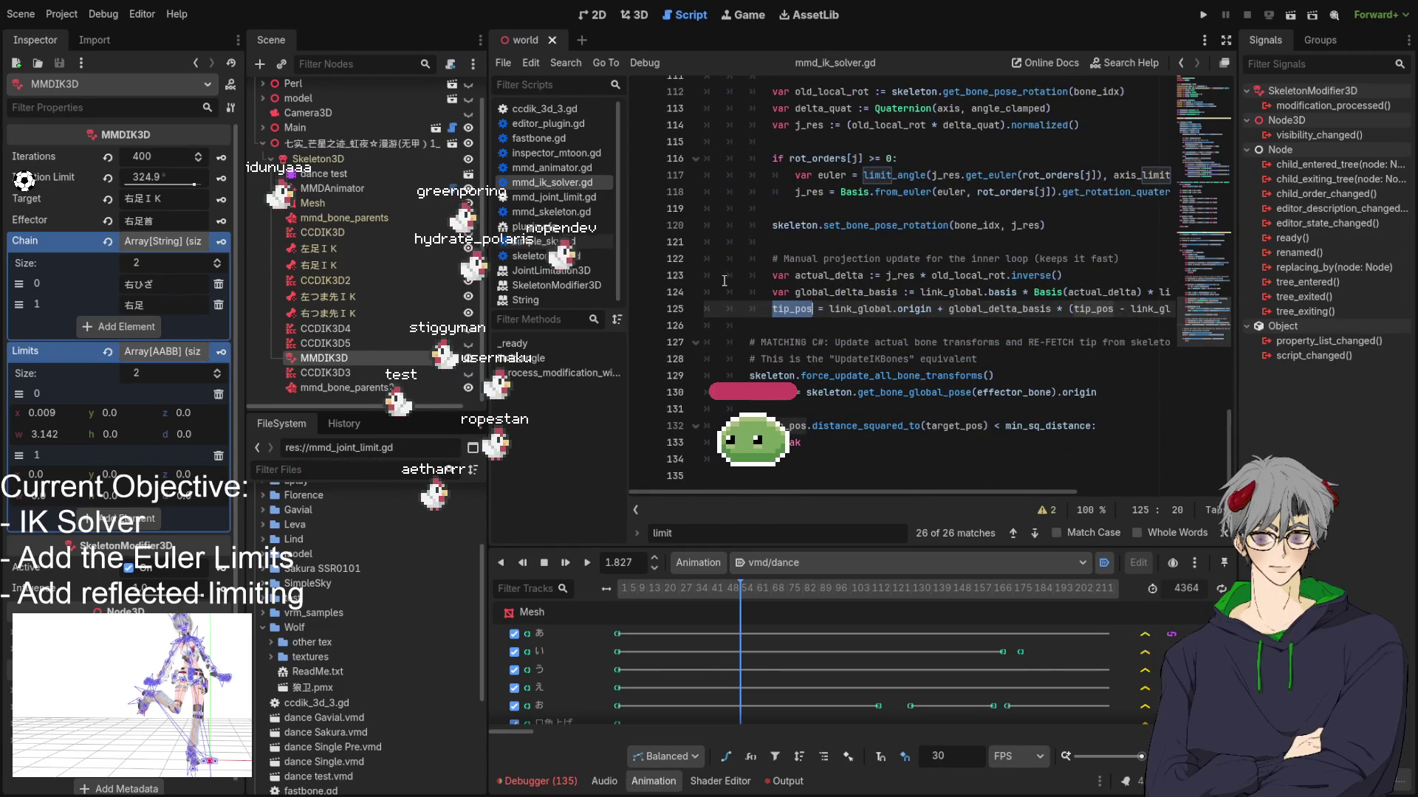
pyautogui.scroll(11, 738, 278)
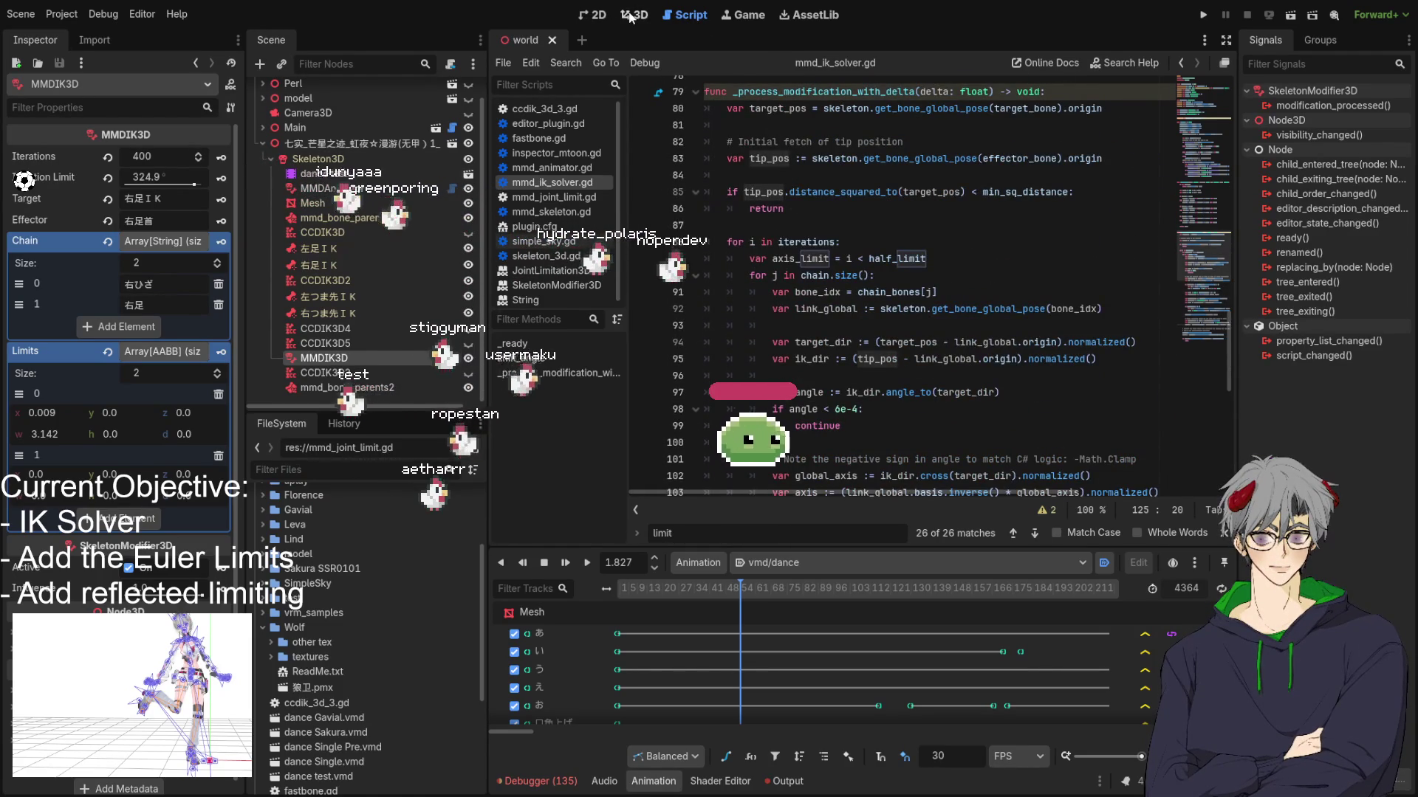
pyautogui.click(632, 15)
pyautogui.click(587, 562)
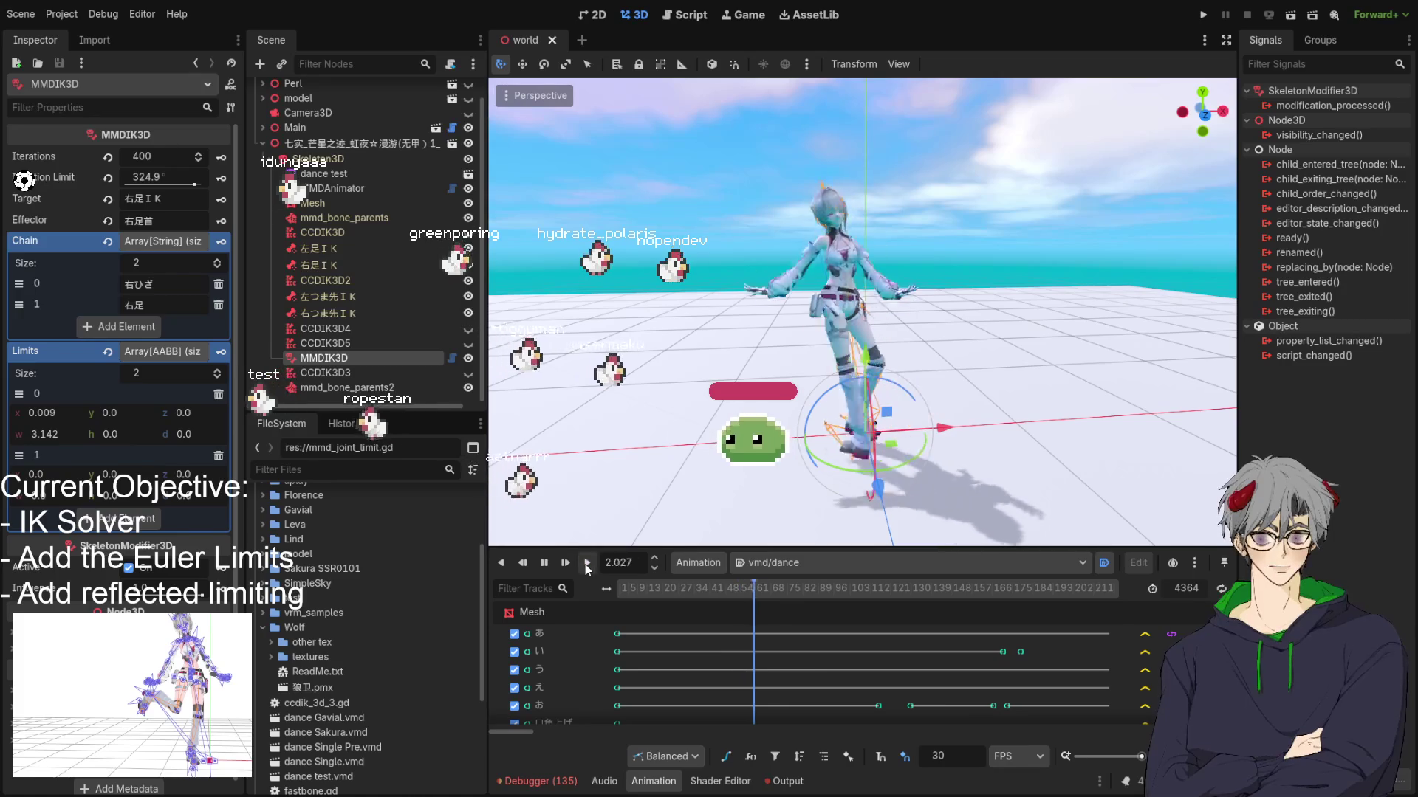
# Step: Pause the dance at 3.4724 to inspect the raised leg, then reopen the solver script
pyautogui.click(544, 563)
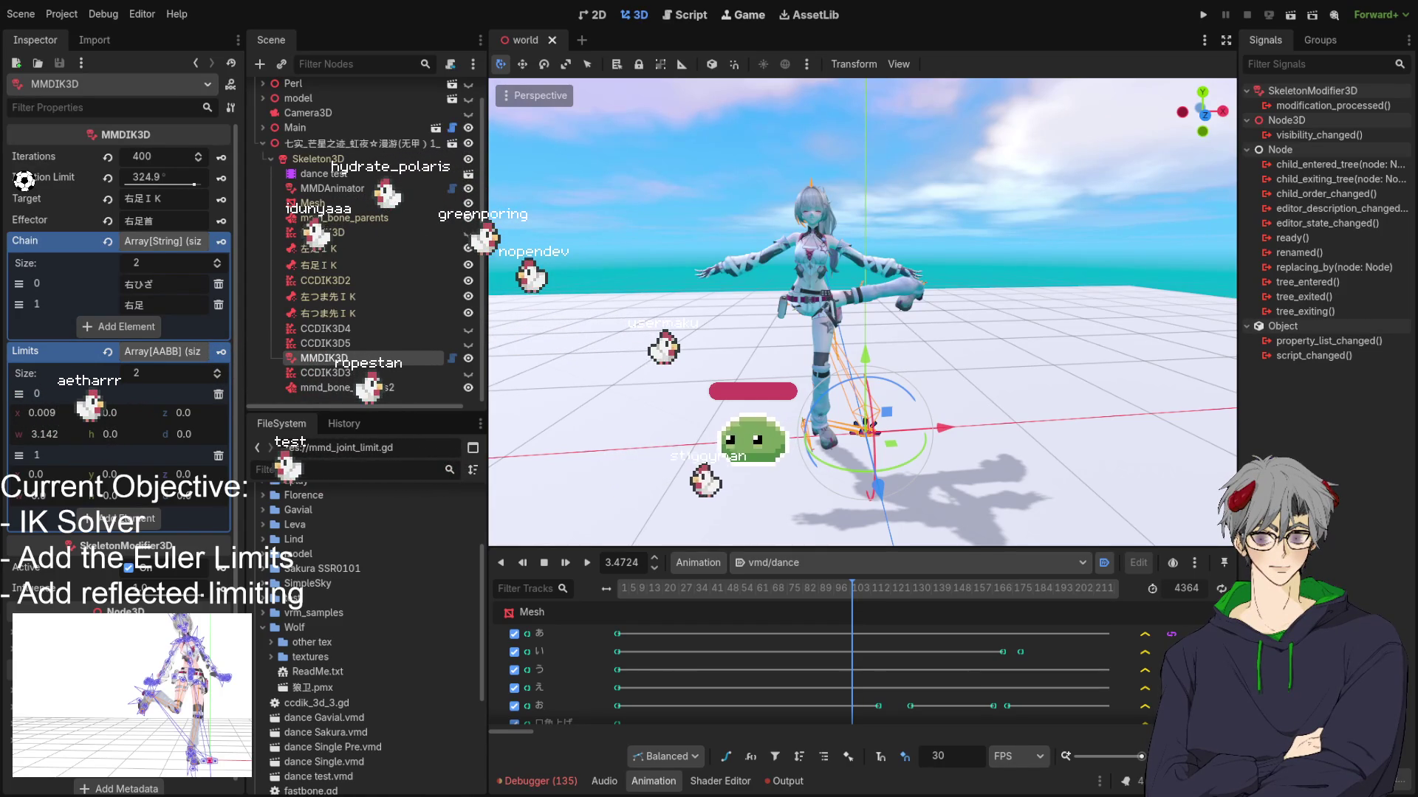
pyautogui.hotkey('ctrl', 'F3')
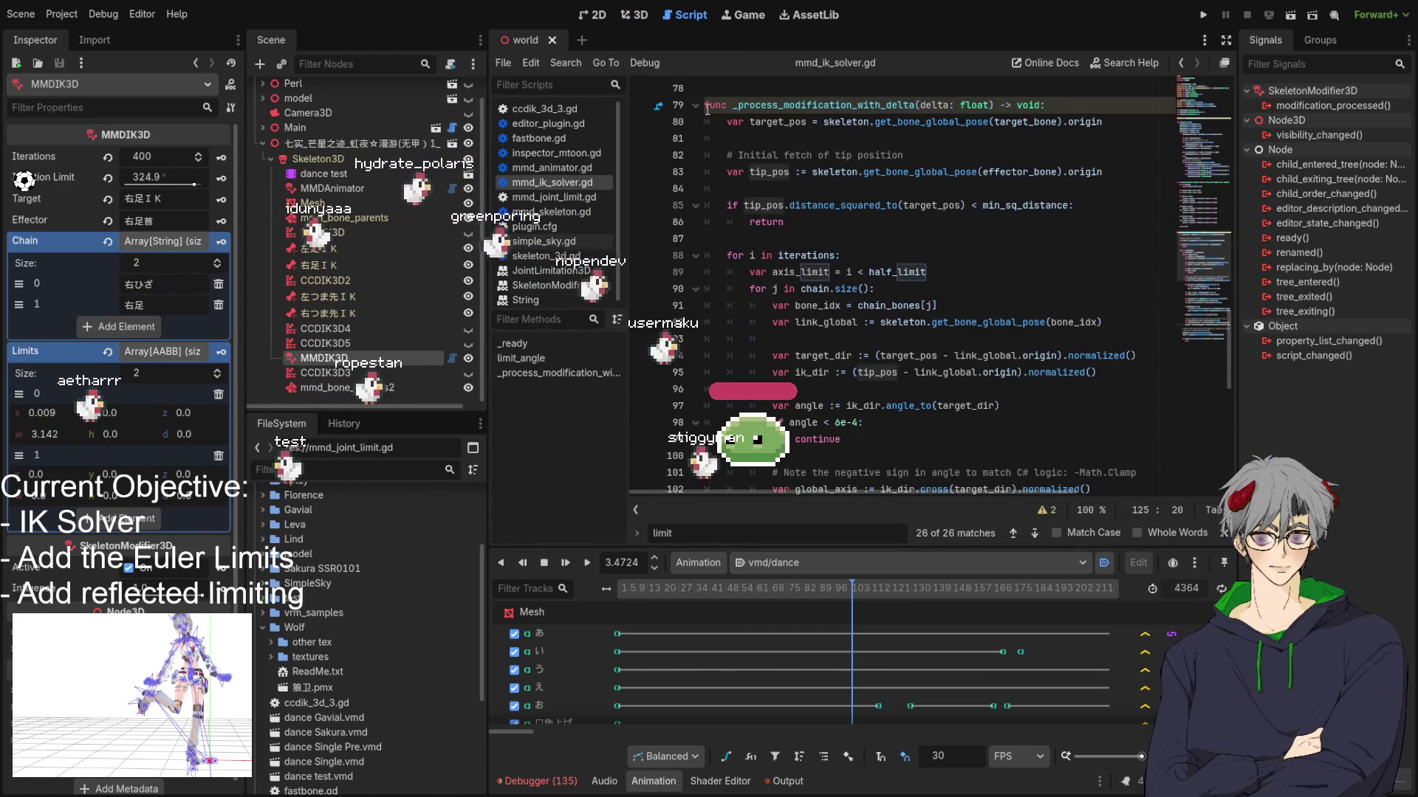
# Step: Replace the solver function body on lines 79–133 with the revised loop code
pyautogui.click(746, 137)
pyautogui.moveTo(707, 102)
pyautogui.mouseDown()
pyautogui.moveTo(746, 171)
pyautogui.moveTo(849, 488)
pyautogui.moveTo(886, 487)
pyautogui.moveTo(914, 448)
pyautogui.mouseUp()
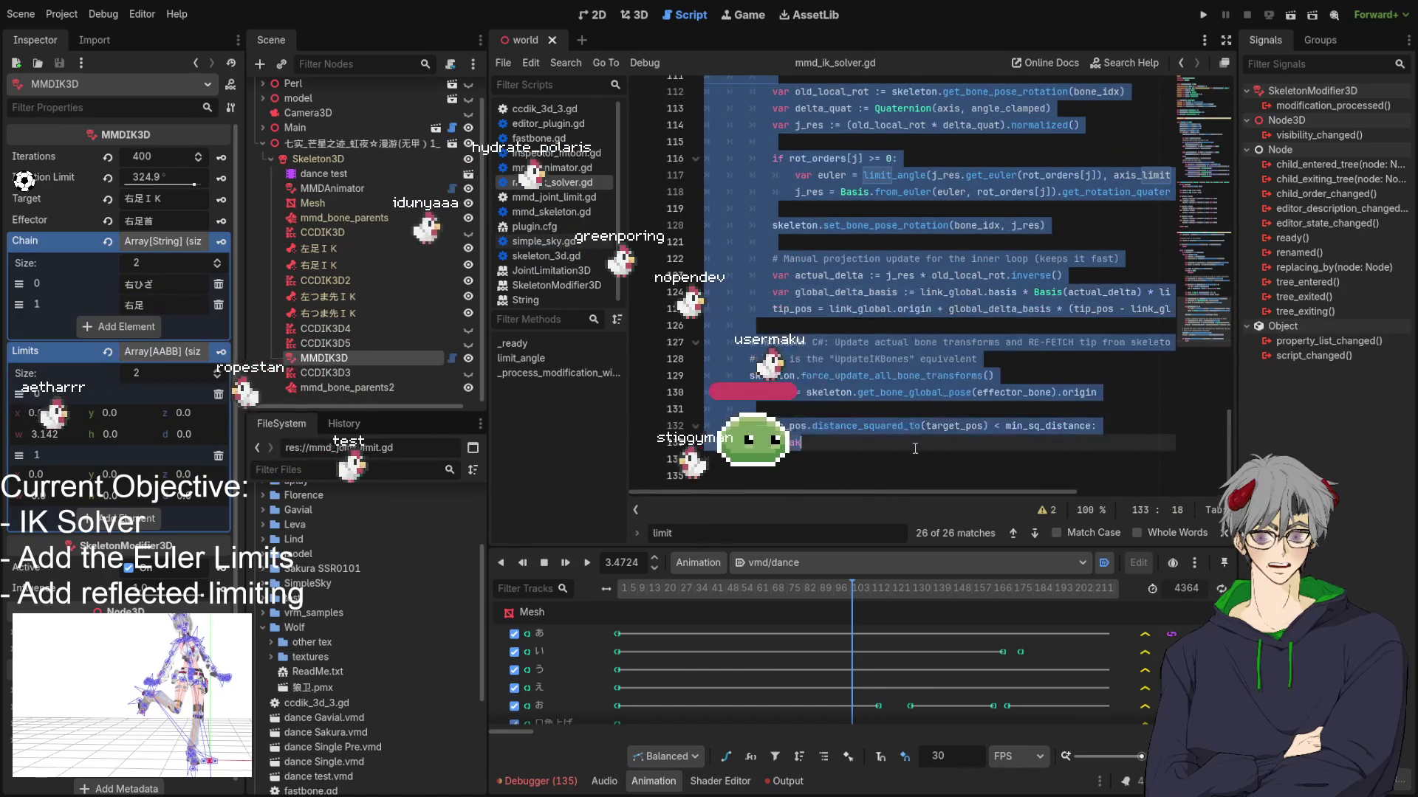
pyautogui.hotkey('ctrl', 'v')
pyautogui.scroll(-1, 821, 298)
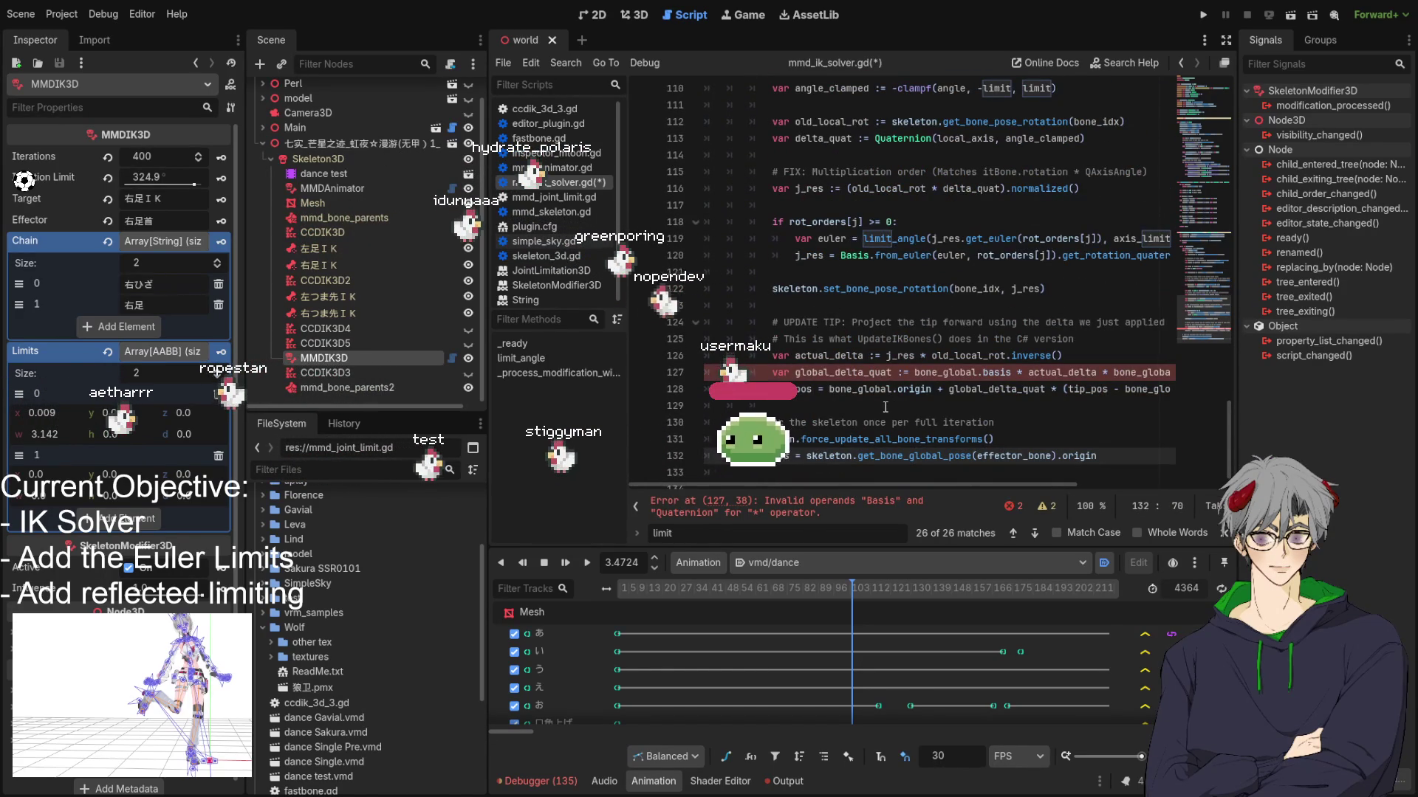
# Step: Wrap actual_delta as Basis(actual_delta) on line 127 to clear the operand error
pyautogui.click(906, 474)
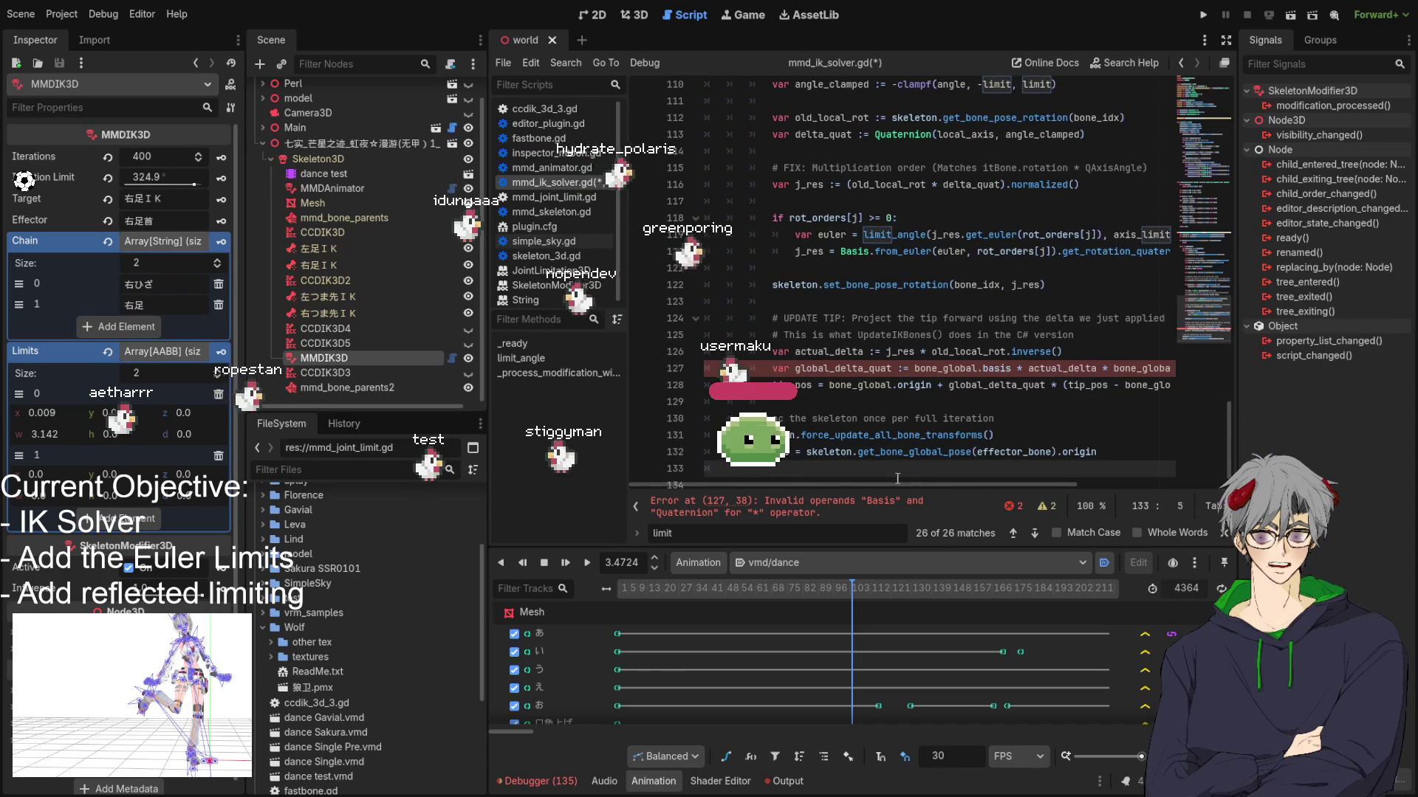
pyautogui.moveTo(886, 488); pyautogui.dragTo(978, 488)
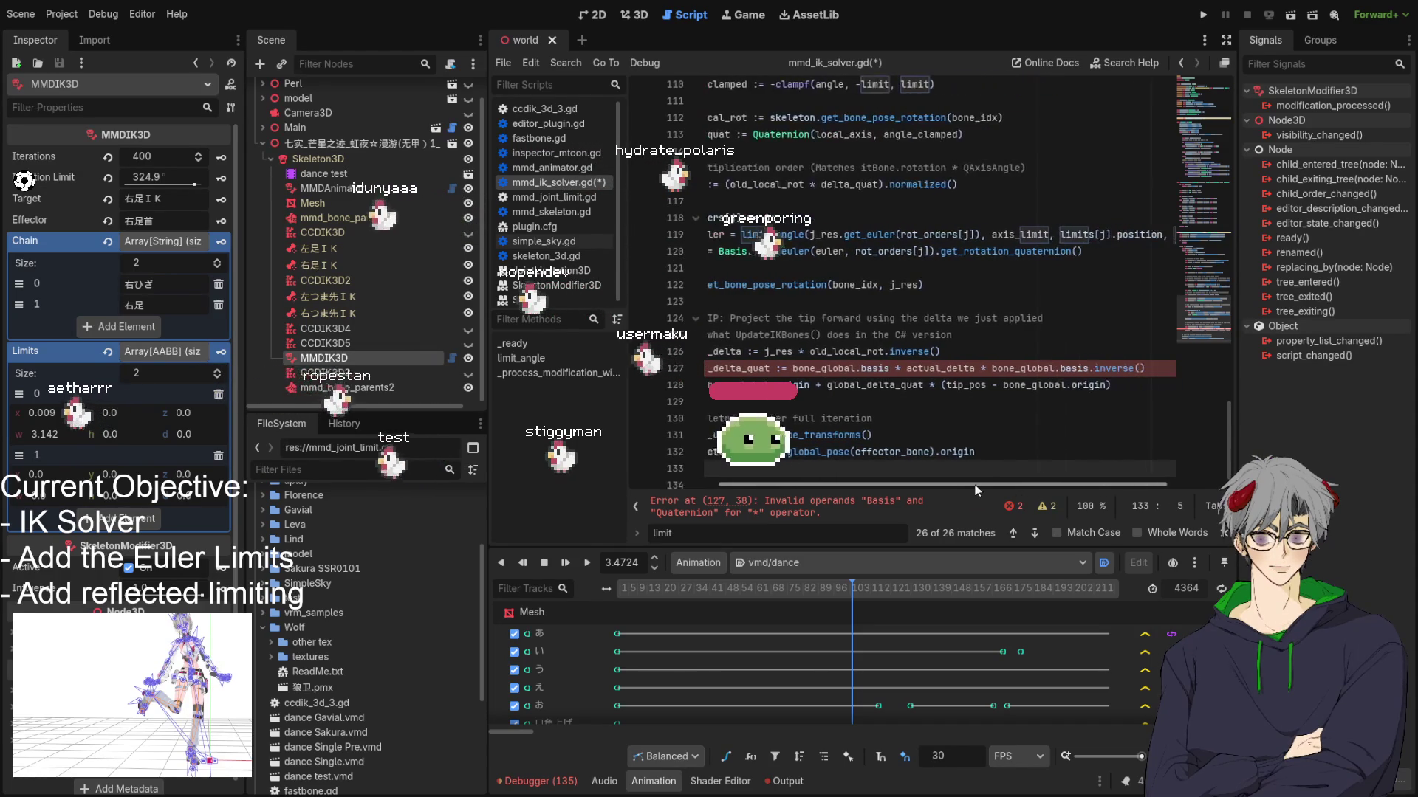
pyautogui.click(913, 374)
pyautogui.press('Right')
pyautogui.press('Right')
pyautogui.press('Right')
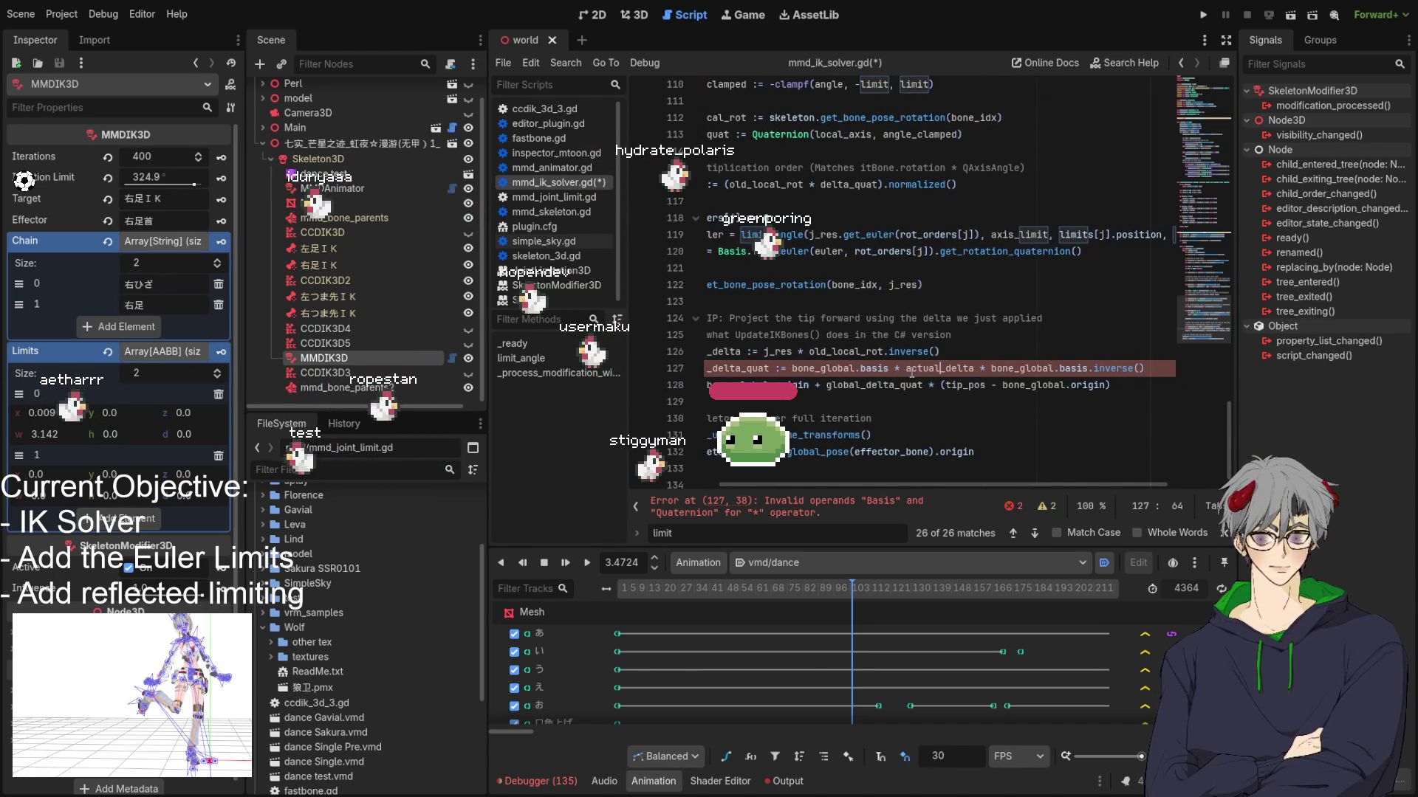
pyautogui.write('asis(')
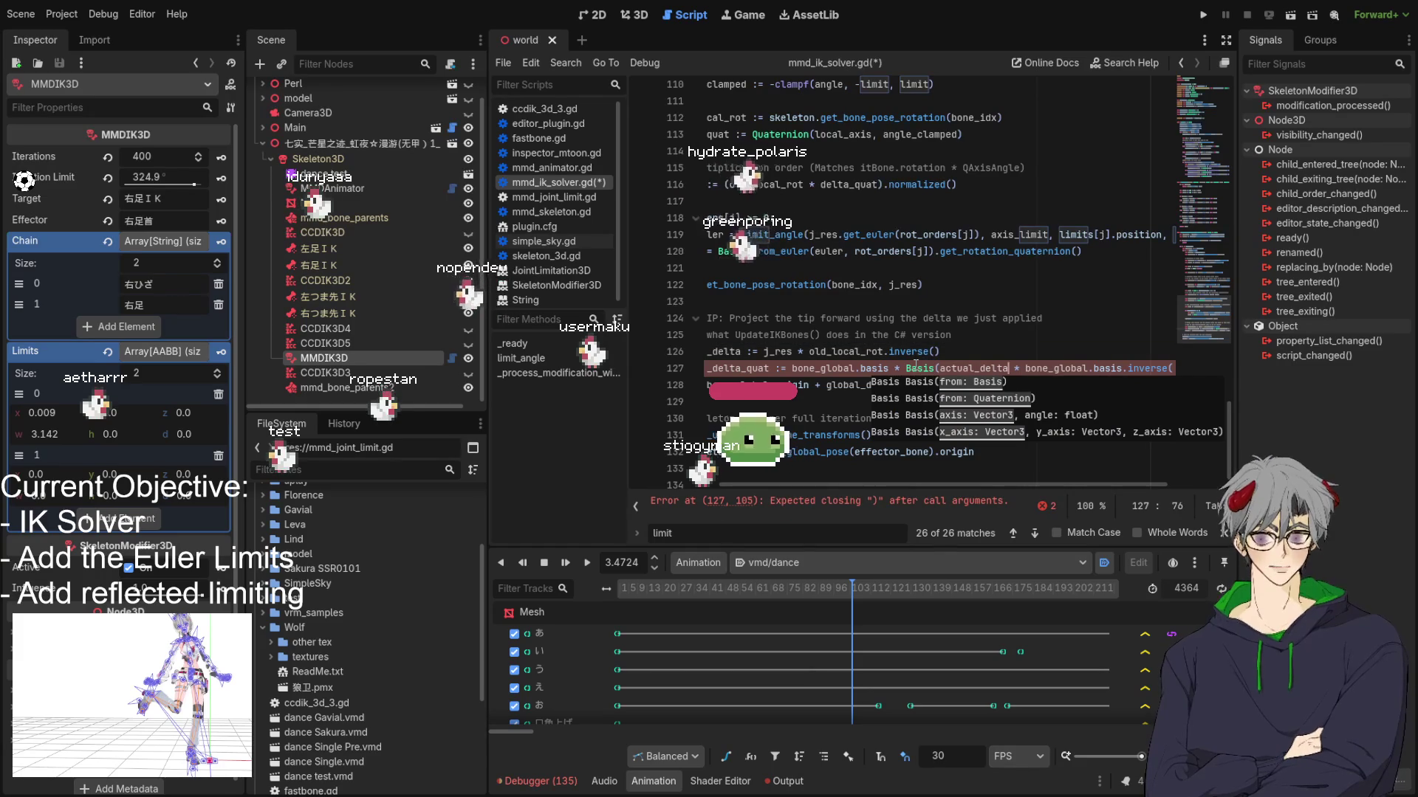
pyautogui.hotkey('ctrl', 'Right')
pyautogui.write(')')
pyautogui.hscroll(-3, 862, 339)
pyautogui.scroll(14, 861, 338)
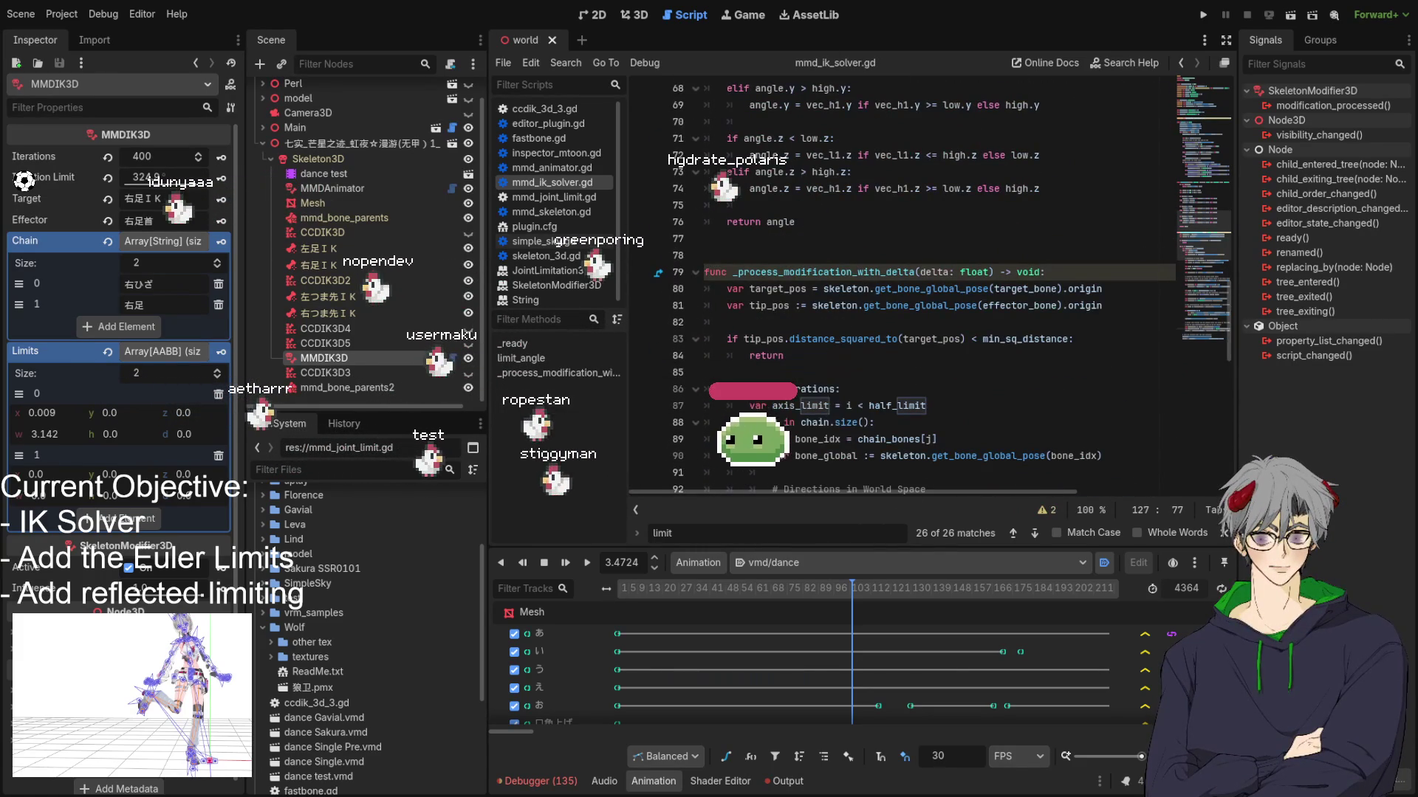
pyautogui.click(640, 17)
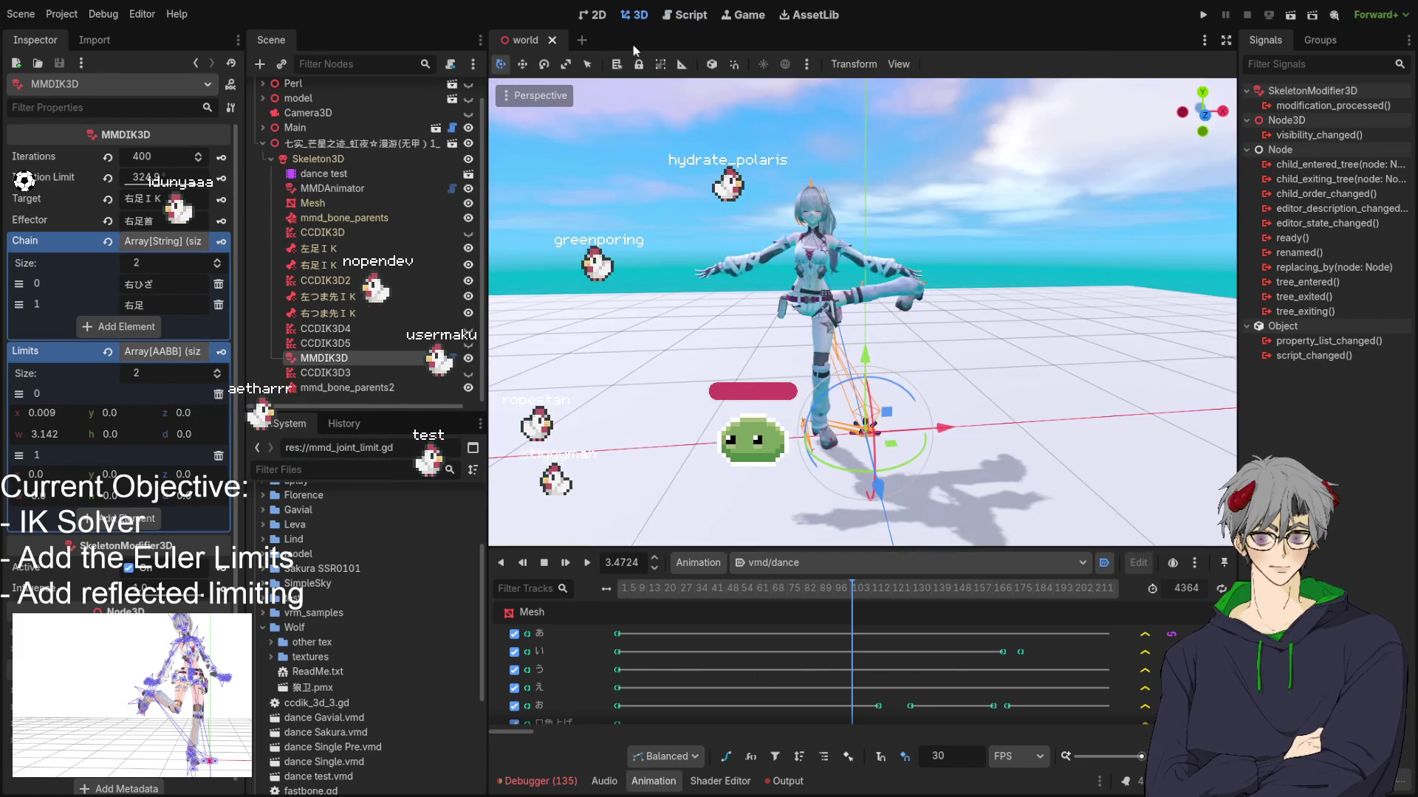
# Step: Play the dance, pause at 5.7747, and orbit to a frontal view of the character
pyautogui.click(589, 565)
pyautogui.click(546, 564)
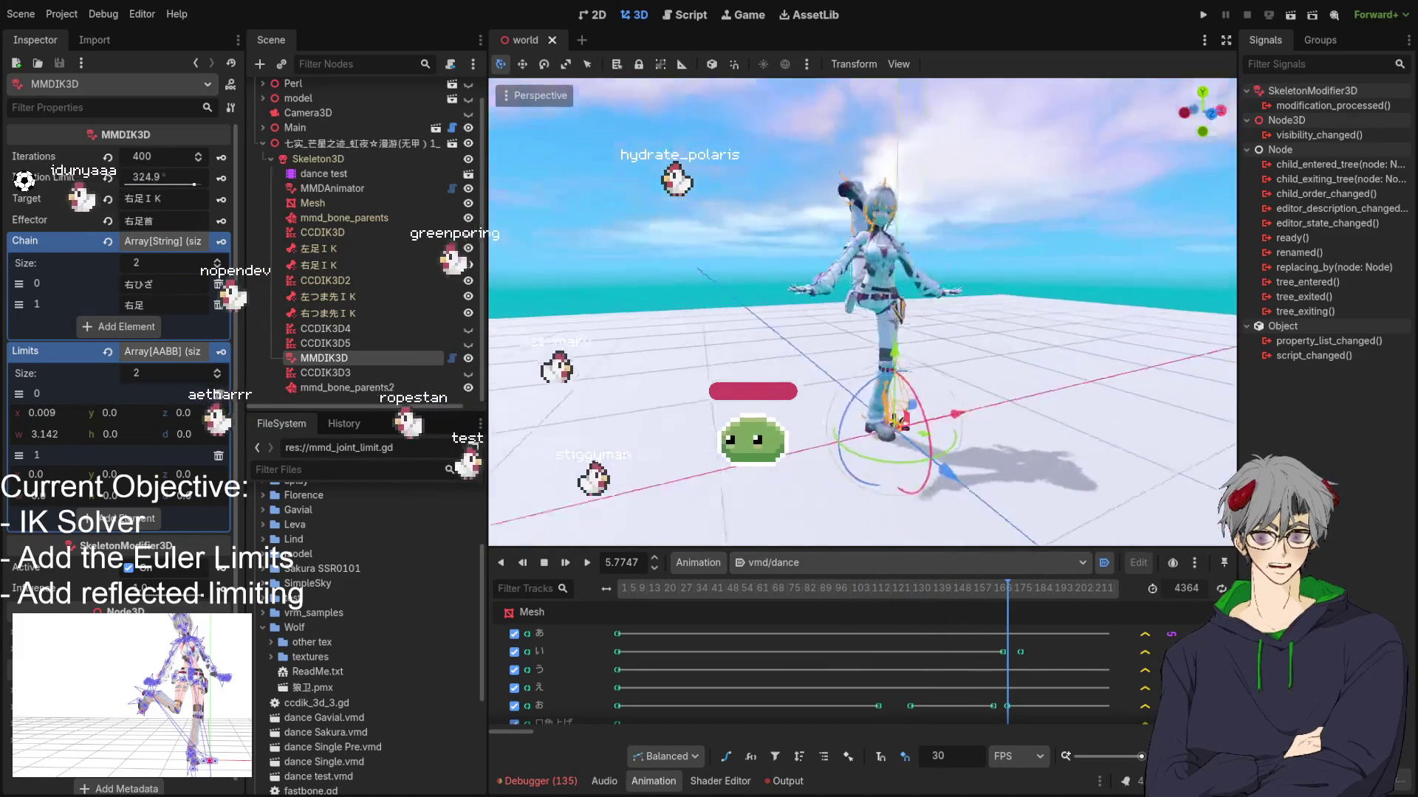
pyautogui.moveTo(801, 428); pyautogui.dragTo(849, 428)
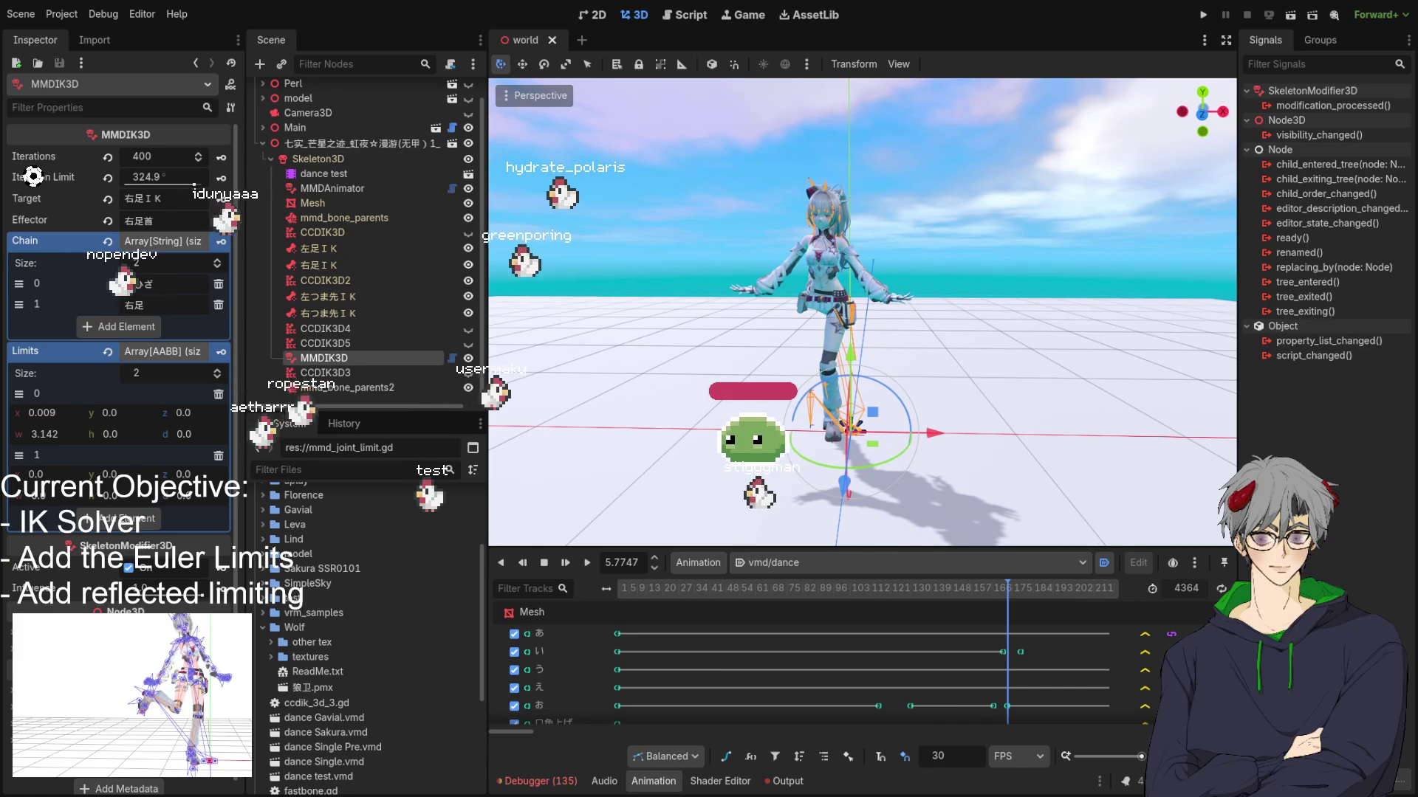
pyautogui.hotkey('ctrl', 'F3')
# Step: Indent the angle check line and delete the empty line 98
pyautogui.press('Tab')
pyautogui.click(953, 372)
pyautogui.moveTo(836, 372); pyautogui.dragTo(980, 370)
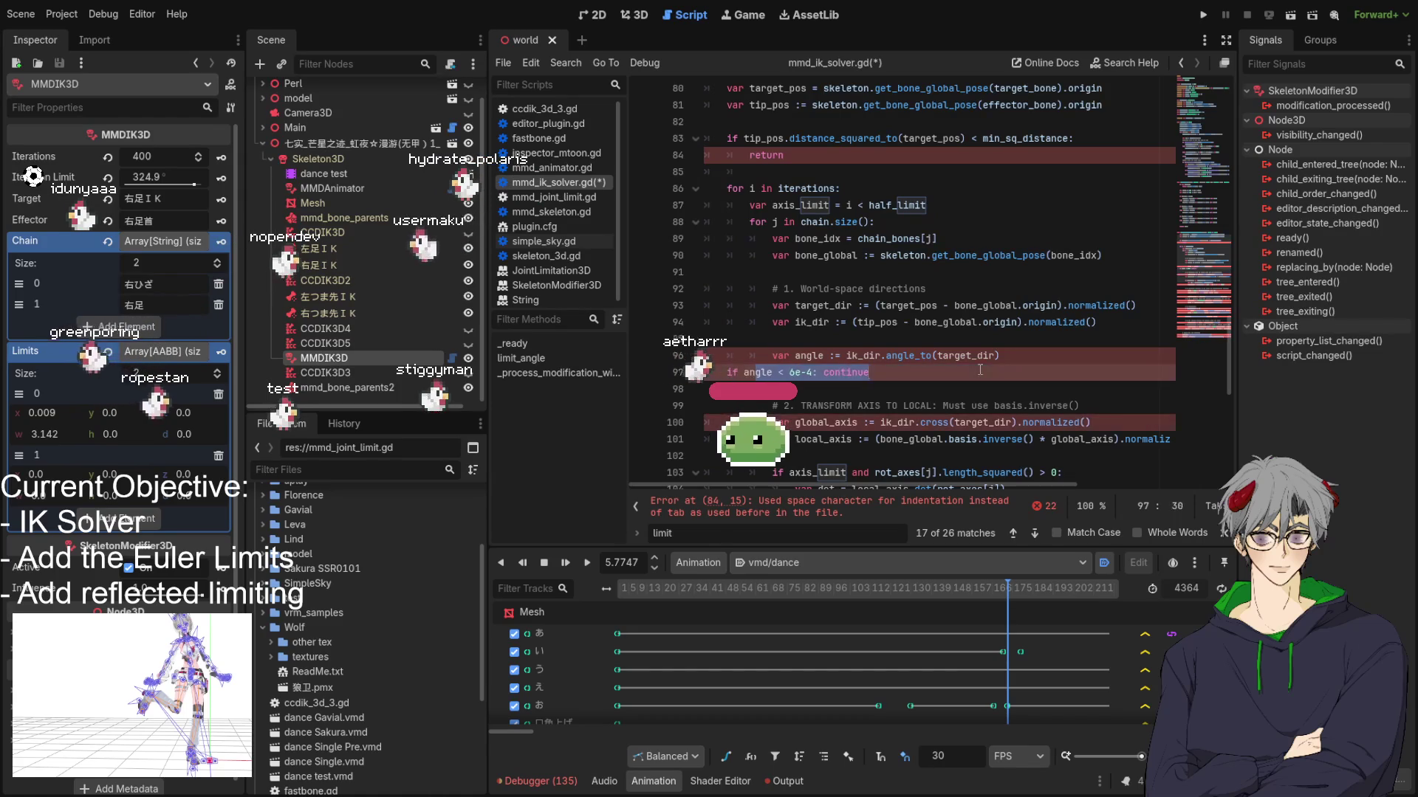
pyautogui.click(835, 389)
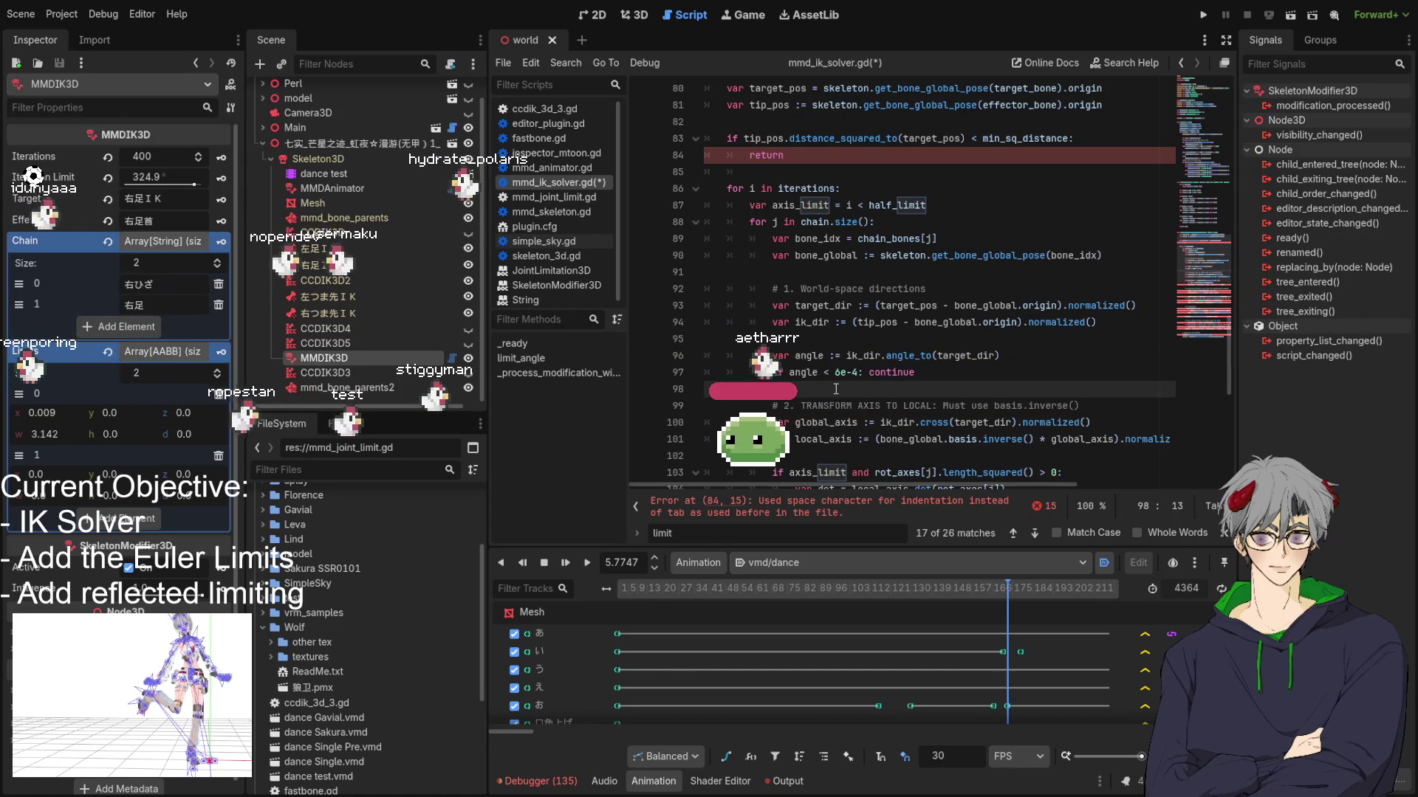
pyautogui.press('BackSpace')
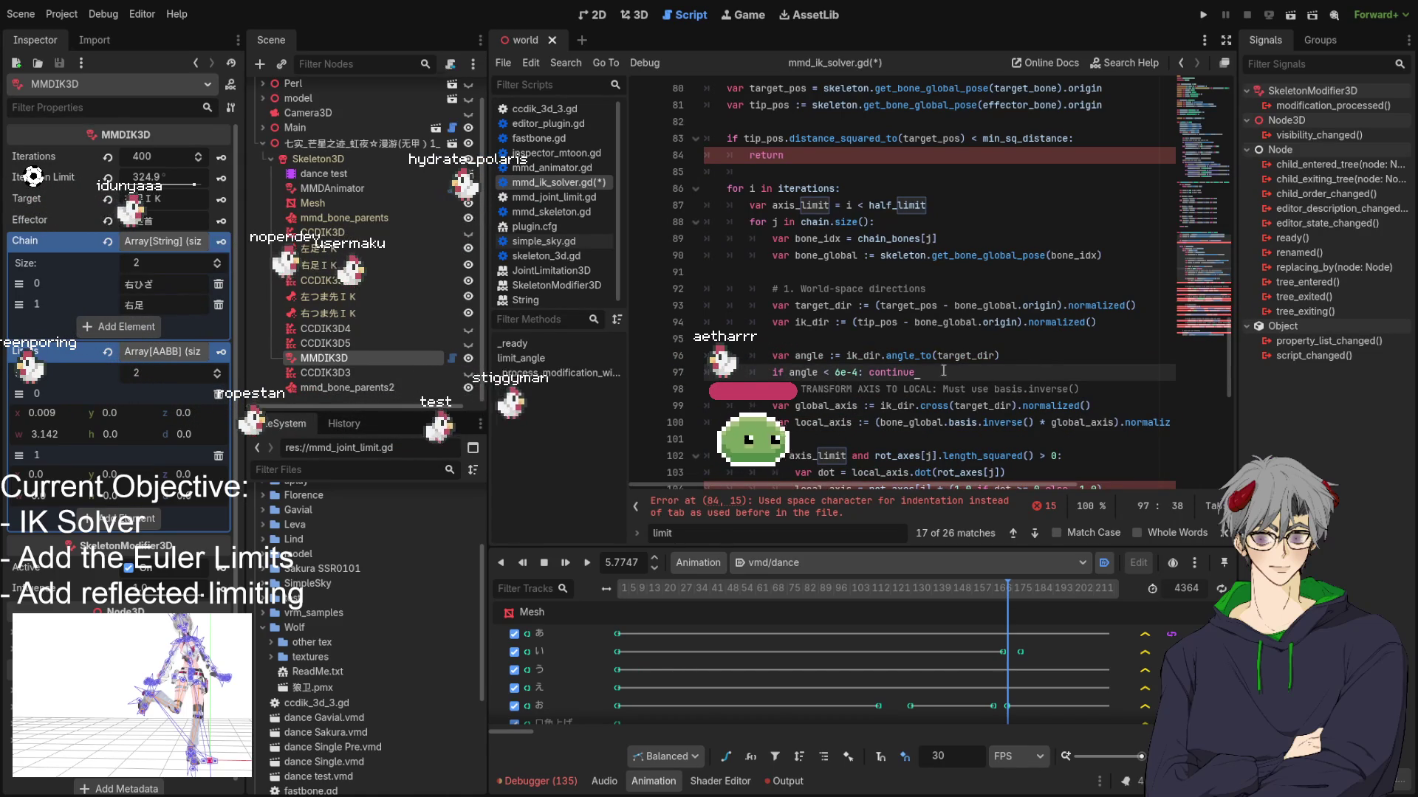
pyautogui.hotkey('shift', 'Down')
pyautogui.hotkey('shift', 'End')
pyautogui.scroll(-4, 960, 339)
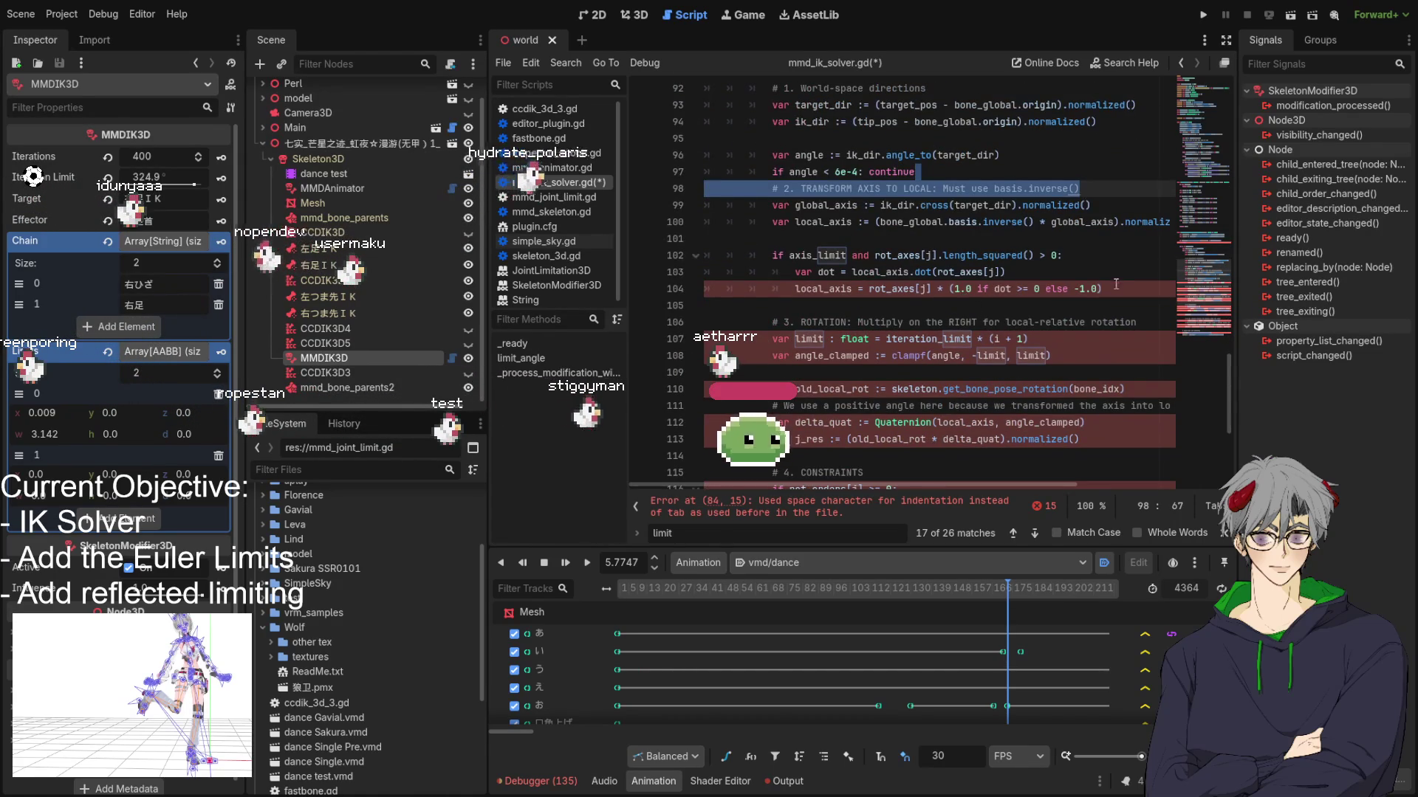
# Step: Re-indent the dot comparison on line 104 and the rotation block, lines 107–113
pyautogui.click(1130, 287)
pyautogui.moveTo(1029, 289); pyautogui.dragTo(992, 288)
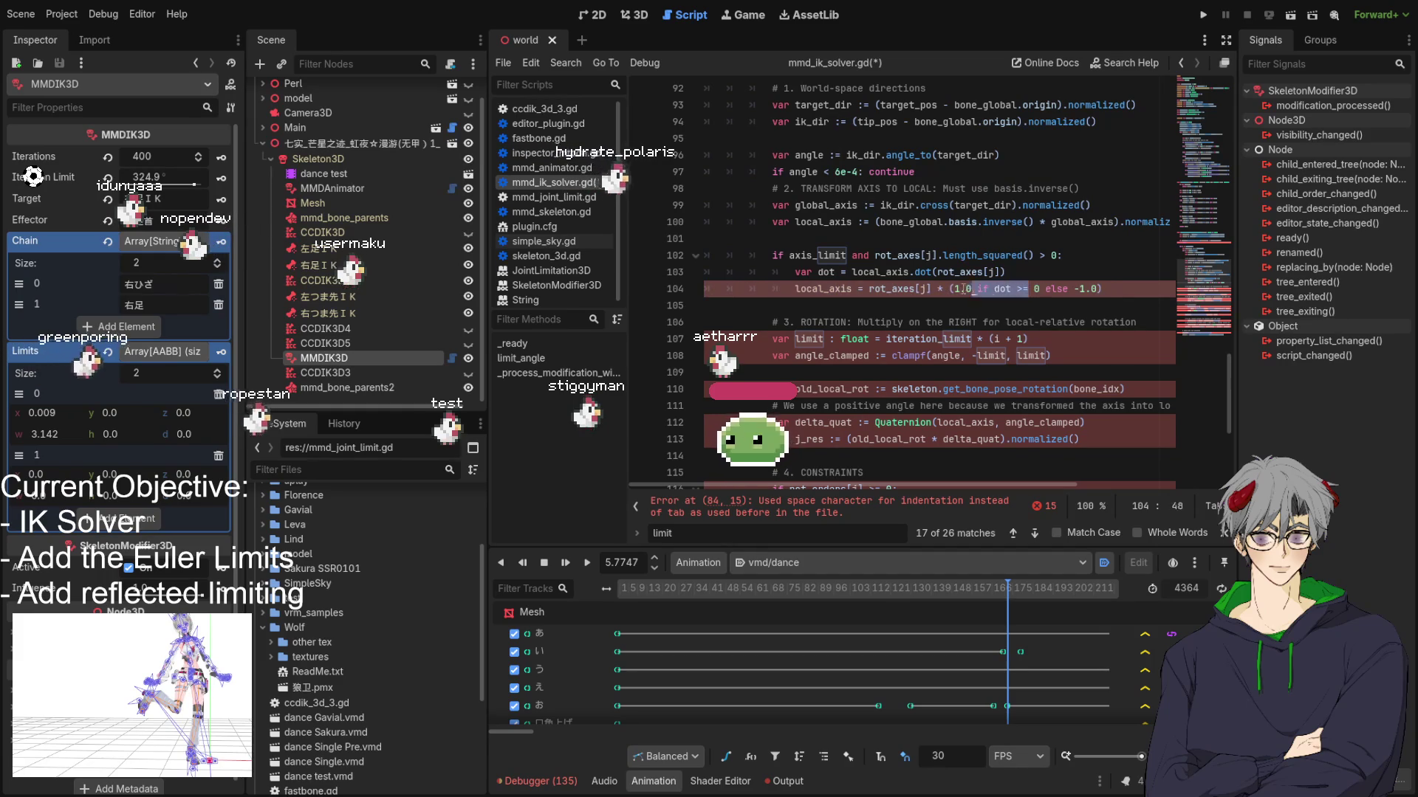
pyautogui.press('Tab')
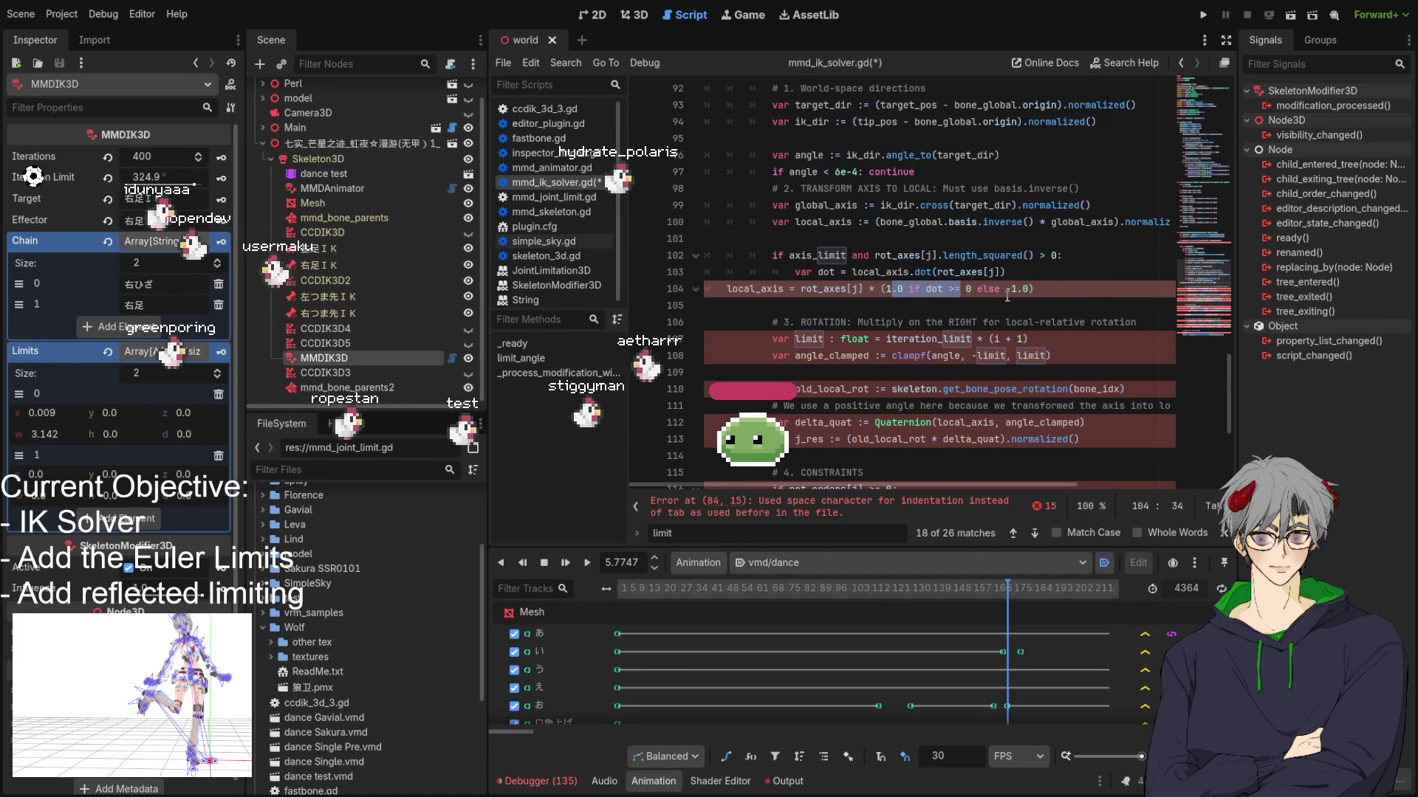
pyautogui.click(887, 310)
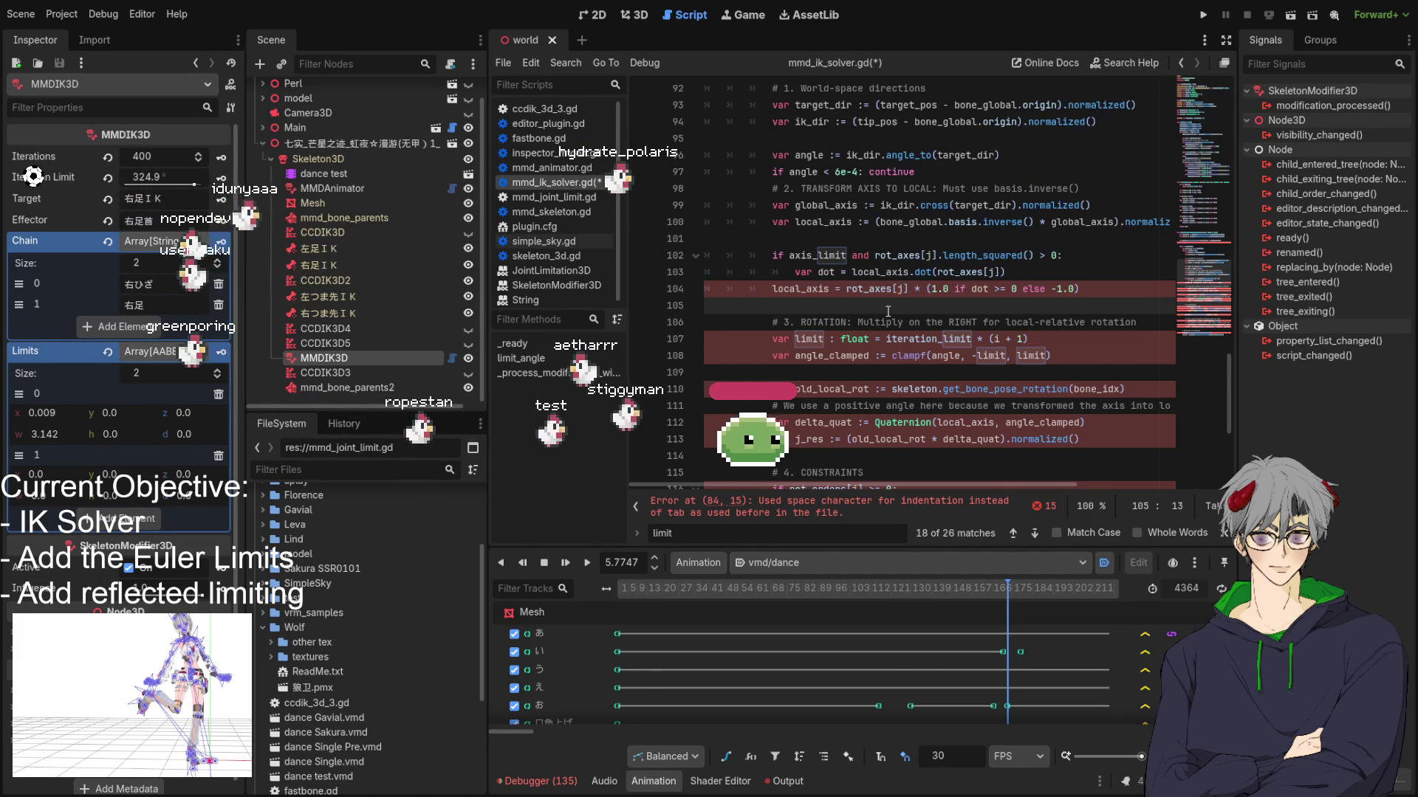
pyautogui.moveTo(820, 345)
pyautogui.mouseDown()
pyautogui.moveTo(1048, 359)
pyautogui.moveTo(923, 439)
pyautogui.mouseUp()
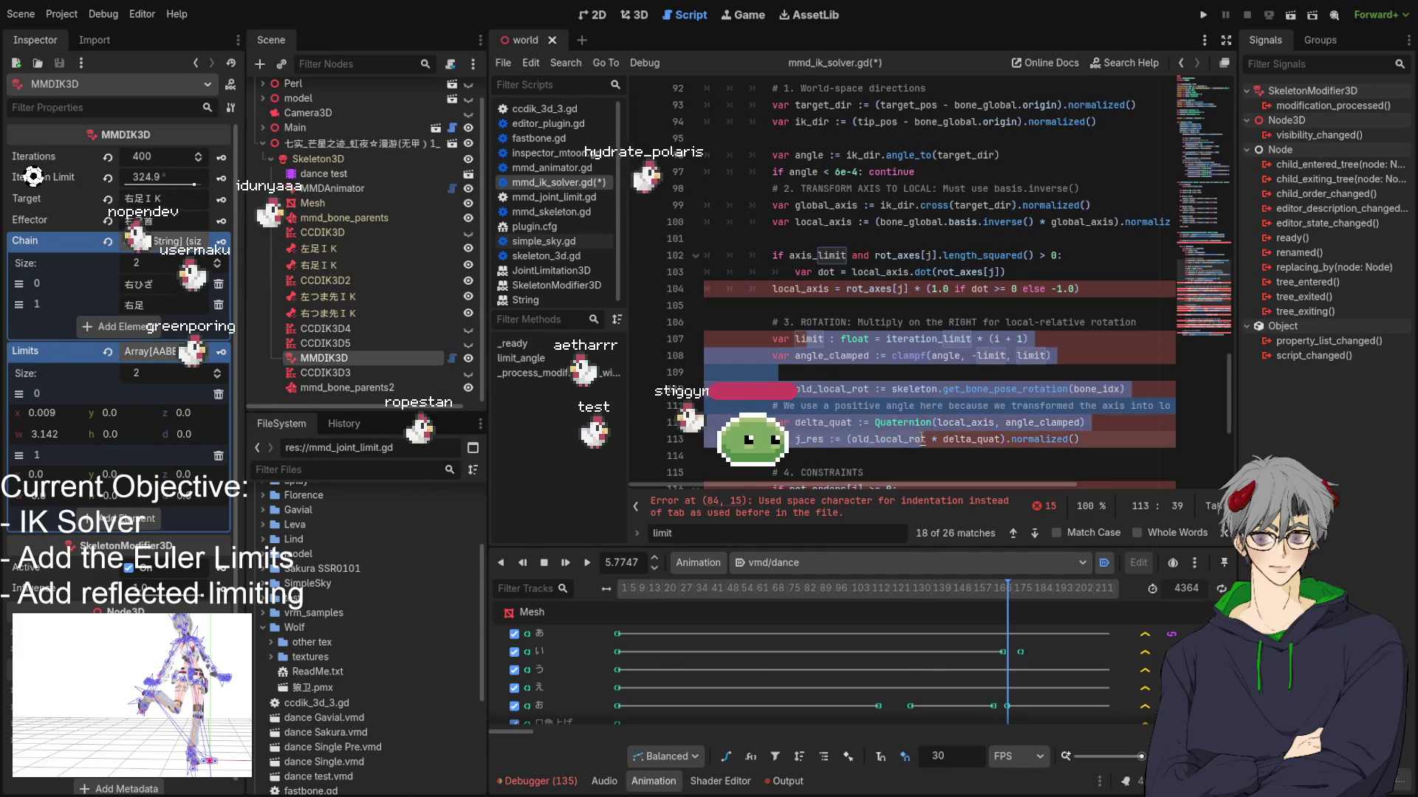
pyautogui.hotkey('shift', 'Tab')
pyautogui.hotkey('shift', 'Tab')
pyautogui.hotkey('shift', 'Tab')
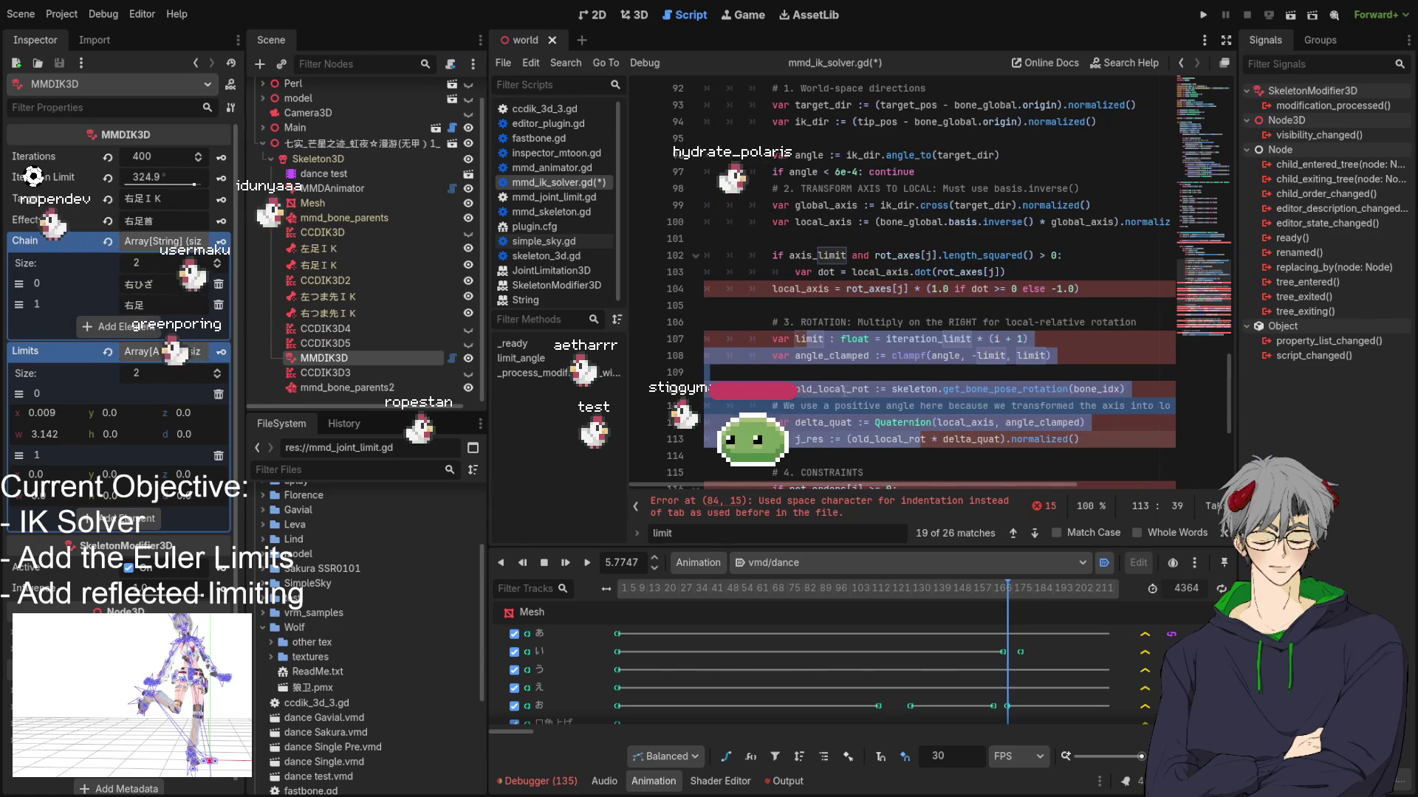
pyautogui.hotkey('ctrl', 'z')
pyautogui.hotkey('ctrl', 'z')
pyautogui.hotkey('ctrl', 'z')
# Step: Re-indent the constraint lines 116–118 and the bone rotation line 120 inside the loop
pyautogui.click(849, 356)
pyautogui.moveTo(815, 389)
pyautogui.mouseDown()
pyautogui.moveTo(871, 406)
pyautogui.moveTo(872, 422)
pyautogui.mouseUp()
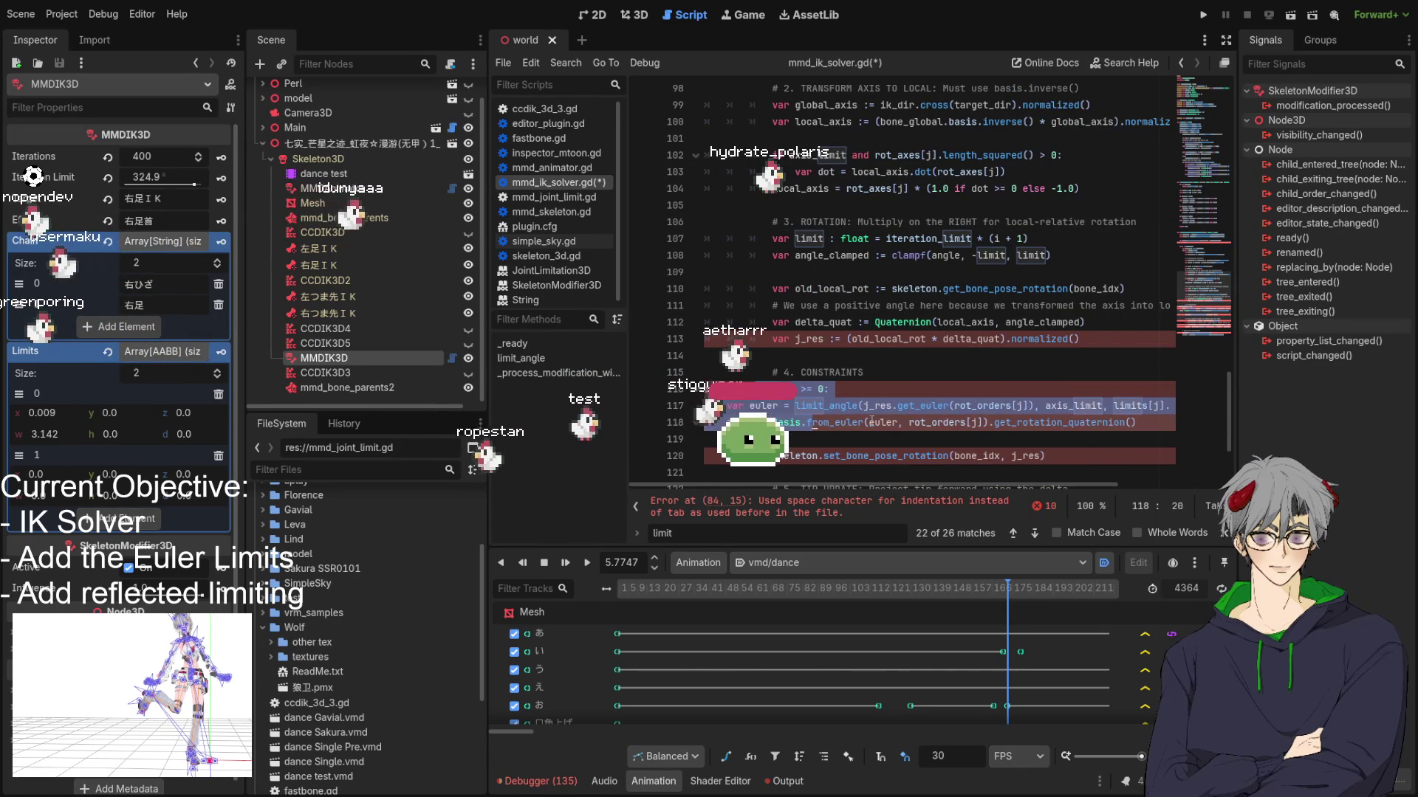
pyautogui.press('Tab')
pyautogui.press('Tab')
pyautogui.hotkey('shift', 'Tab')
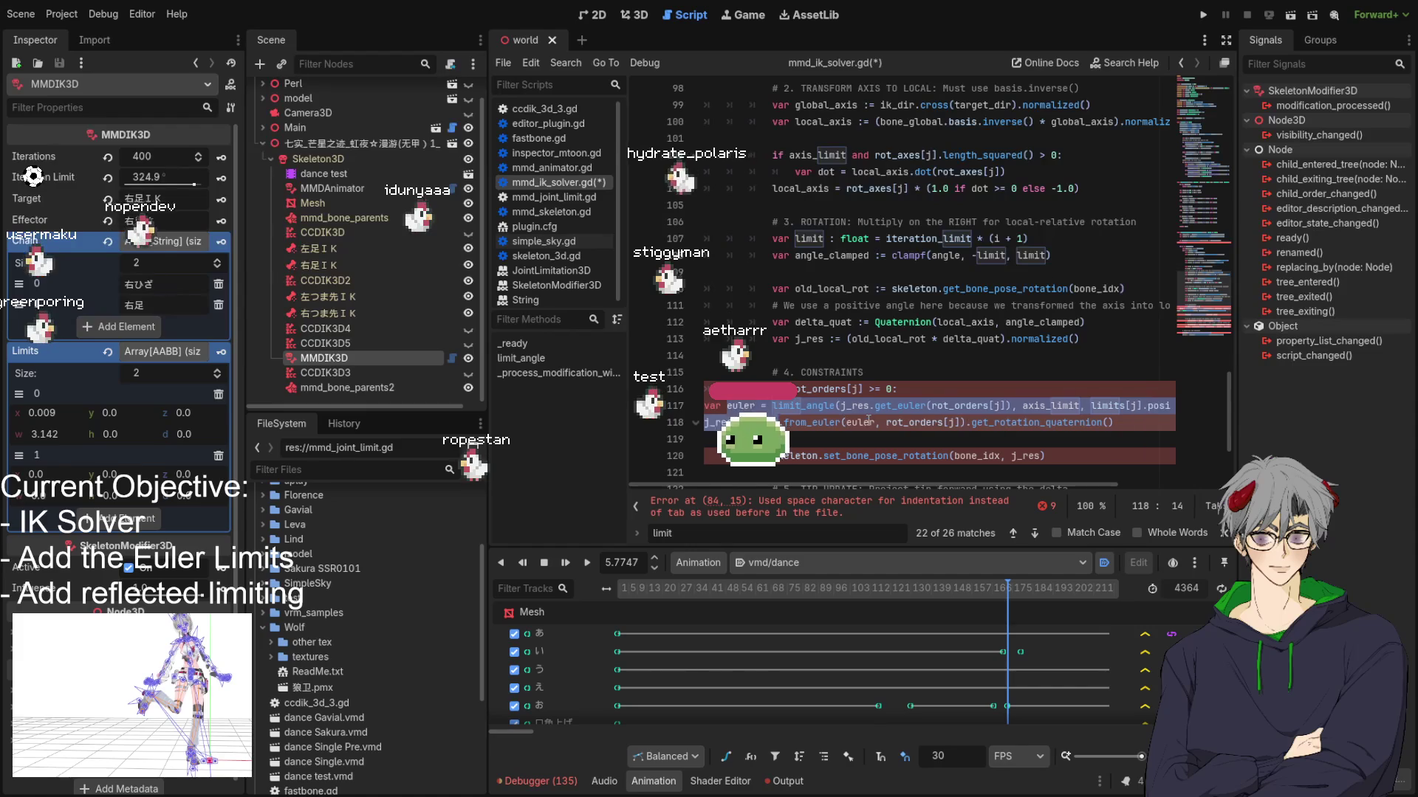
pyautogui.press('Tab')
pyautogui.scroll(-2, 822, 364)
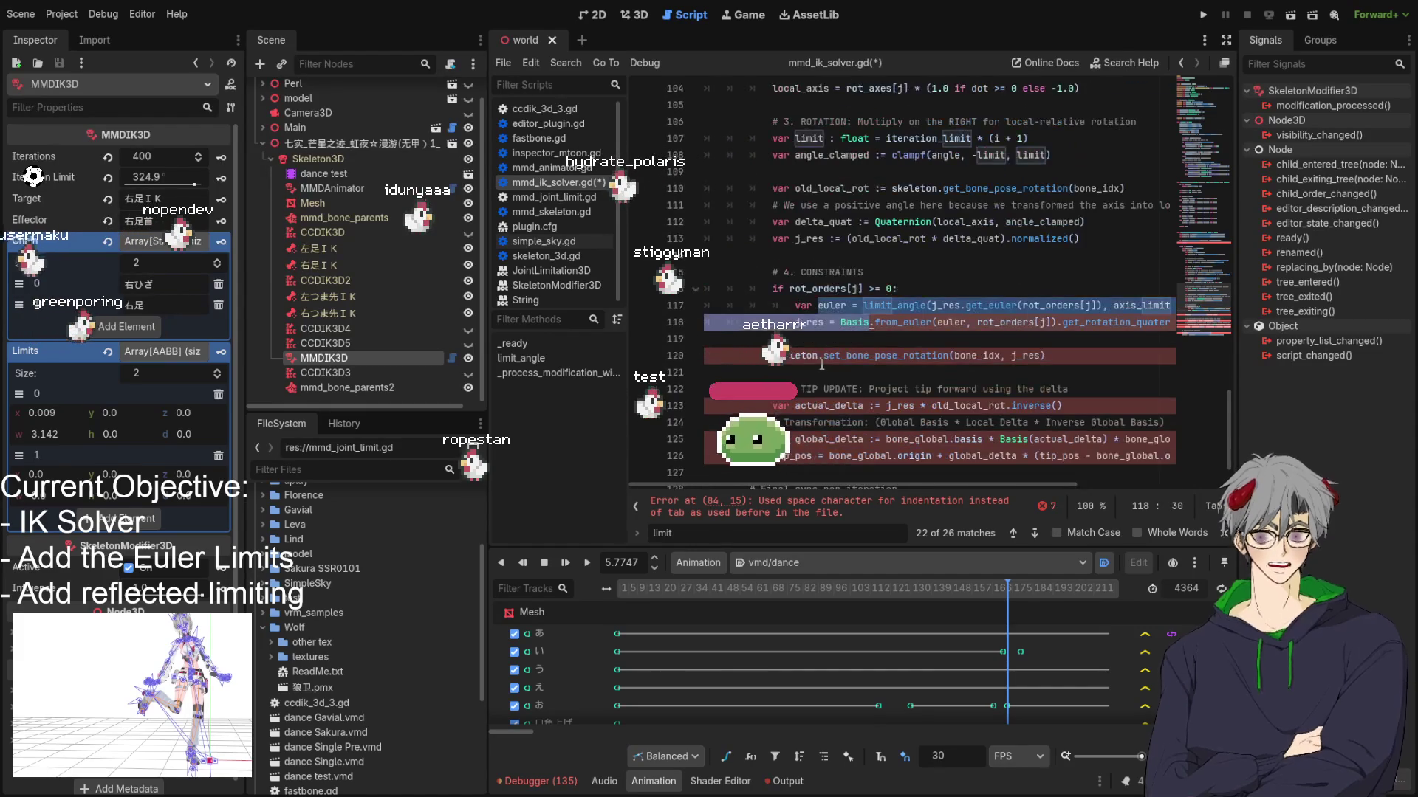
pyautogui.moveTo(797, 363); pyautogui.dragTo(968, 363)
pyautogui.hotkey('shift', 'Tab')
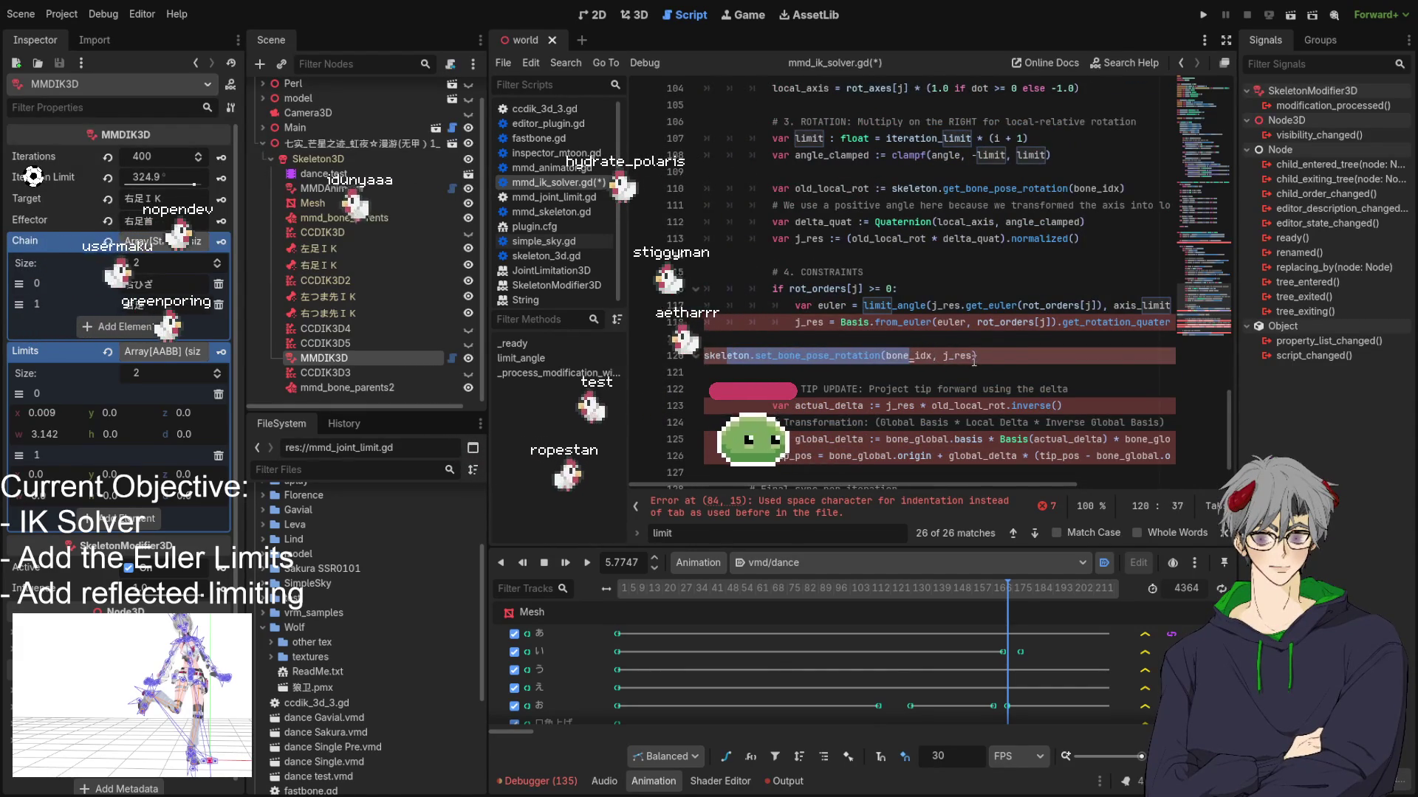
pyautogui.press('Tab')
# Step: Re-indent the tip update lines 123–126 and line 129, then check where j_res is used
pyautogui.scroll(-1, 943, 298)
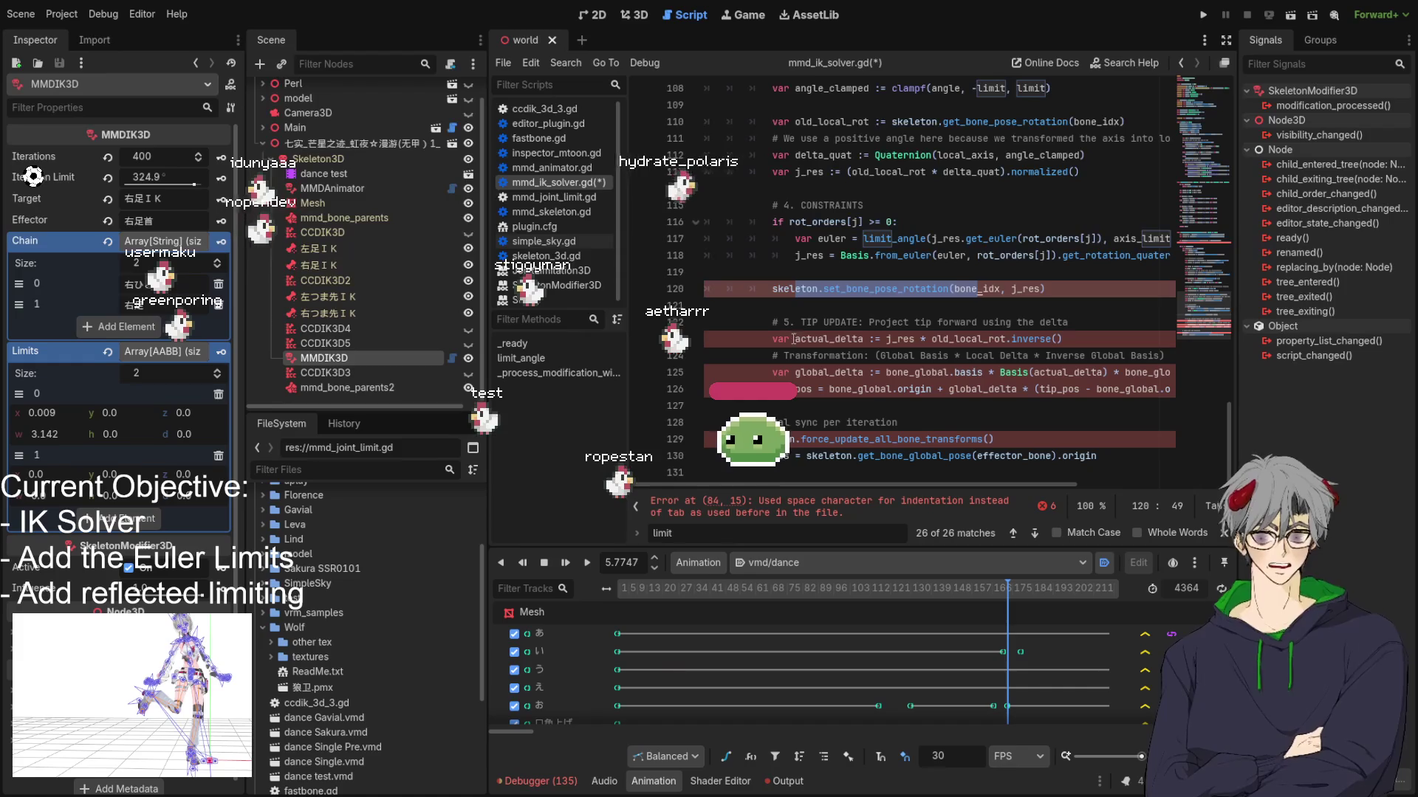
pyautogui.moveTo(784, 339); pyautogui.dragTo(927, 391)
pyautogui.hotkey('shift', 'Tab')
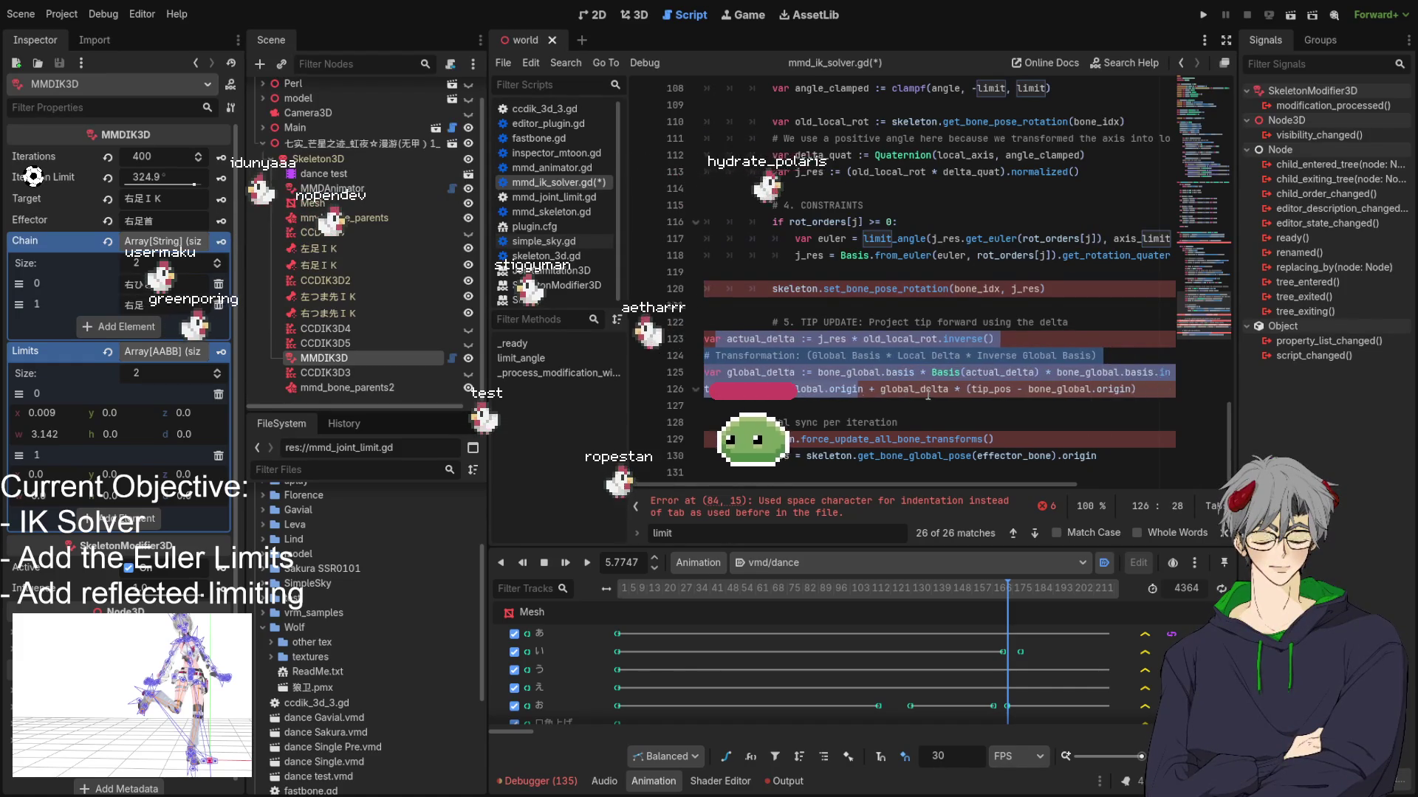
pyautogui.press('Tab')
pyautogui.click(905, 422)
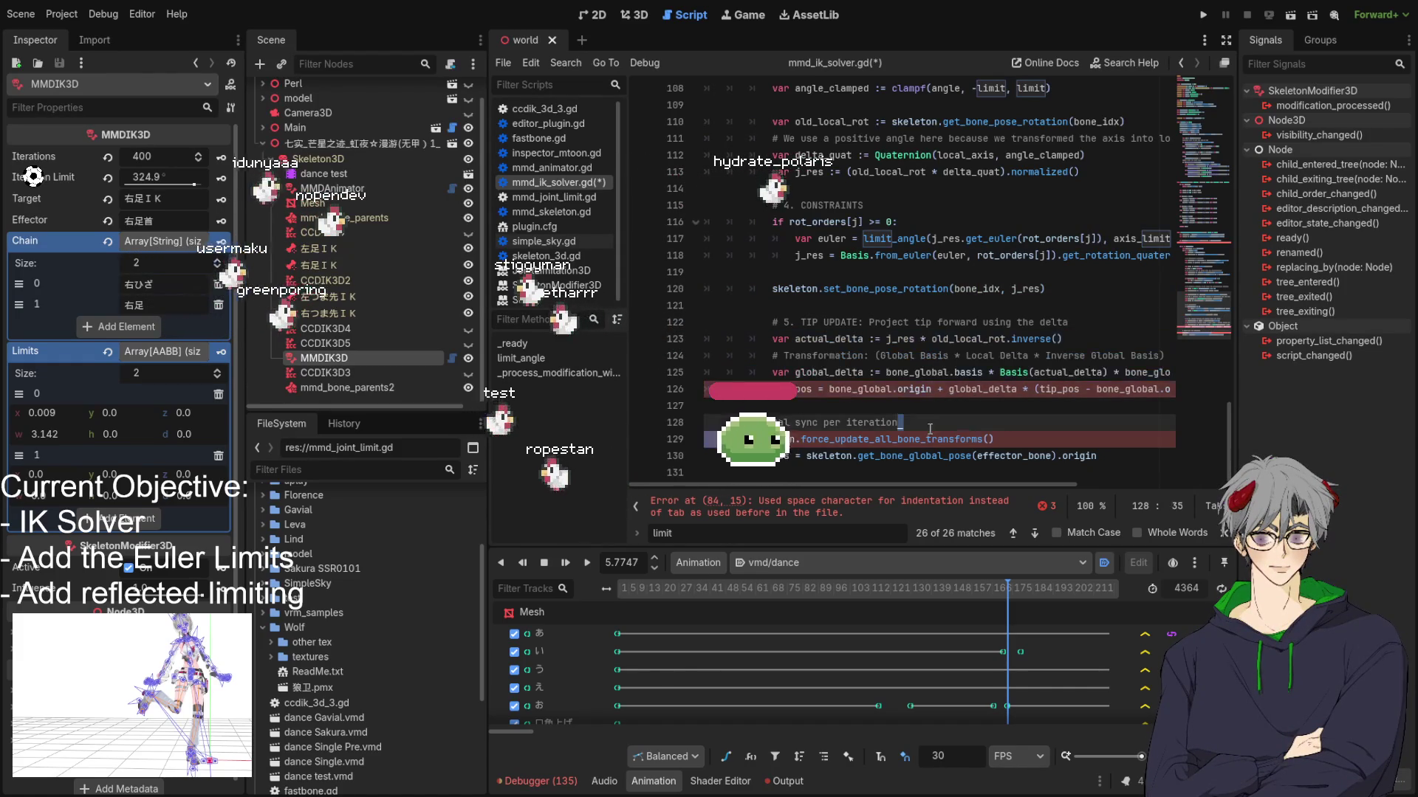
pyautogui.keyDown('shift'); pyautogui.click(869, 439); pyautogui.keyUp('shift')
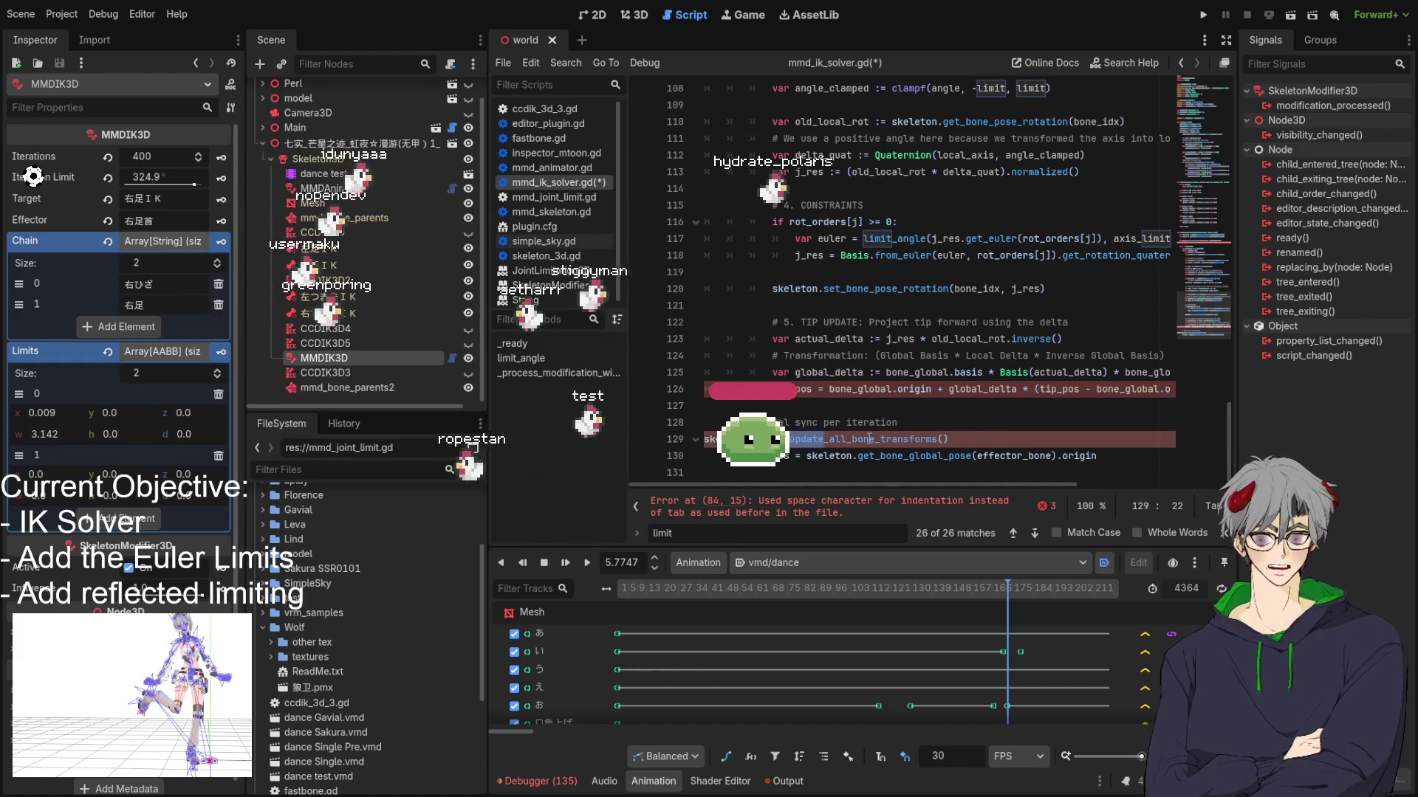
pyautogui.hotkey('shift', 'Tab')
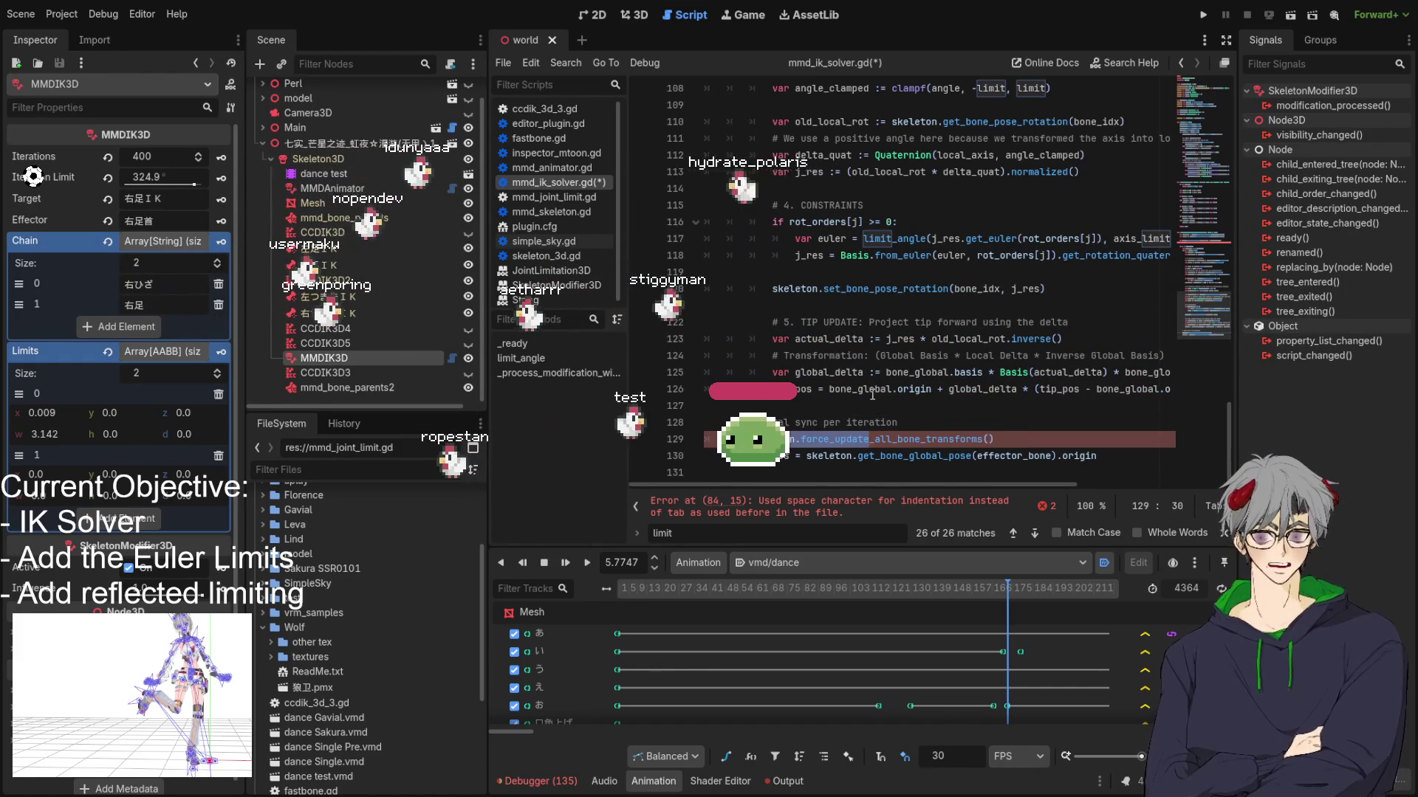
pyautogui.press('Tab')
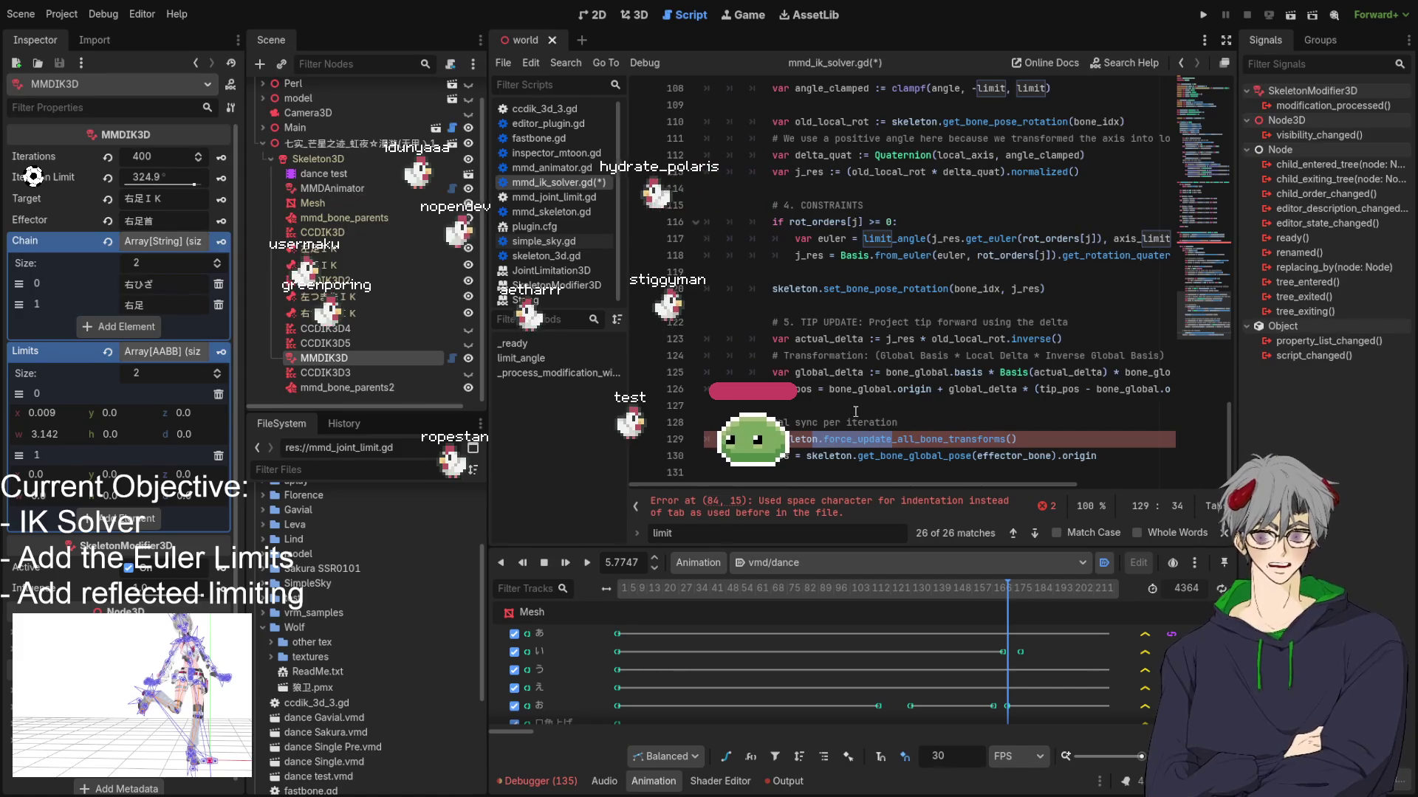
pyautogui.moveTo(720, 455); pyautogui.dragTo(834, 450)
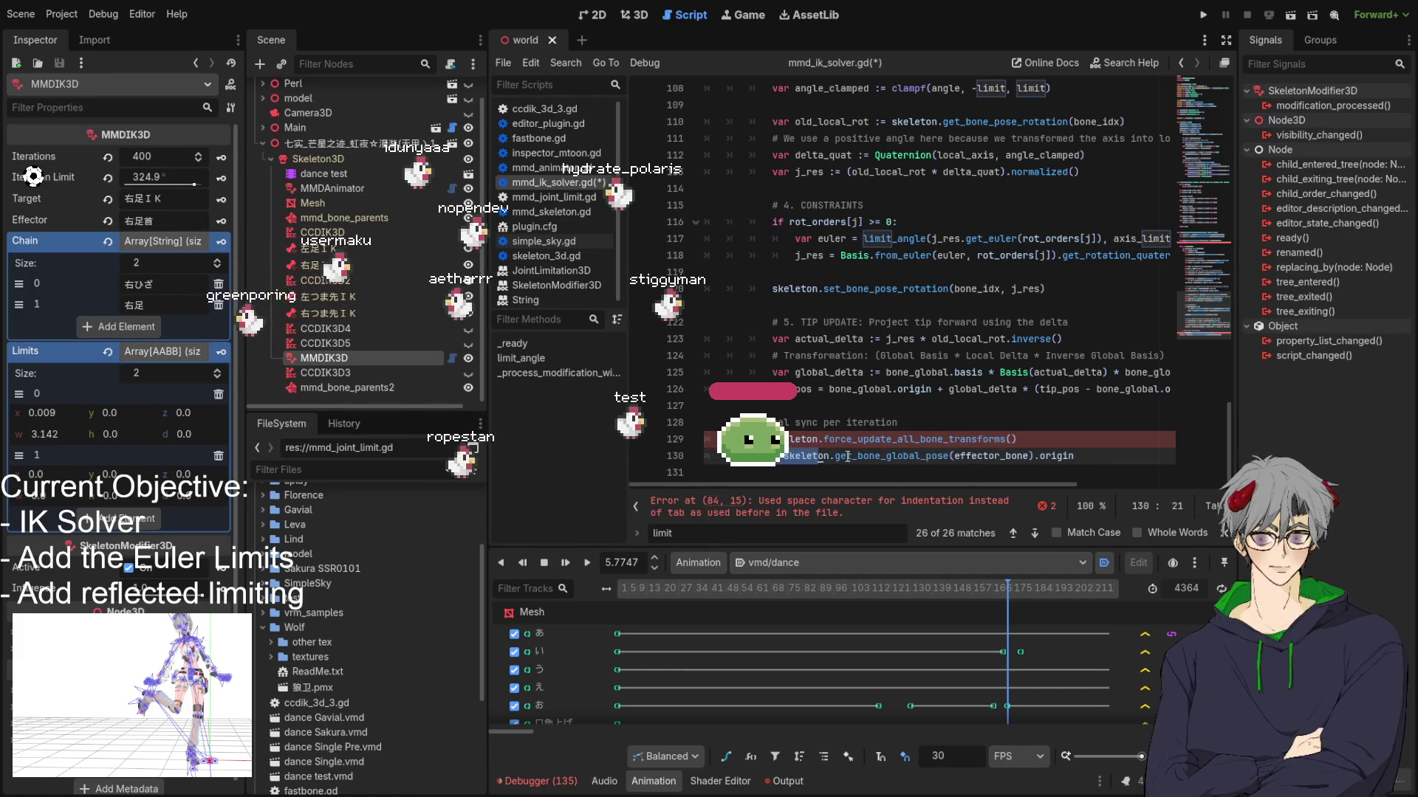
pyautogui.hotkey('ctrl', 'z')
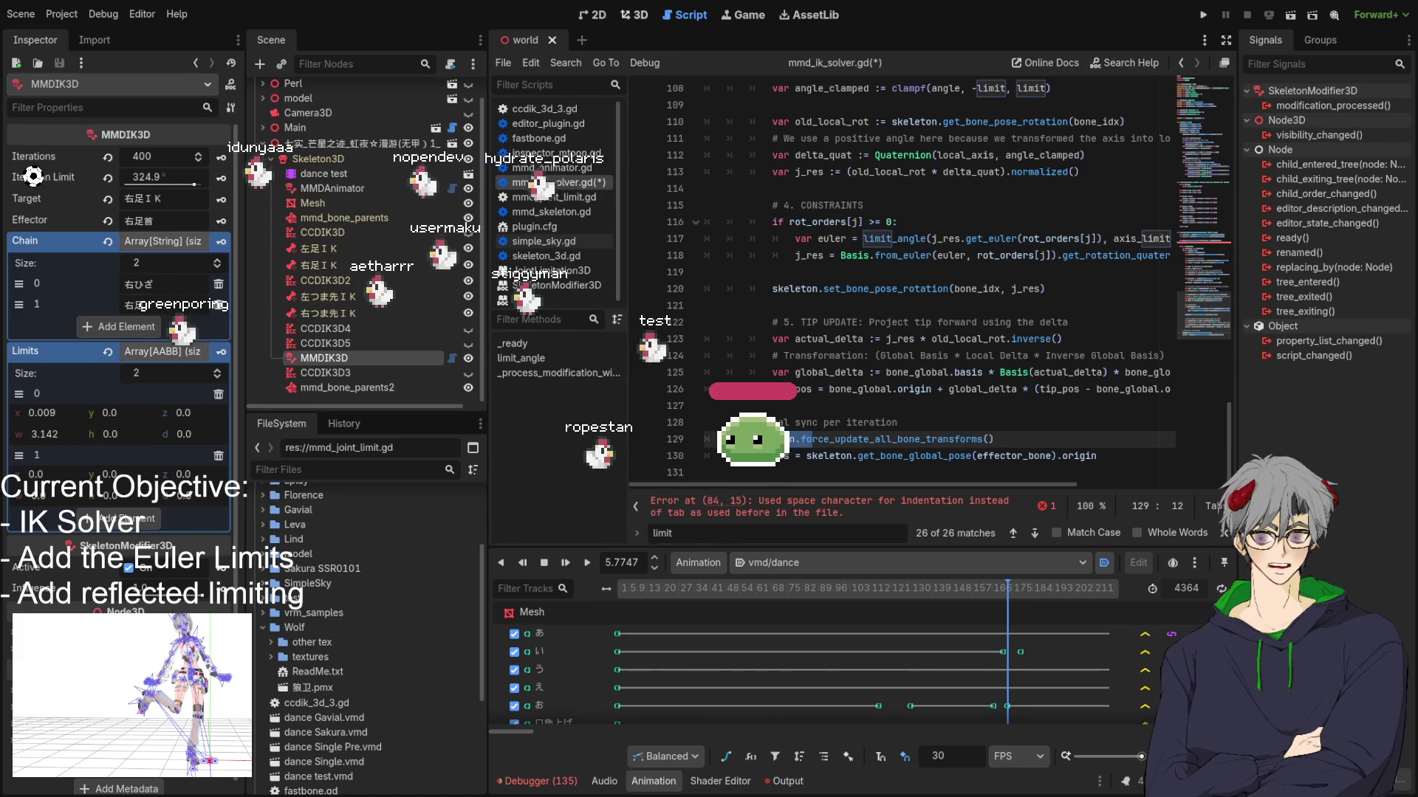
pyautogui.click(1041, 288)
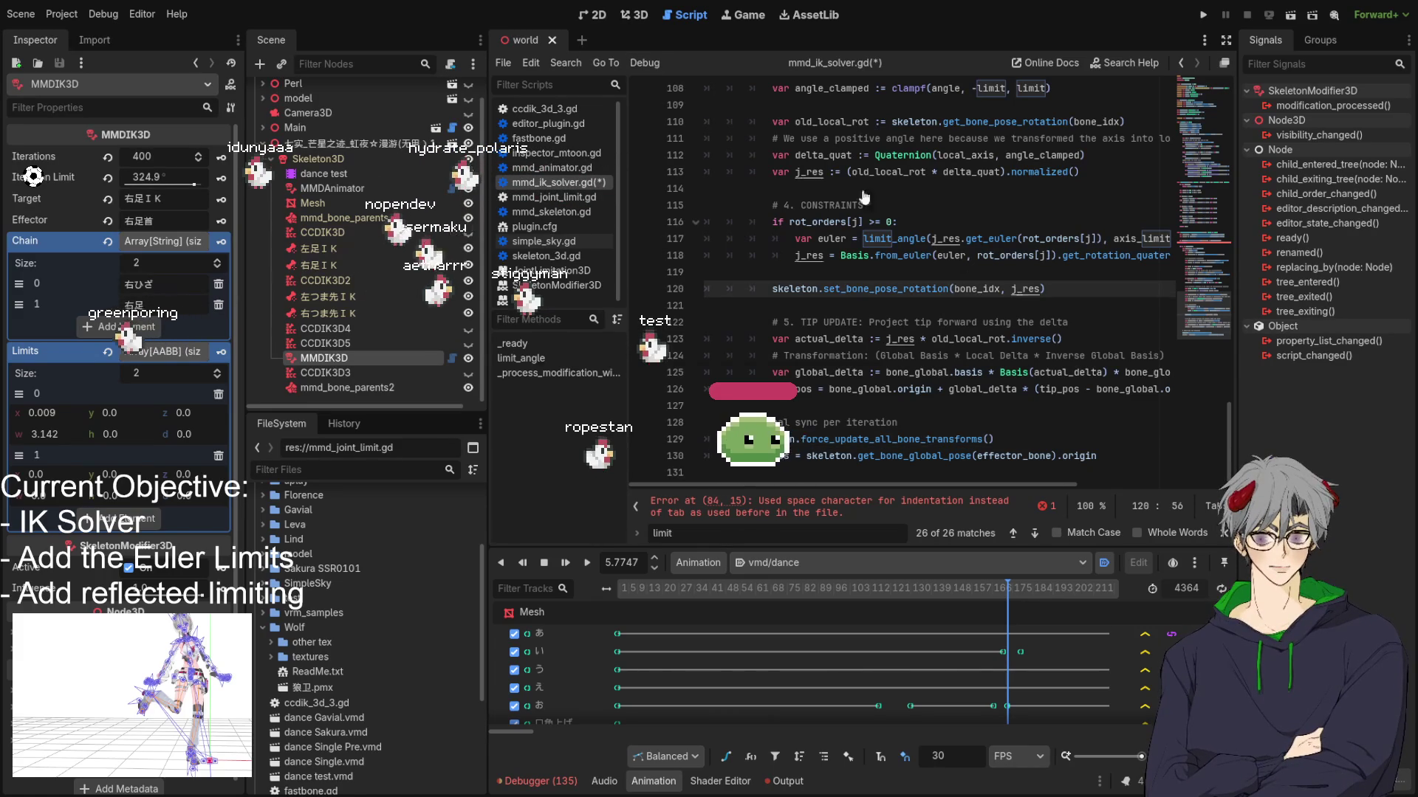
pyautogui.click(624, 15)
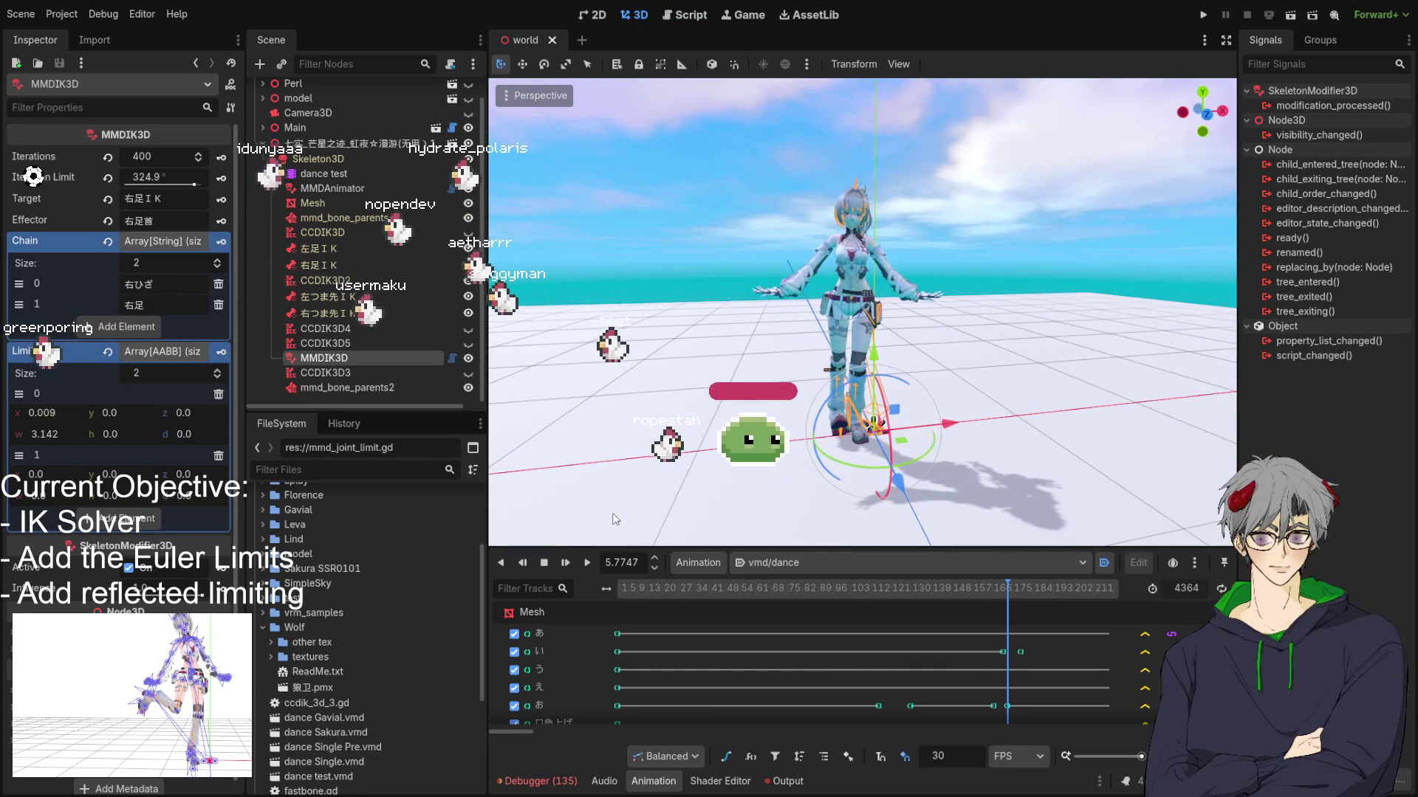
# Step: Play vmd/dance to watch the leg IK, then return to mmd_ik_solver.gd
pyautogui.click(590, 565)
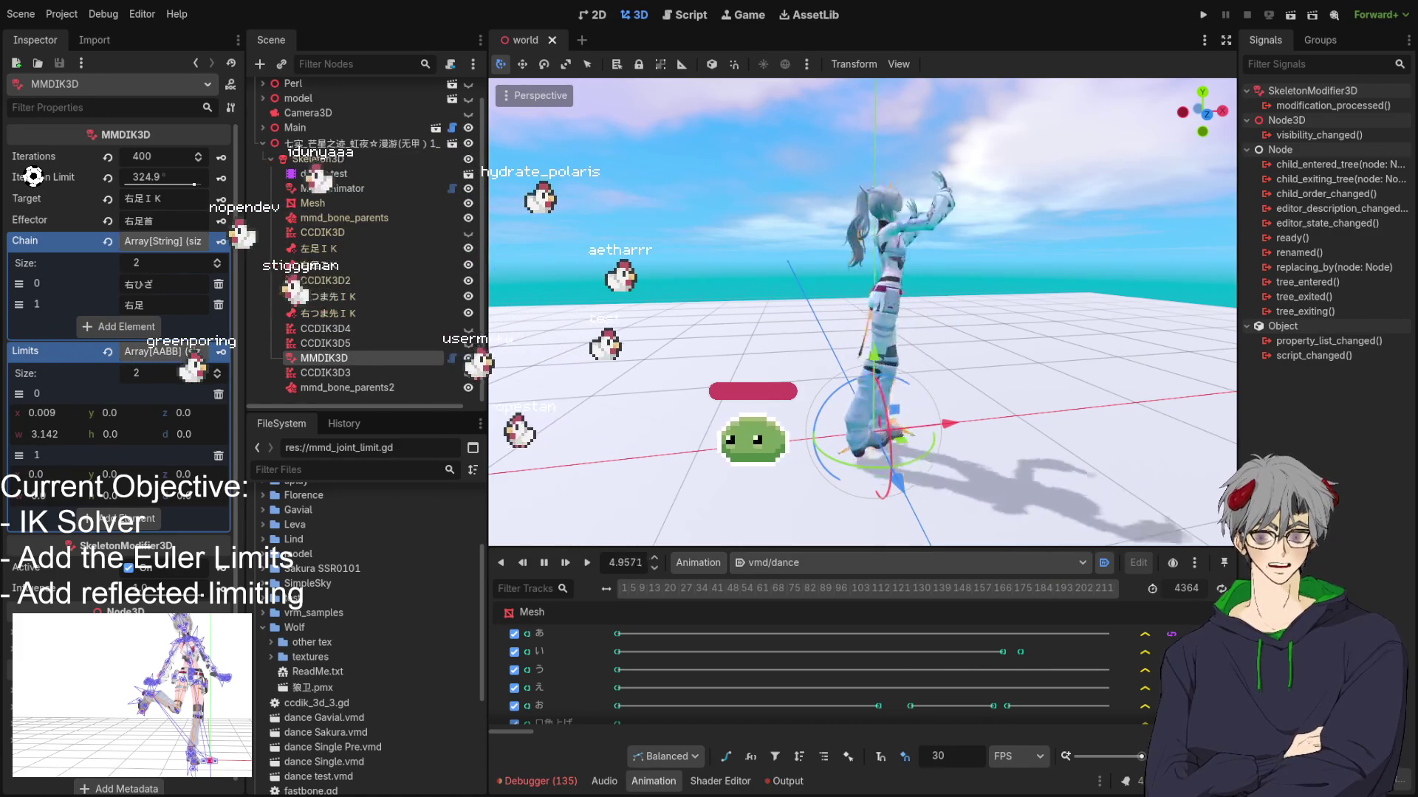
pyautogui.click(685, 14)
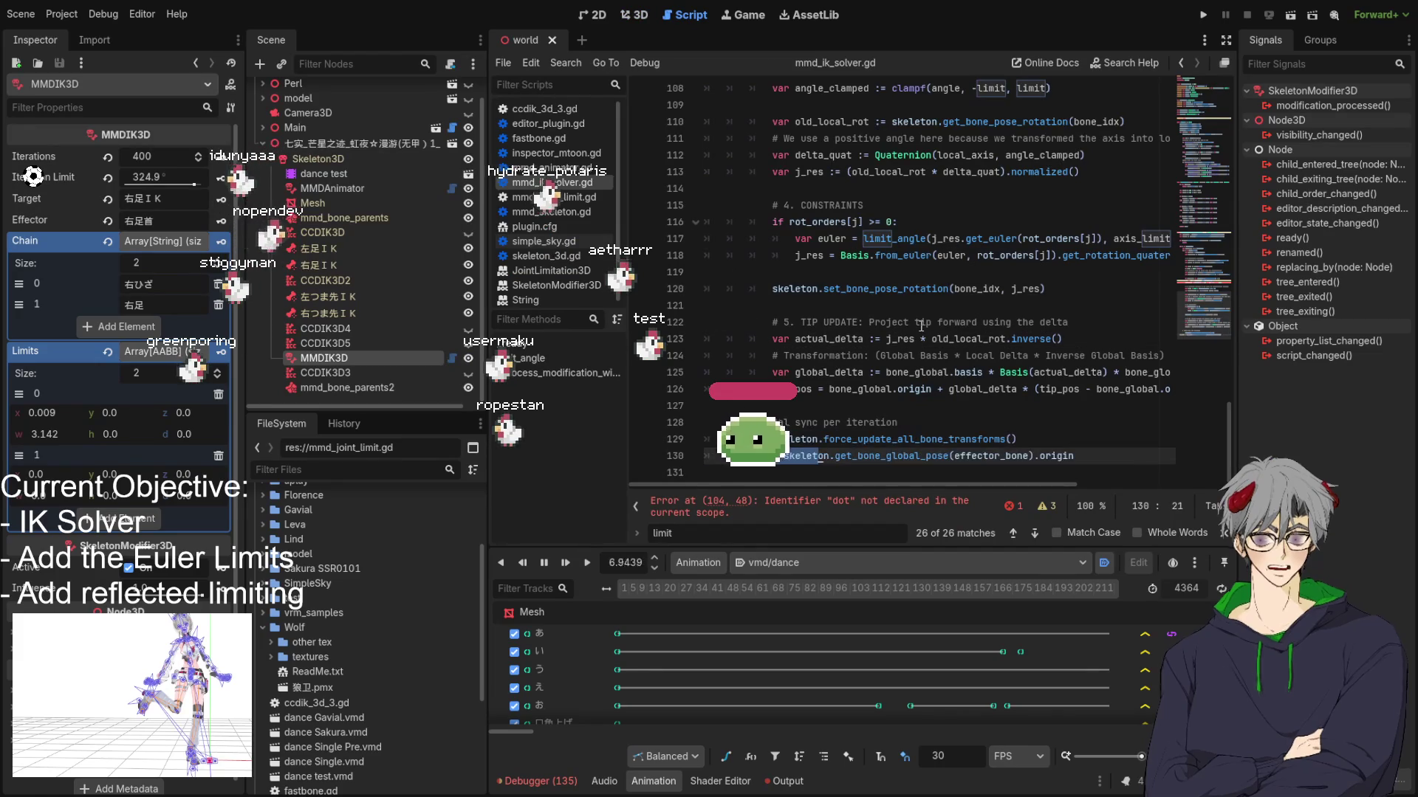
# Step: Undo the recent solver edits to restore the Euler Constraints comment
pyautogui.press('Up')
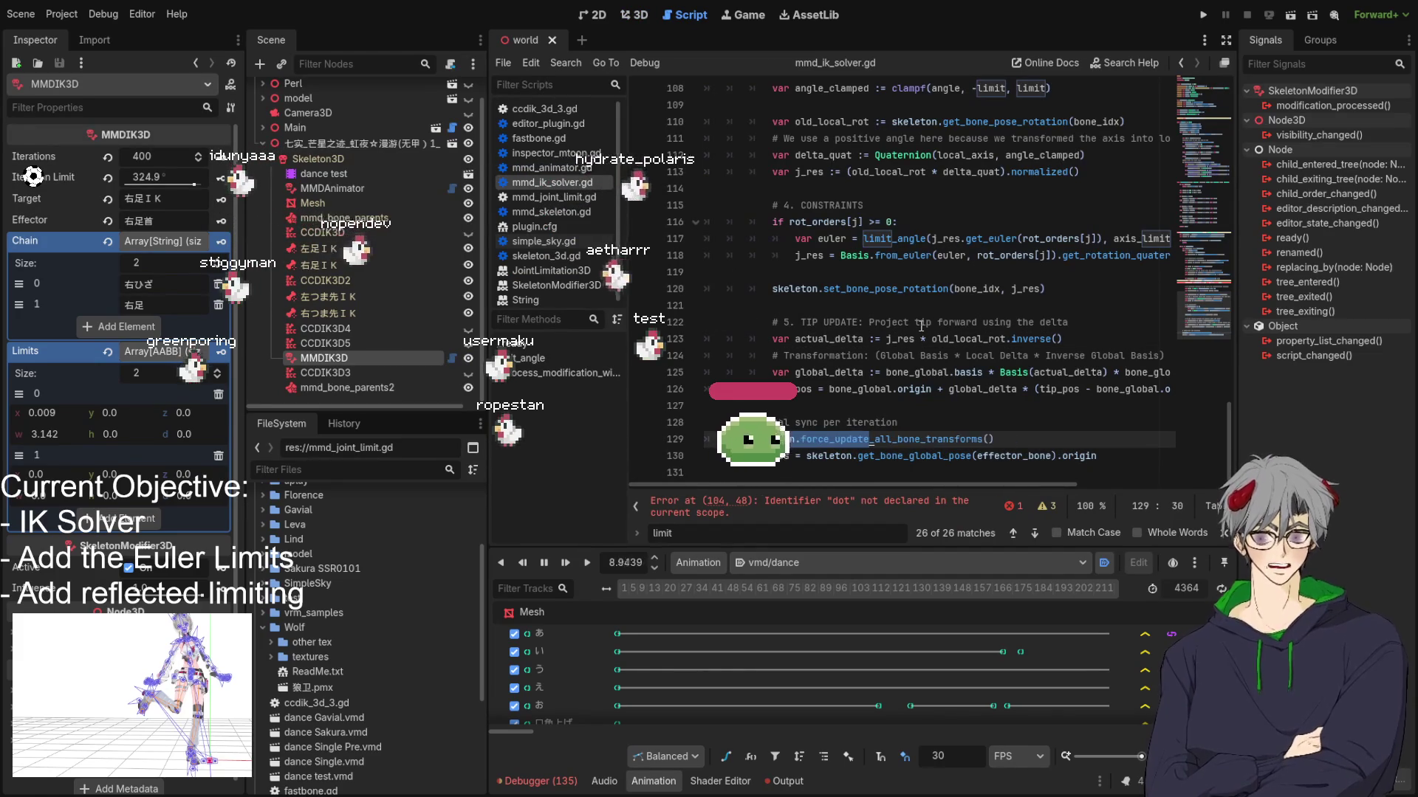
pyautogui.hotkey('ctrl', 'z')
pyautogui.hotkey('ctrl', 'z')
pyautogui.hotkey('ctrl', 'z')
pyautogui.hotkey('ctrl', 'z')
pyautogui.hotkey('ctrl', 'z')
pyautogui.hotkey('ctrl', 'z')
pyautogui.hotkey('ctrl', 'z')
pyautogui.hotkey('ctrl', 'z')
pyautogui.hotkey('ctrl', 'z')
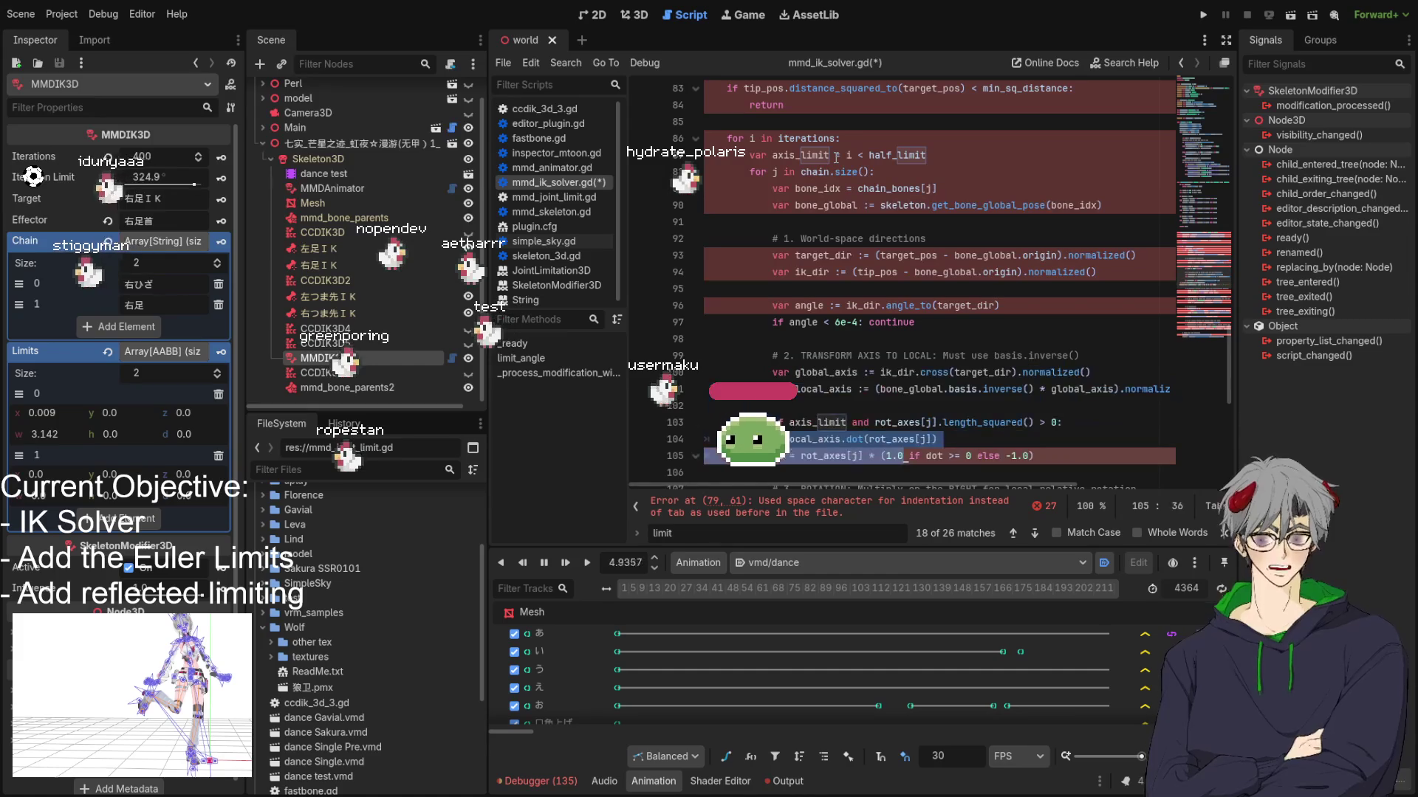
pyautogui.hotkey('ctrl', 'z')
pyautogui.hotkey('ctrl', 'z')
pyautogui.hotkey('ctrl', 'z')
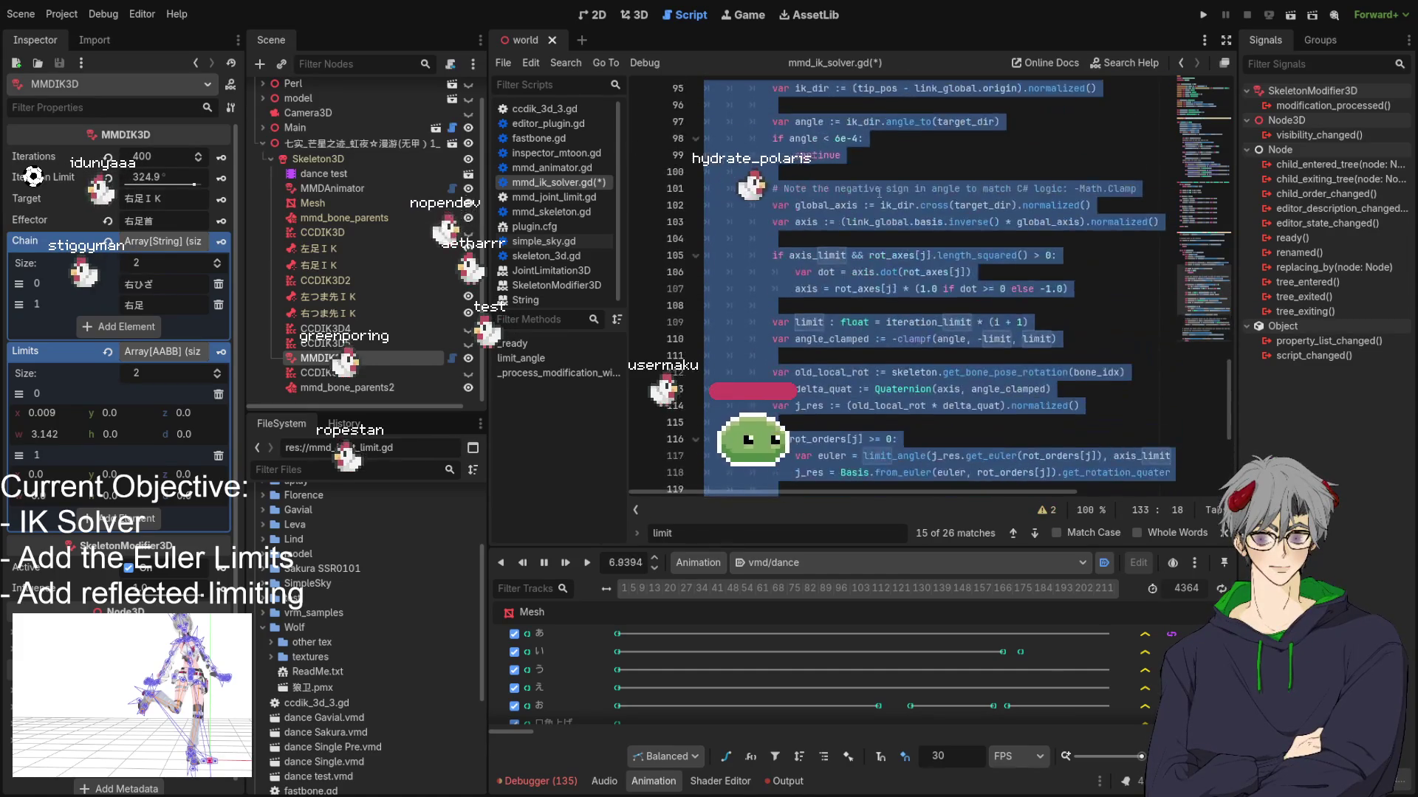
pyautogui.scroll(5, 907, 216)
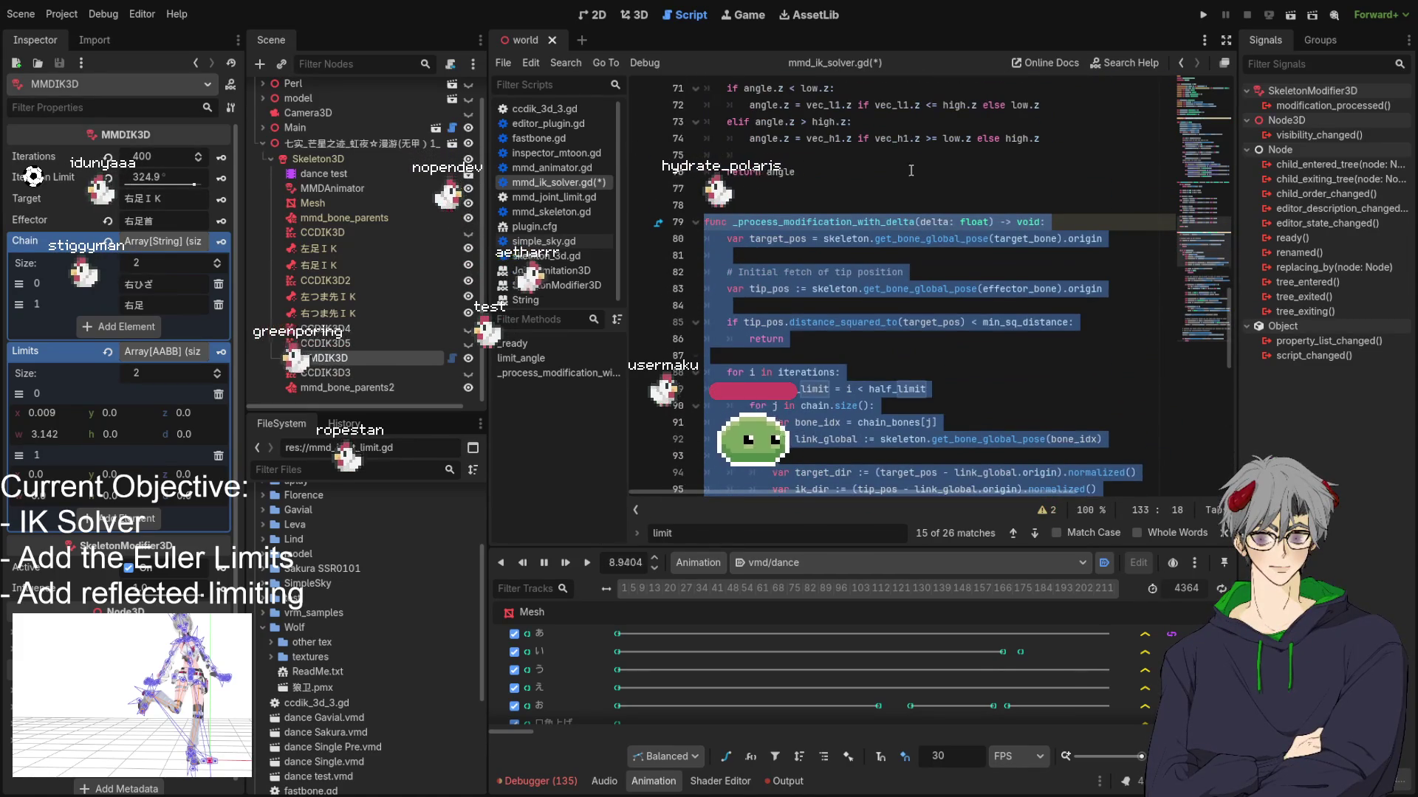
pyautogui.scroll(-13, 913, 169)
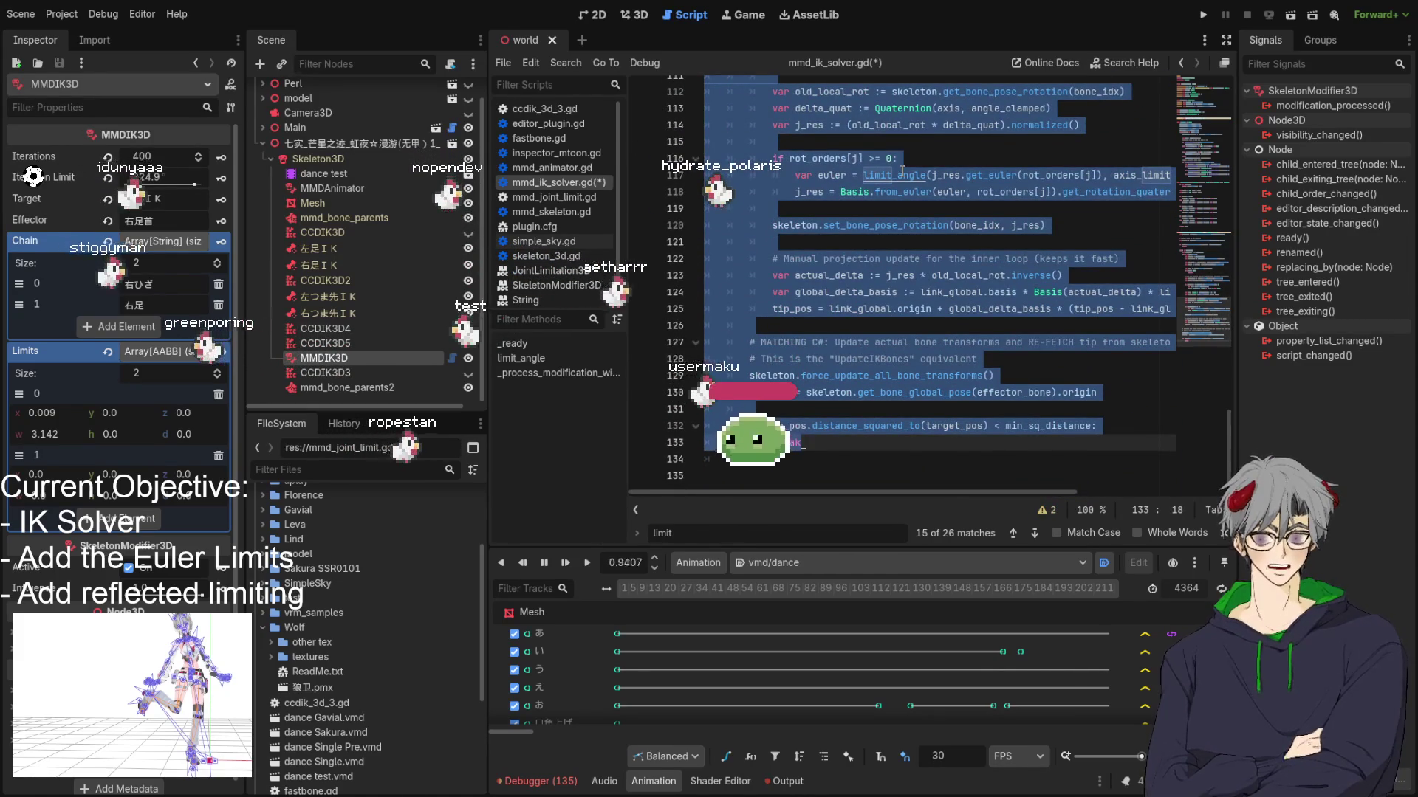
pyautogui.hotkey('ctrl', 'z')
pyautogui.scroll(5, 927, 240)
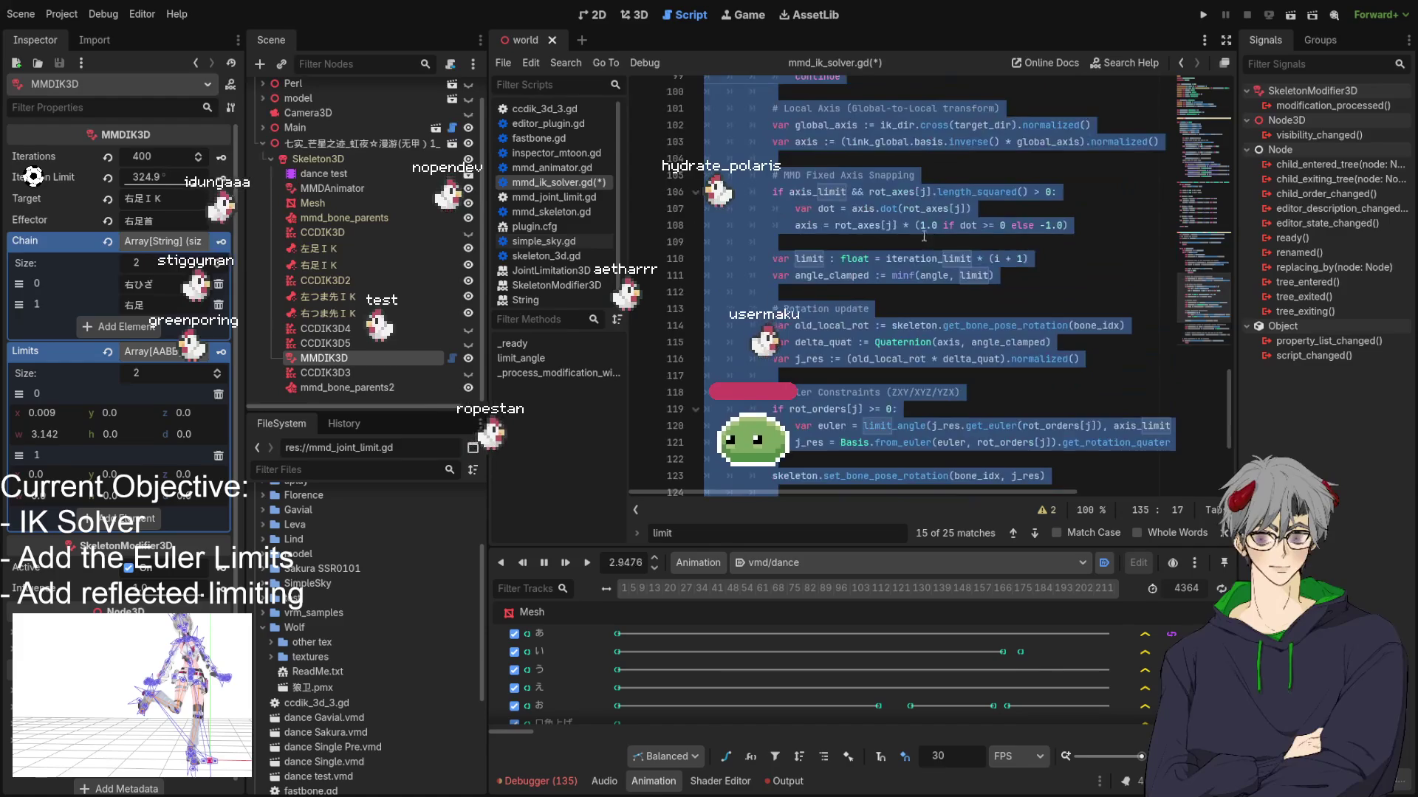
pyautogui.hotkey('ctrl', 'z')
pyautogui.hotkey('ctrl', 'z')
pyautogui.hotkey('ctrl', 'z')
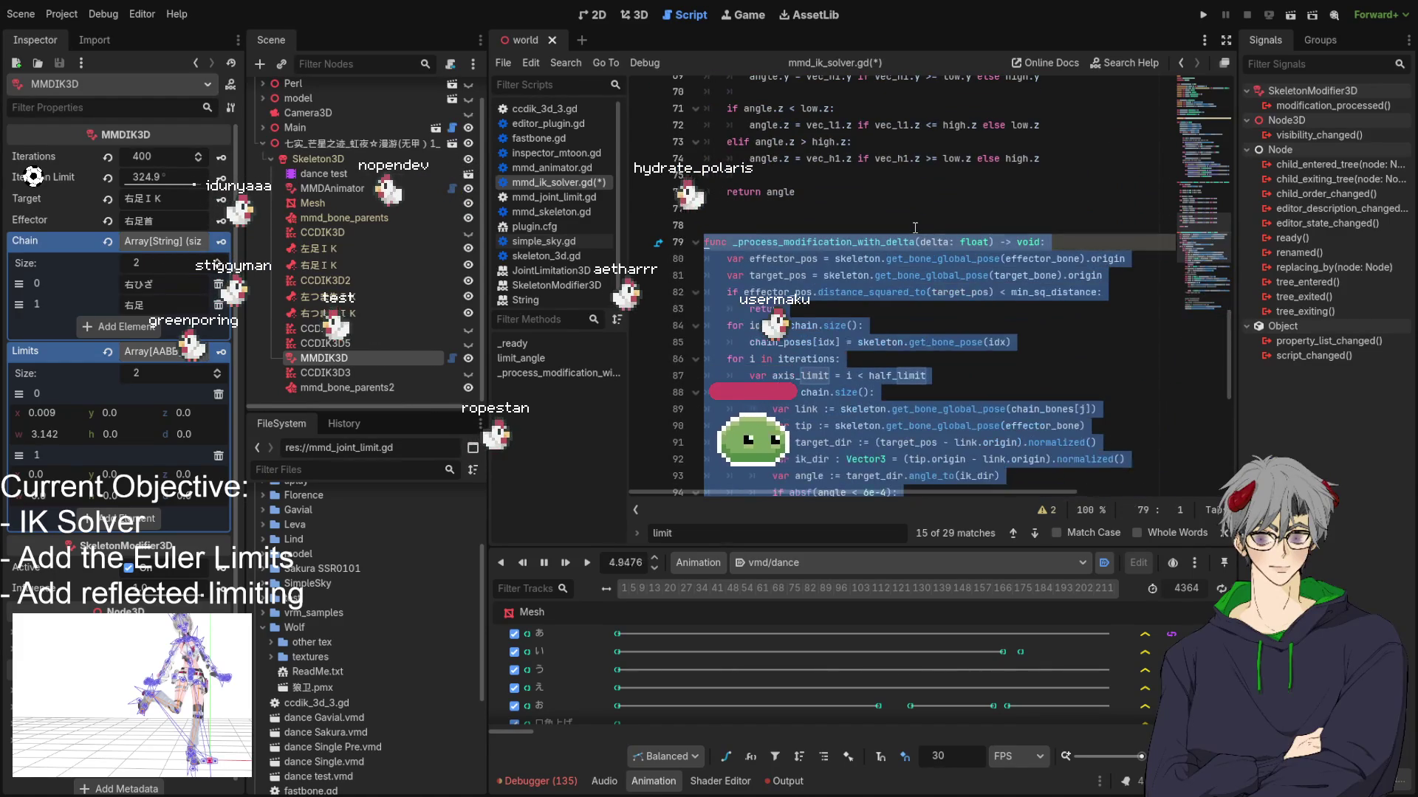
pyautogui.scroll(-9, 849, 286)
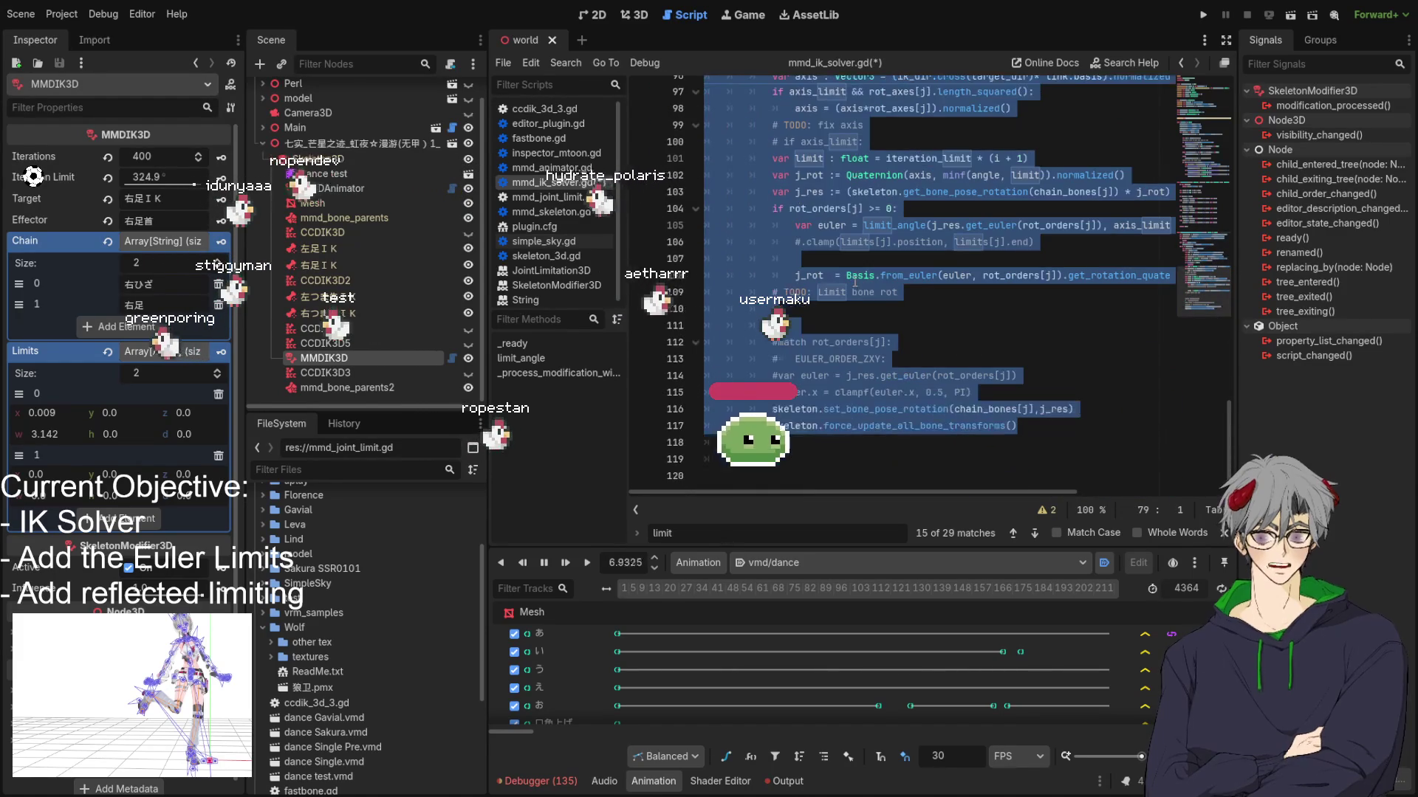
# Step: Save mmd_ik_solver.gd with Ctrl+S and view the dancing character in 3D
pyautogui.click(990, 313)
pyautogui.scroll(13, 908, 306)
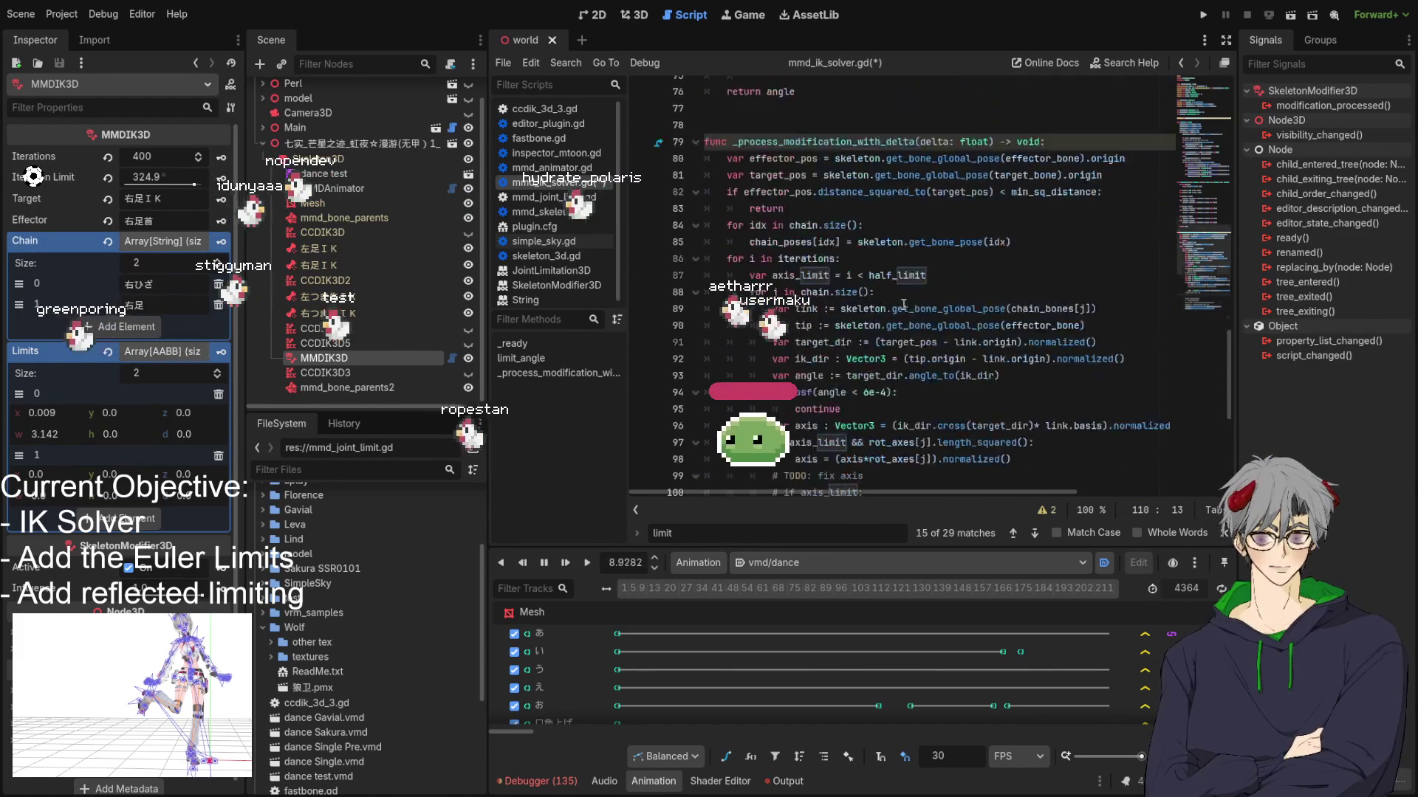
pyautogui.hotkey('ctrl', 's')
pyautogui.scroll(14, 903, 304)
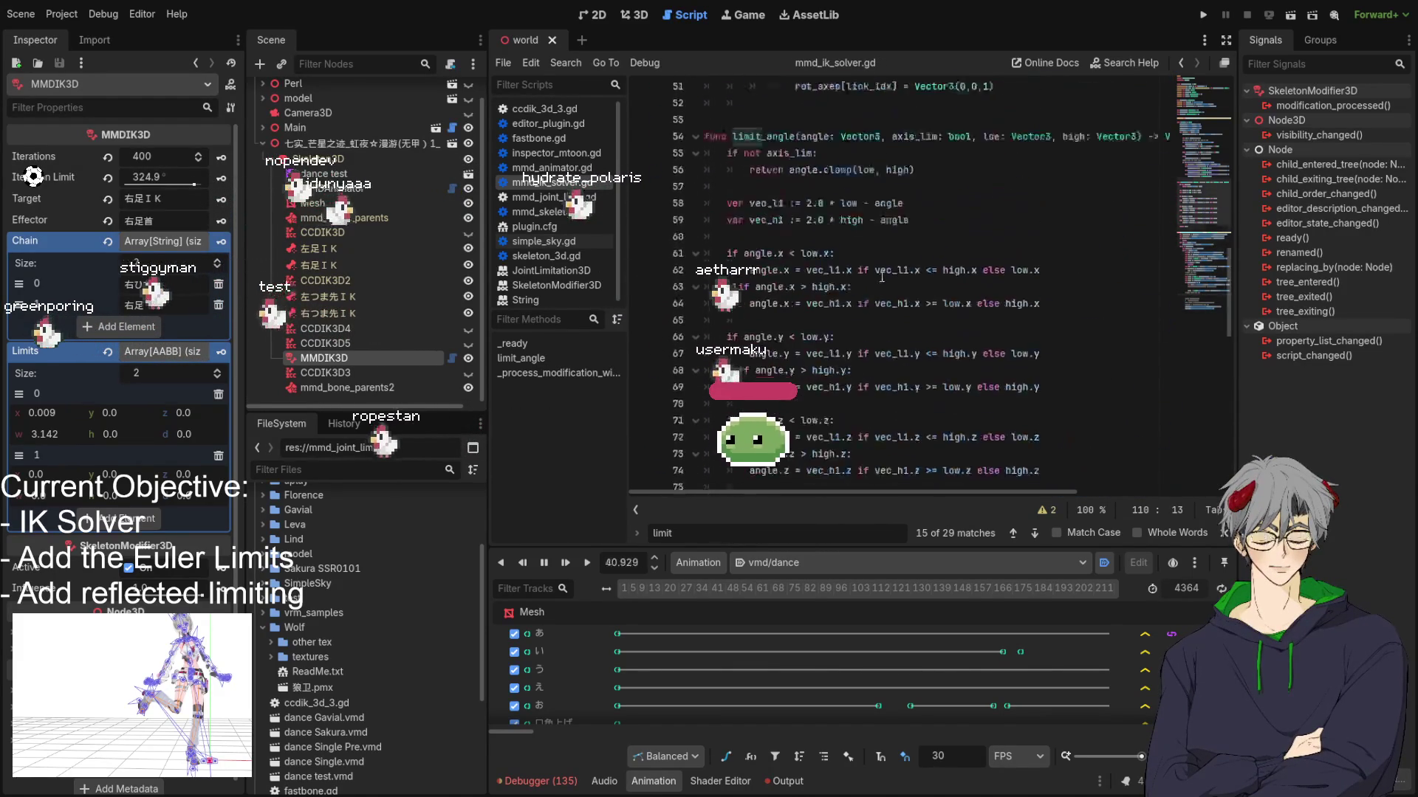
pyautogui.scroll(-20, 874, 258)
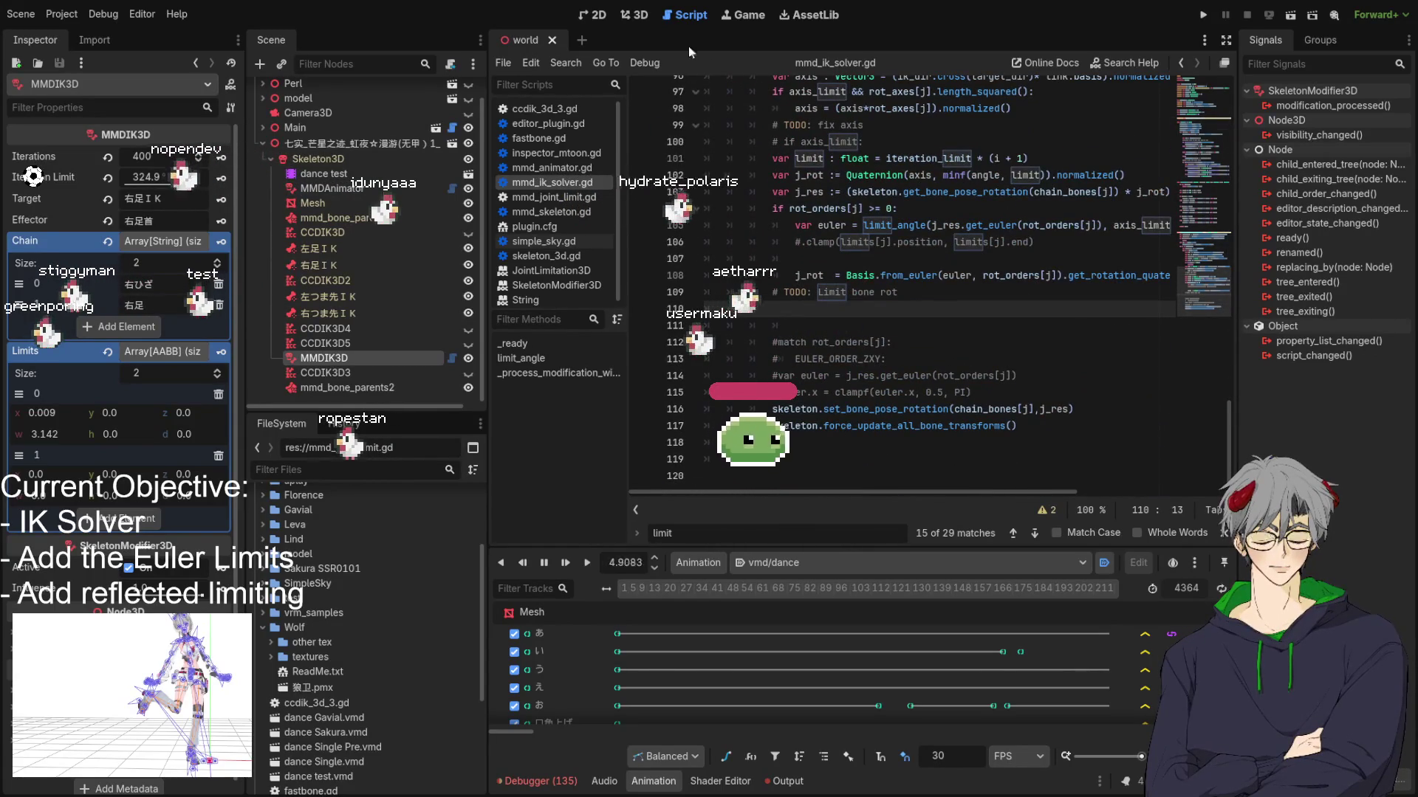
pyautogui.click(622, 18)
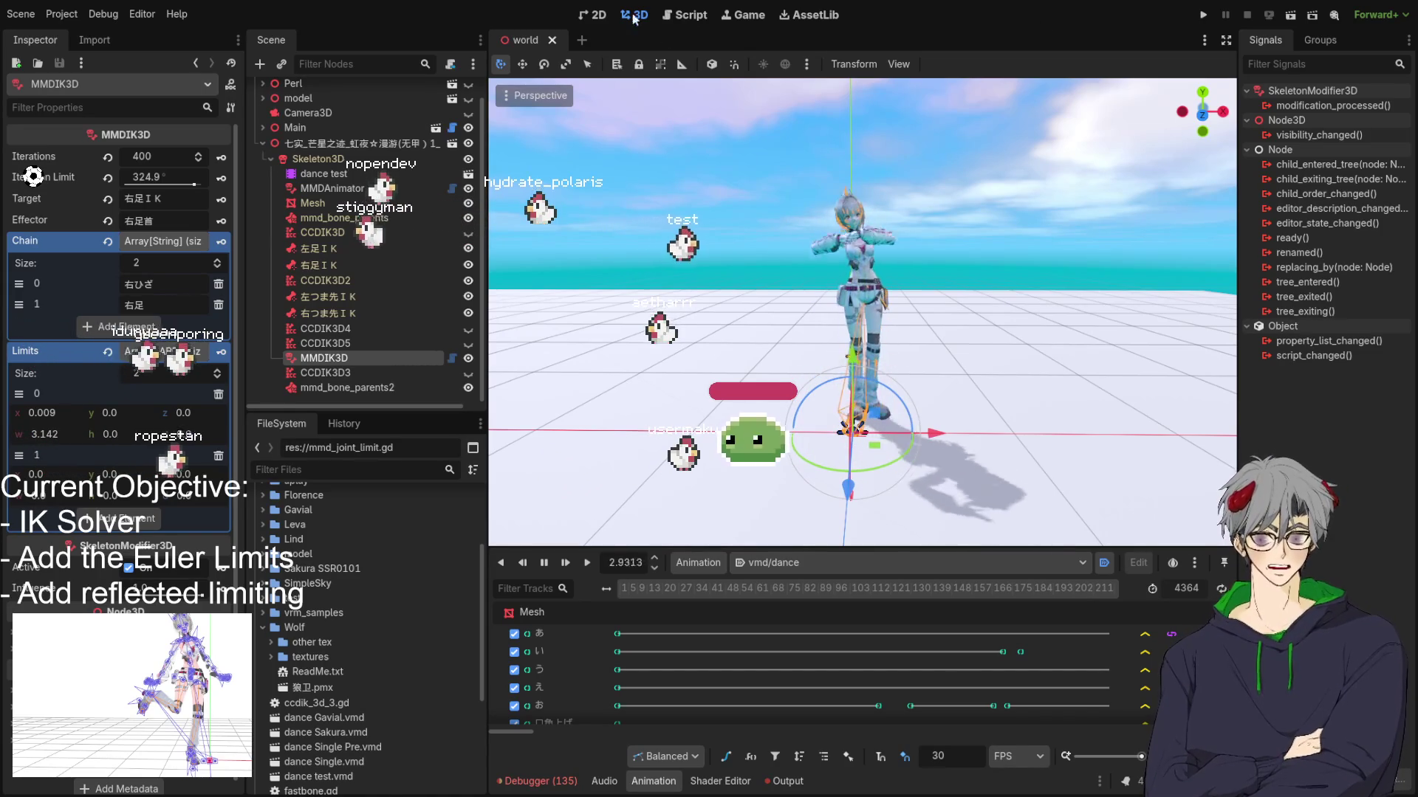
# Step: Return to mmd_ik_solver.gd at the limit_angle Euler-limit lines while the dance keeps playing
pyautogui.click(696, 16)
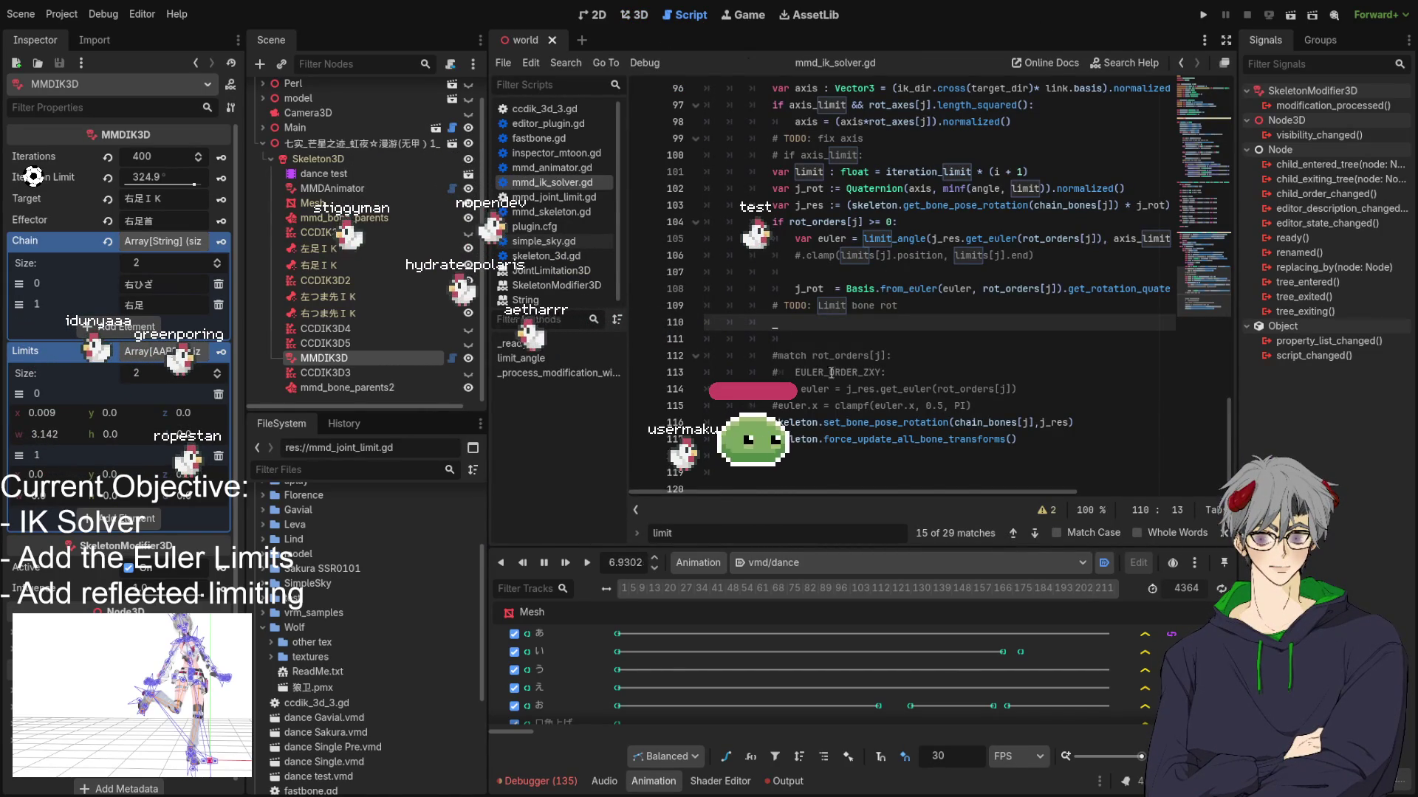
# Step: Scroll through the solver loop, glance at the dancing character in 3D, then return to mmd_ik_solver.gd
pyautogui.scroll(5, 778, 345)
pyautogui.scroll(-4, 772, 310)
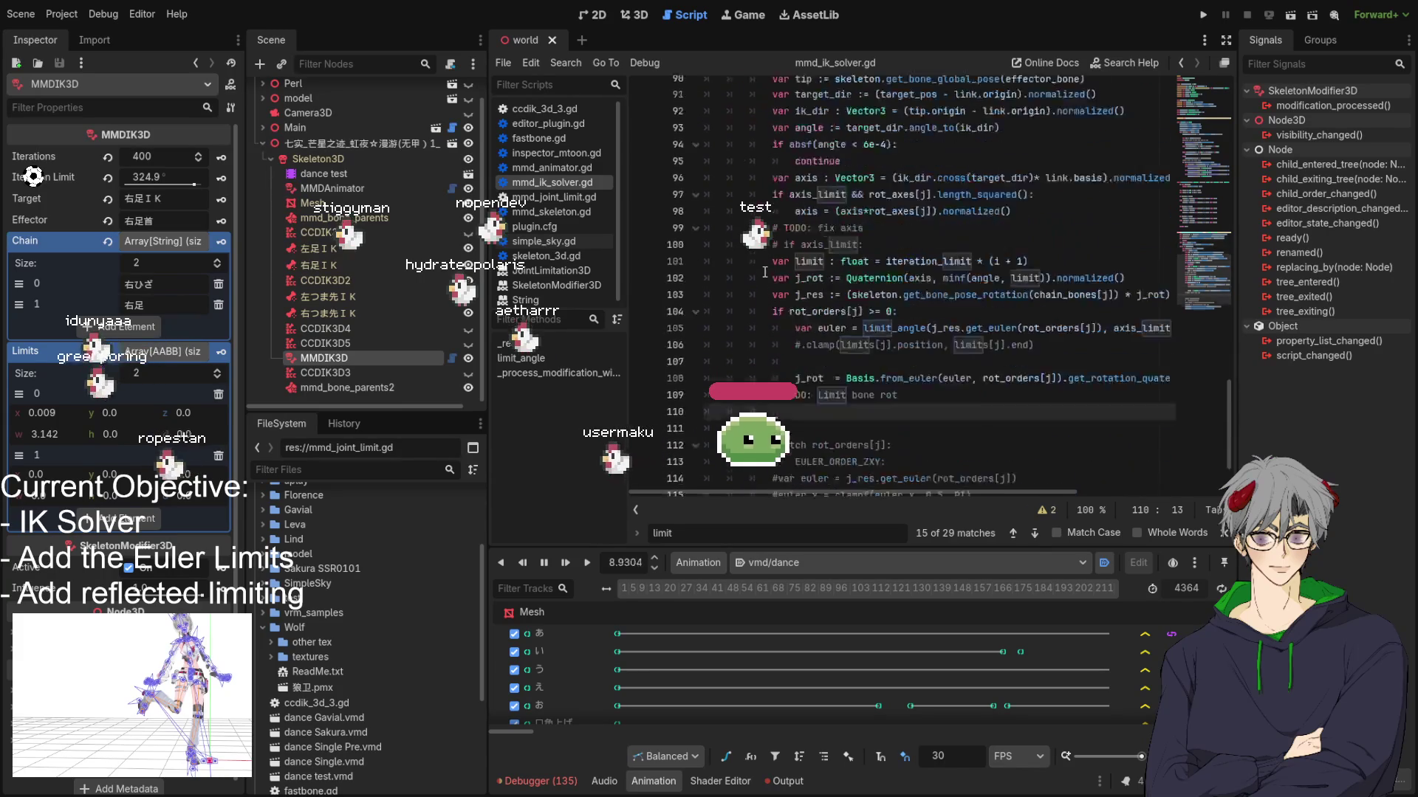
pyautogui.scroll(4, 782, 271)
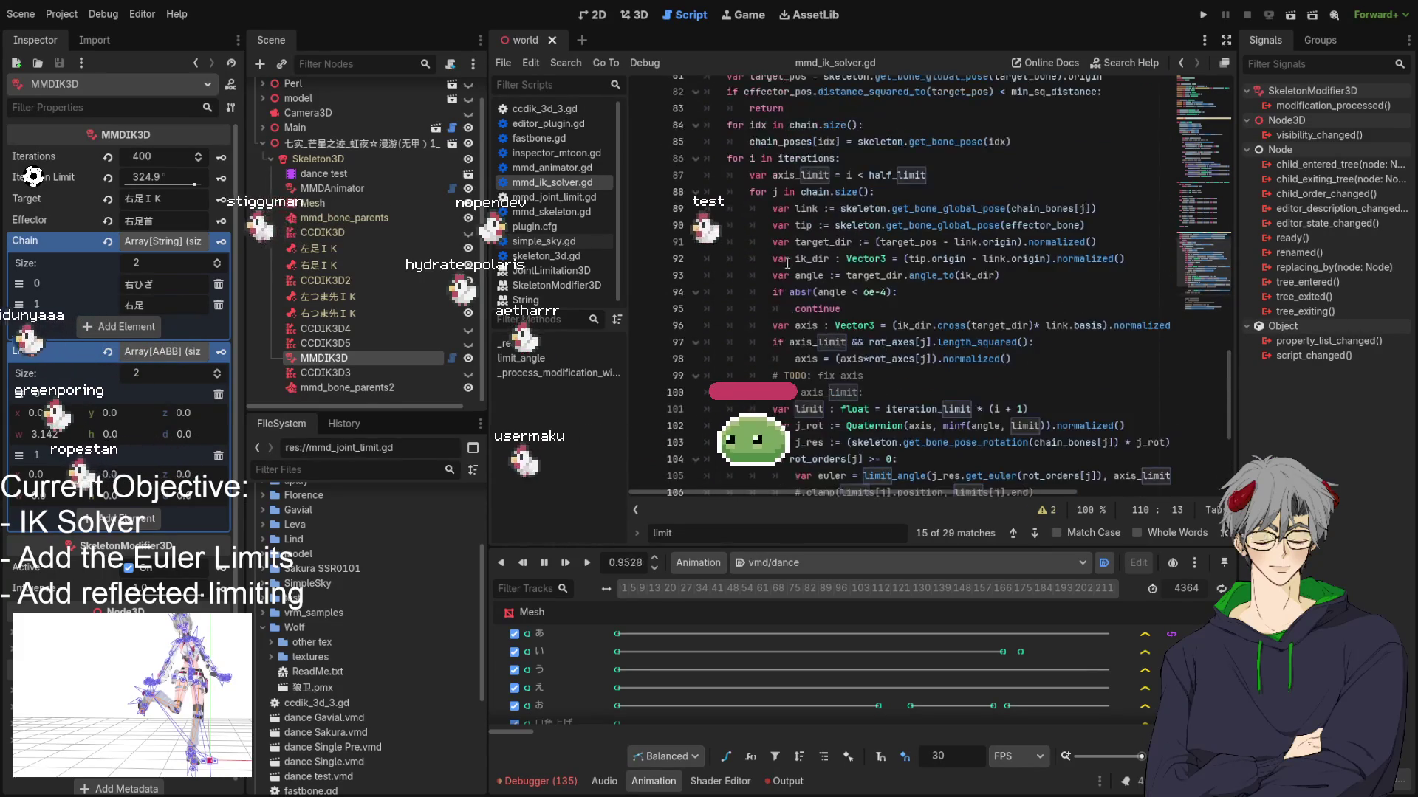
pyautogui.scroll(1, 804, 158)
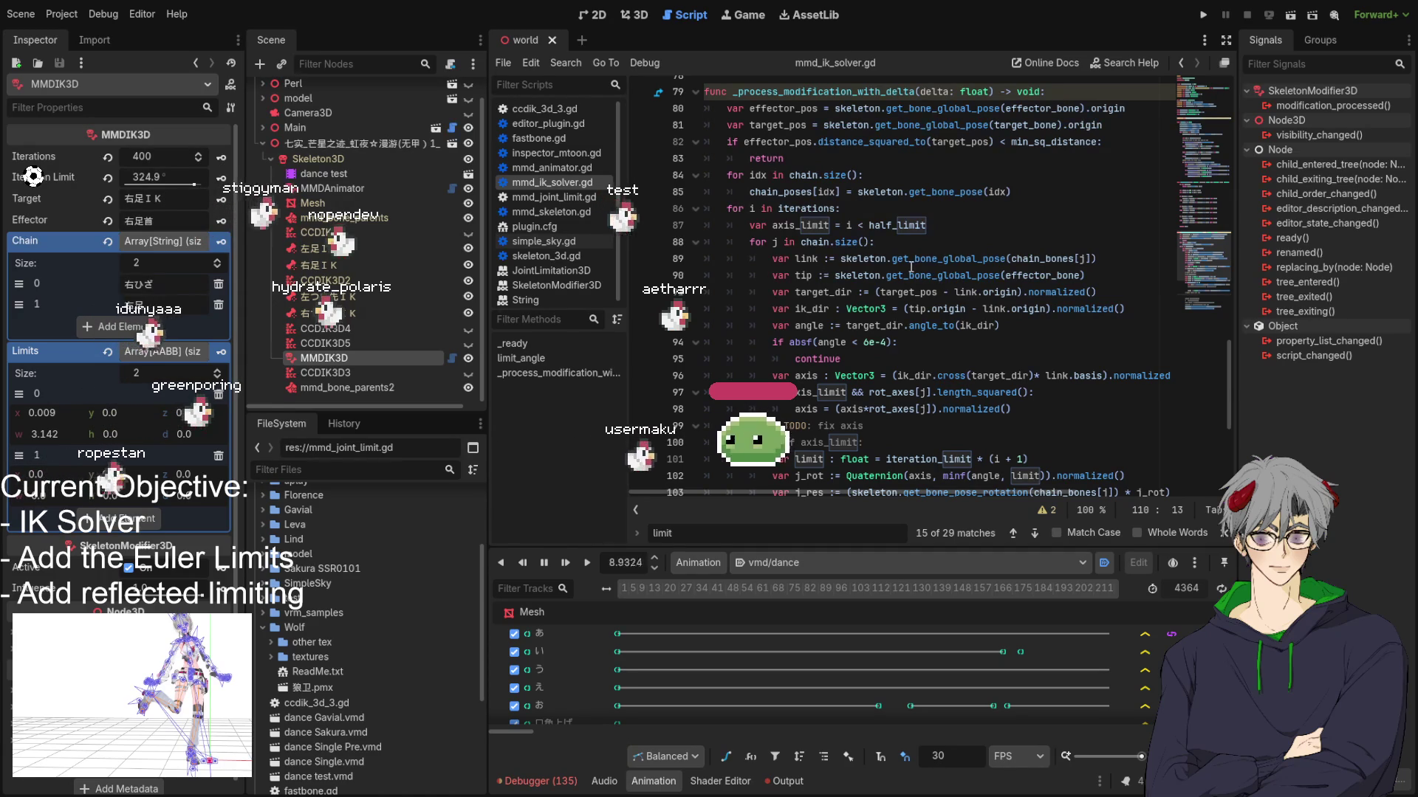
pyautogui.scroll(-6, 911, 268)
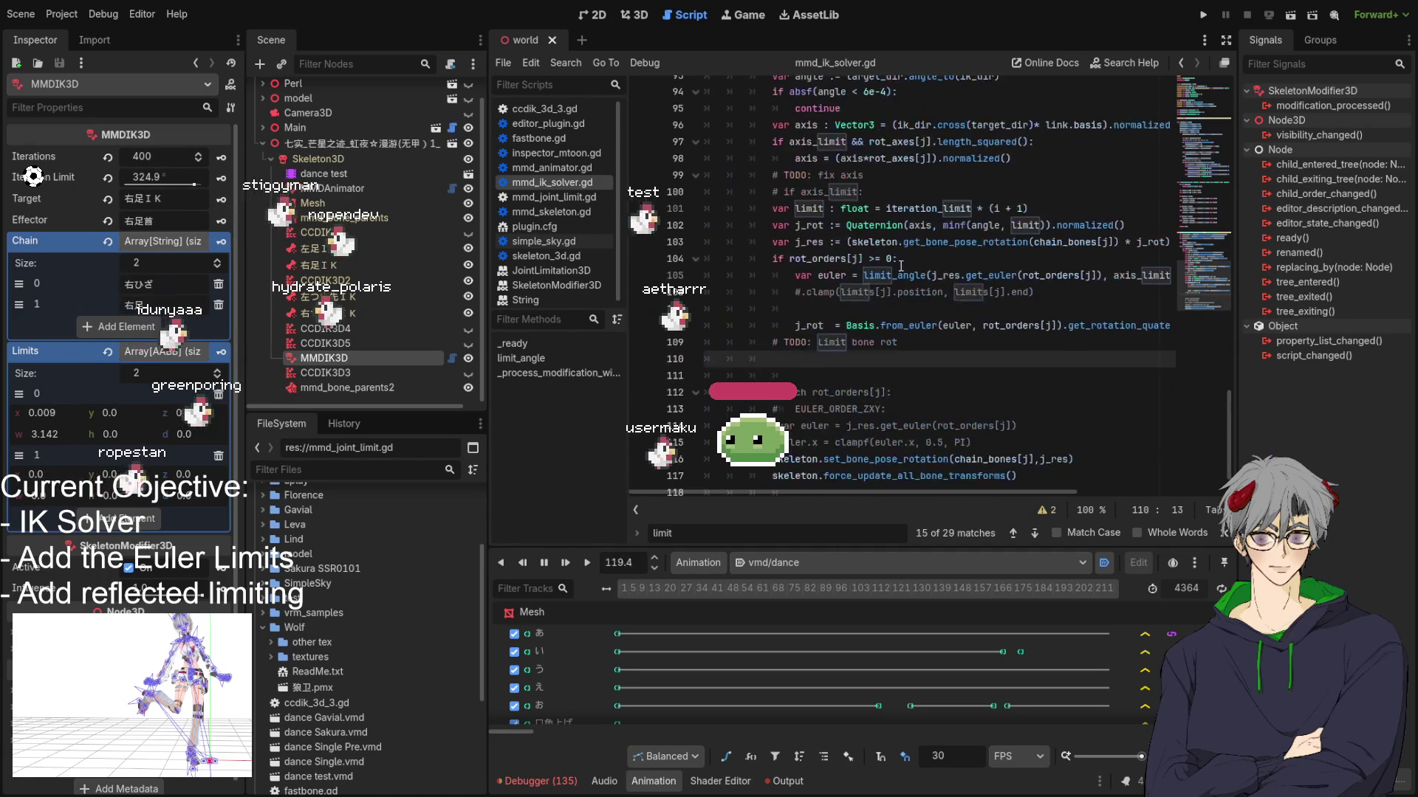
pyautogui.click(631, 16)
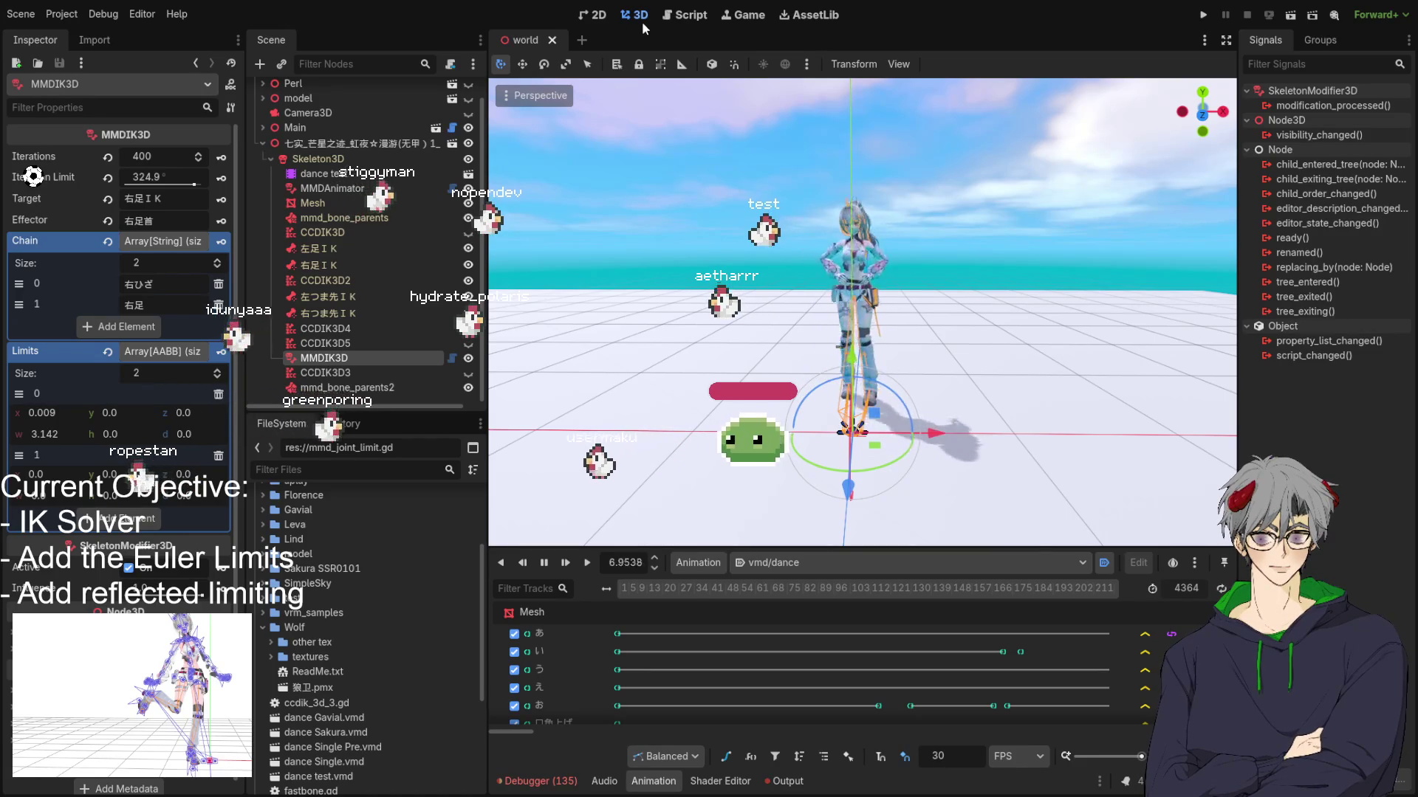
pyautogui.click(697, 20)
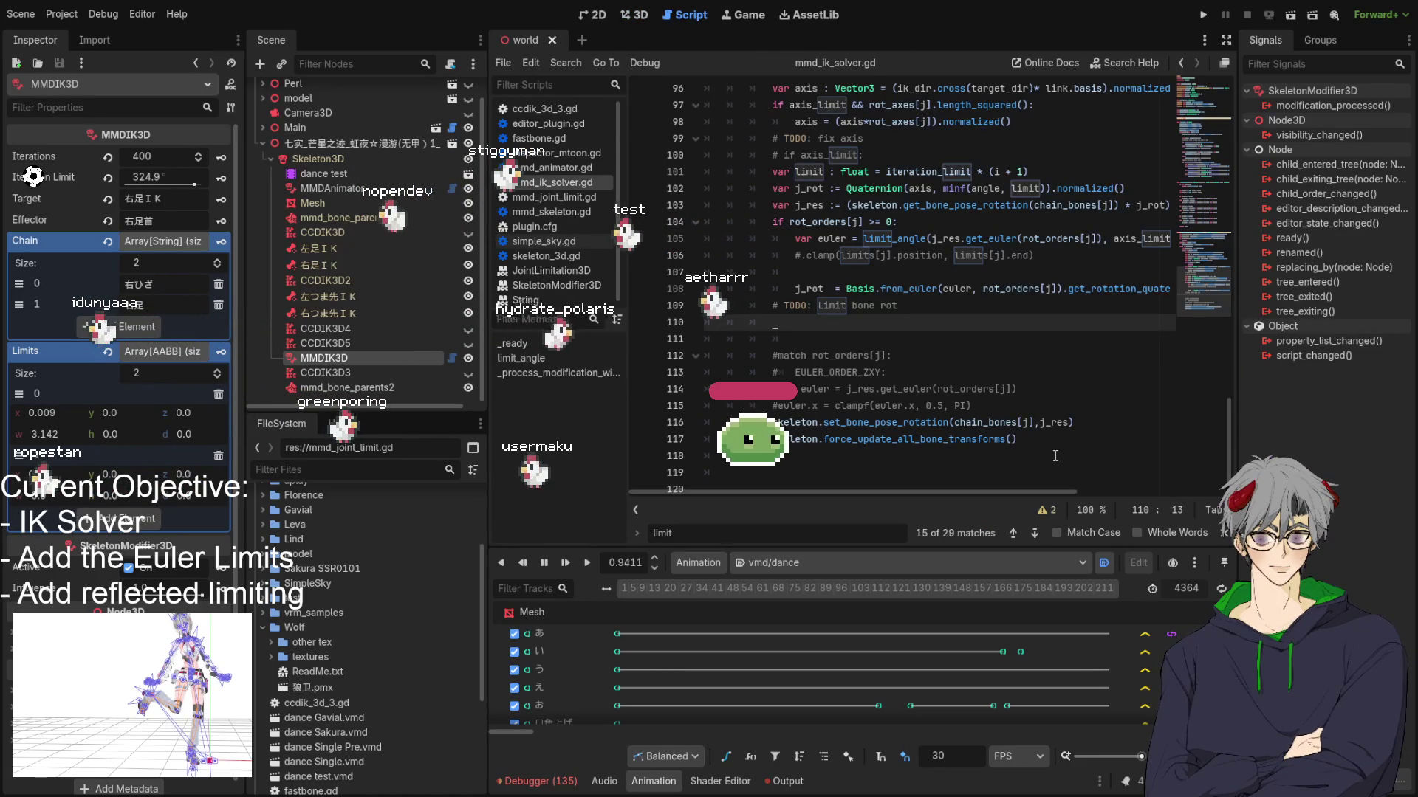
# Step: Delete the commented-out match block on lines 112–115 and the Limit bone rot TODO comment
pyautogui.moveTo(982, 406)
pyautogui.mouseDown()
pyautogui.moveTo(922, 390)
pyautogui.moveTo(900, 349)
pyautogui.mouseUp()
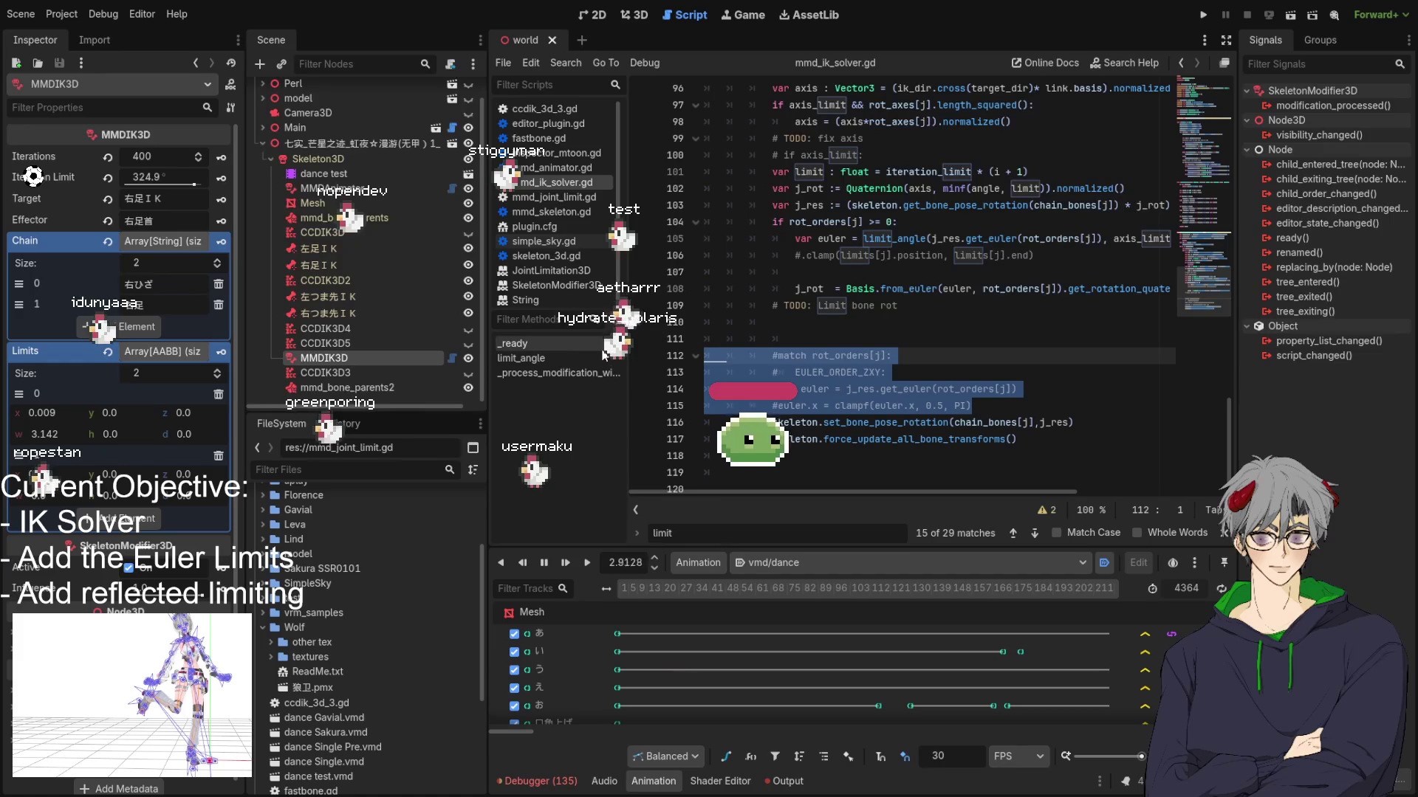
pyautogui.press('BackSpace')
pyautogui.press('BackSpace')
pyautogui.moveTo(772, 309); pyautogui.dragTo(760, 294)
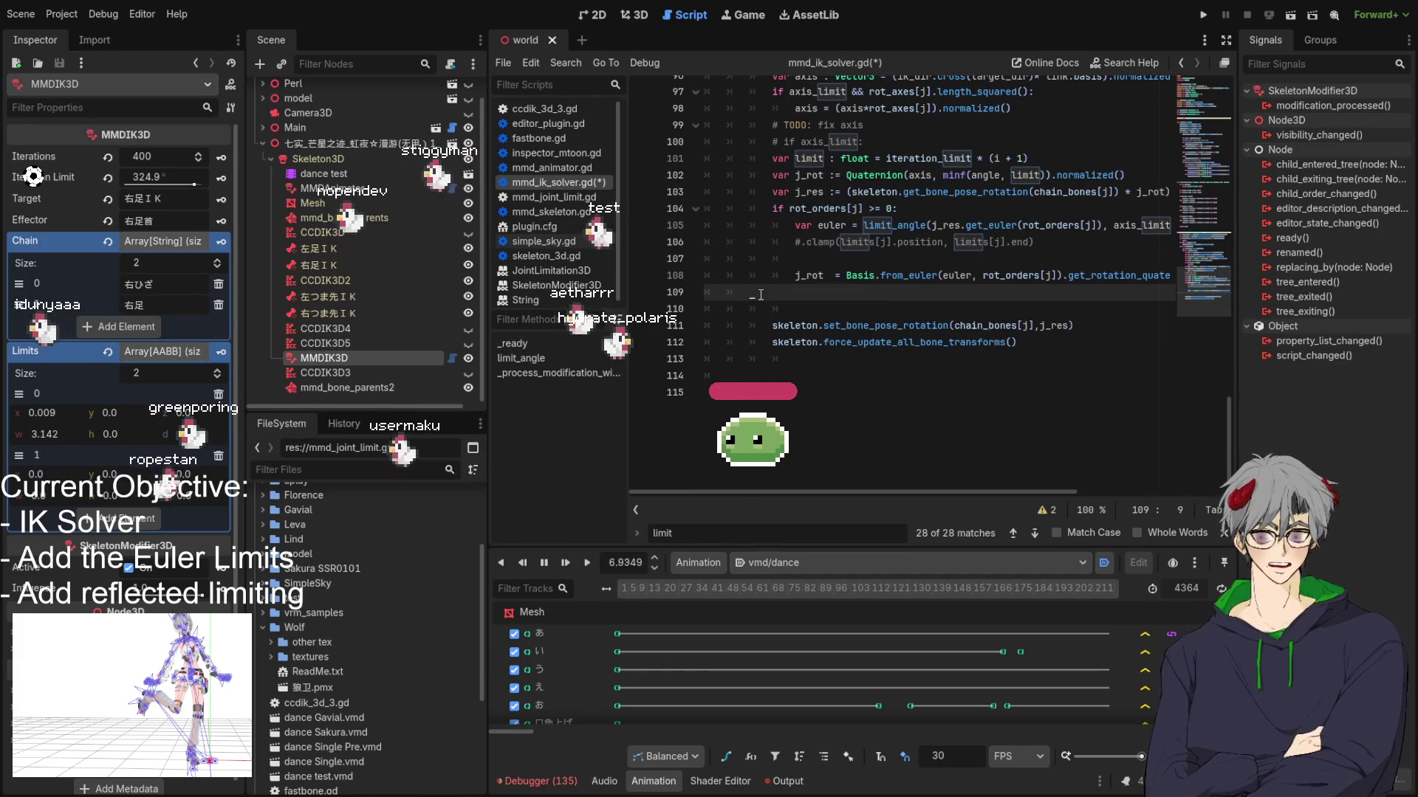
pyautogui.press('BackSpace')
pyautogui.press('BackSpace')
# Step: Remove the commented-out clamp line and the fix axis TODO comment lines
pyautogui.click(865, 327)
pyautogui.hotkey('ctrl', 'shift', 'k')
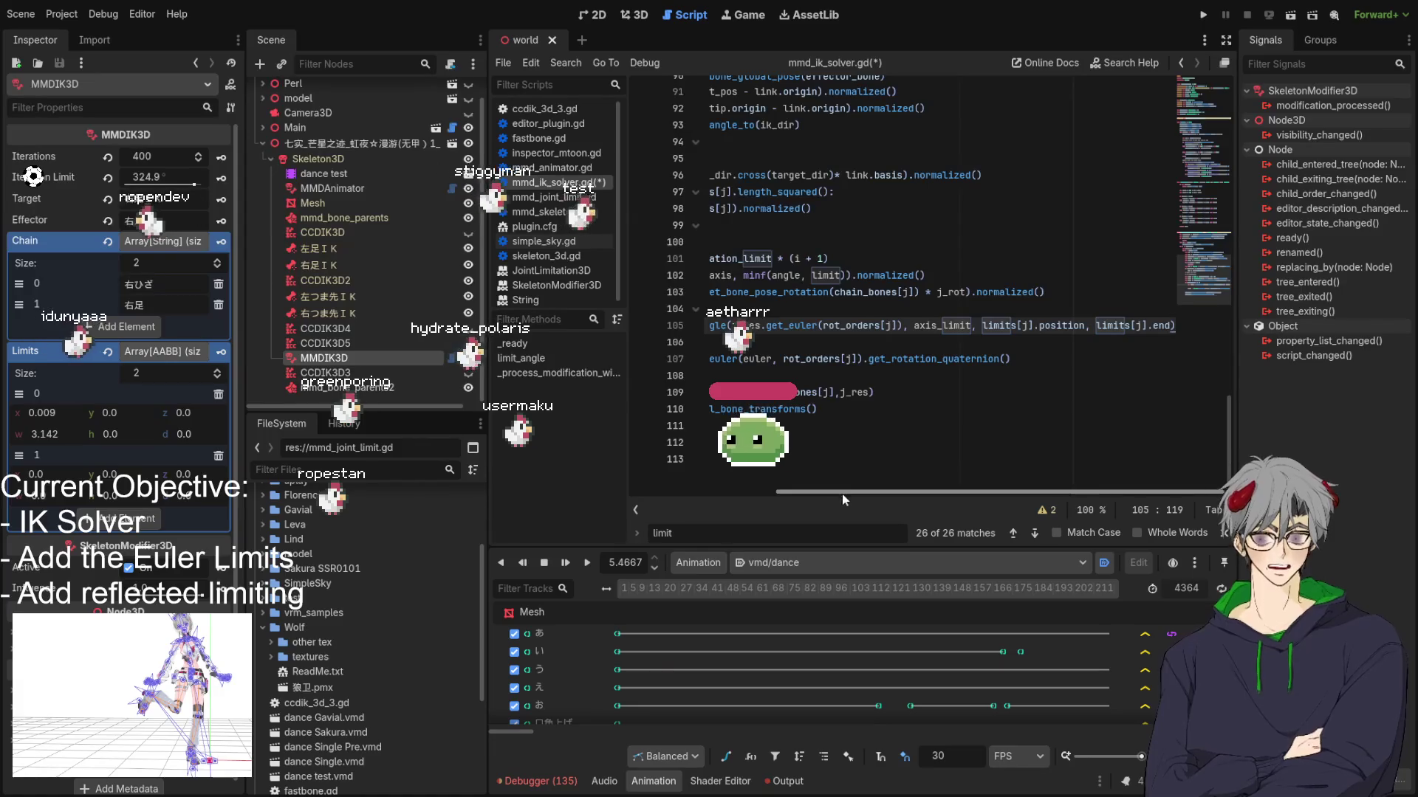
pyautogui.click(850, 261)
pyautogui.moveTo(849, 261); pyautogui.dragTo(649, 245)
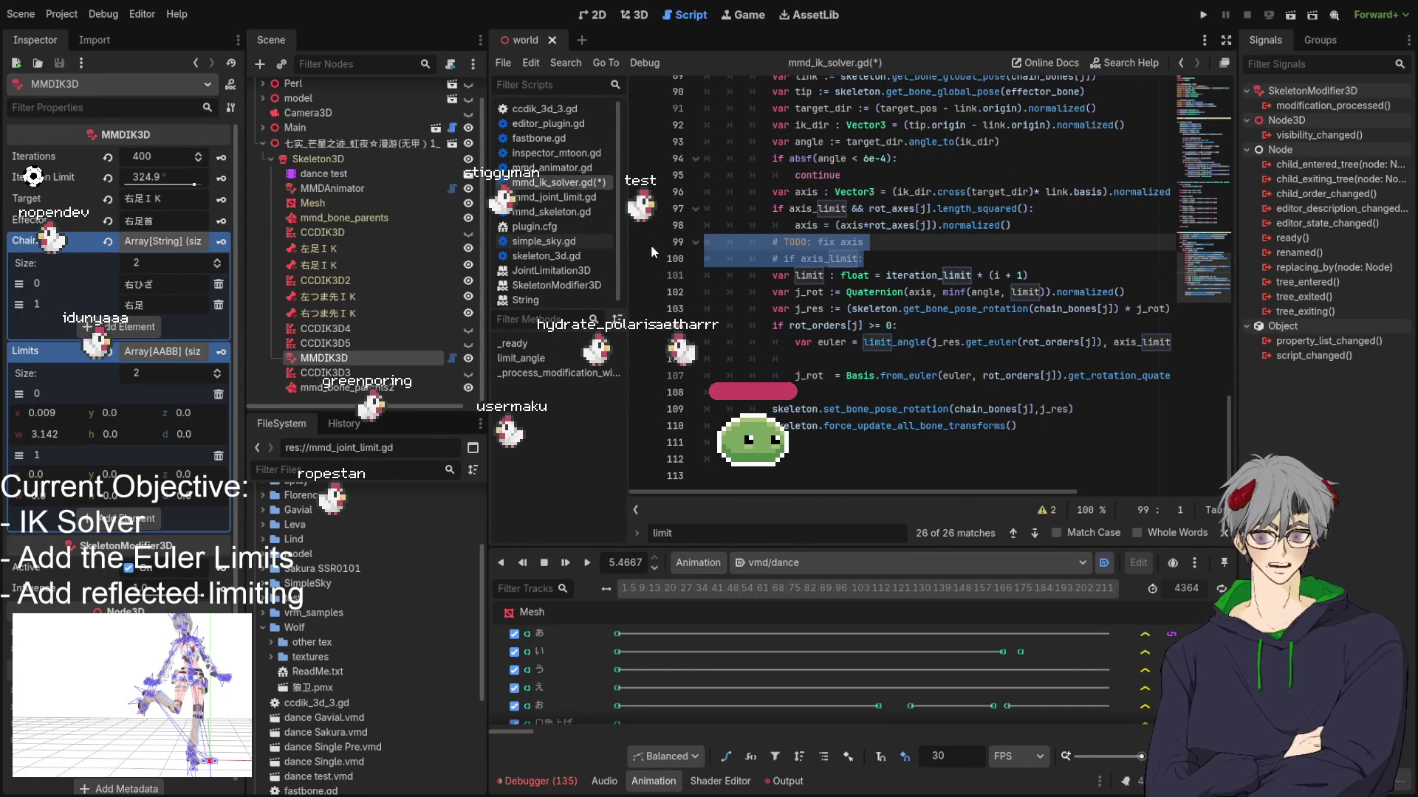
pyautogui.press('BackSpace')
# Step: Check the axis calculation and axis_limit lines, then save the cleaned-up solver script
pyautogui.scroll(4, 650, 245)
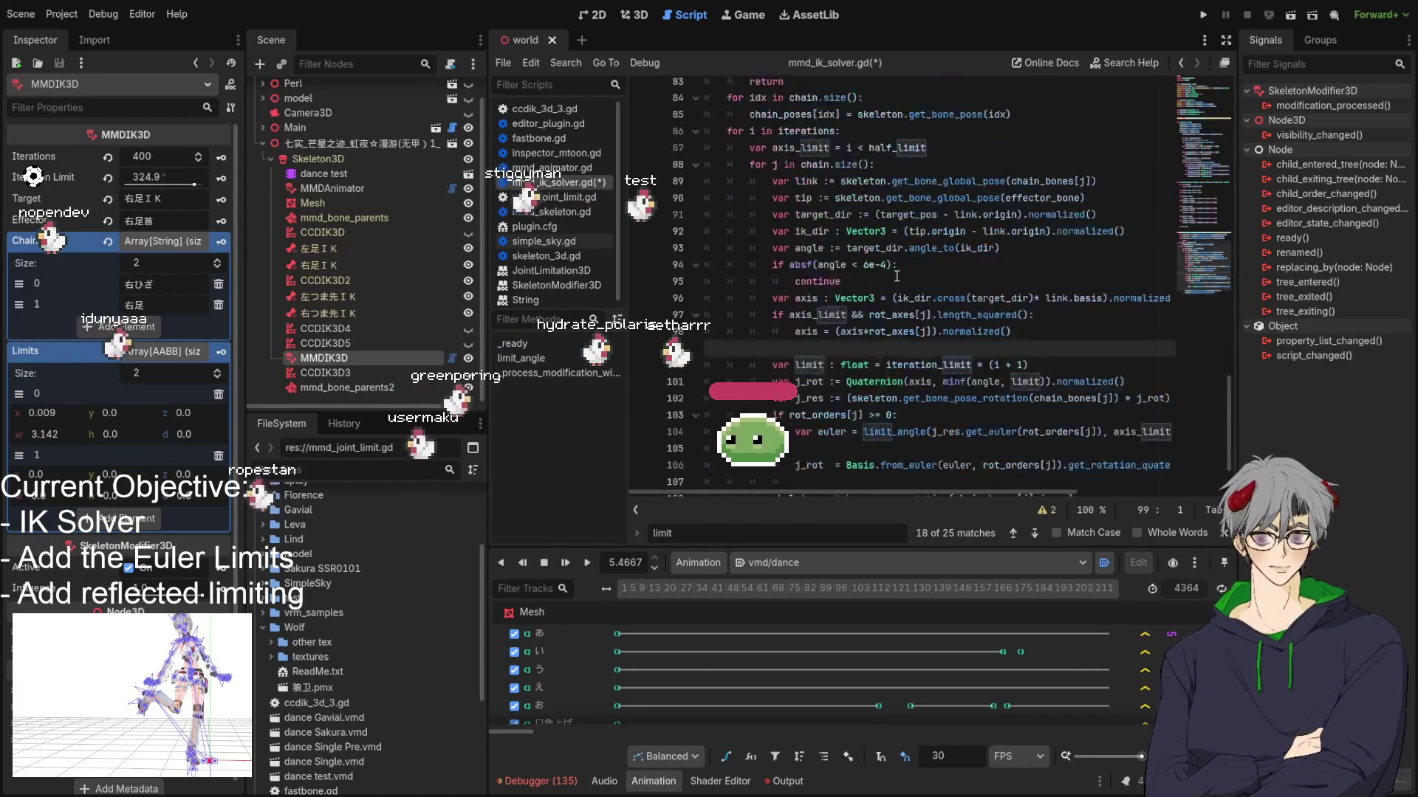
pyautogui.click(865, 359)
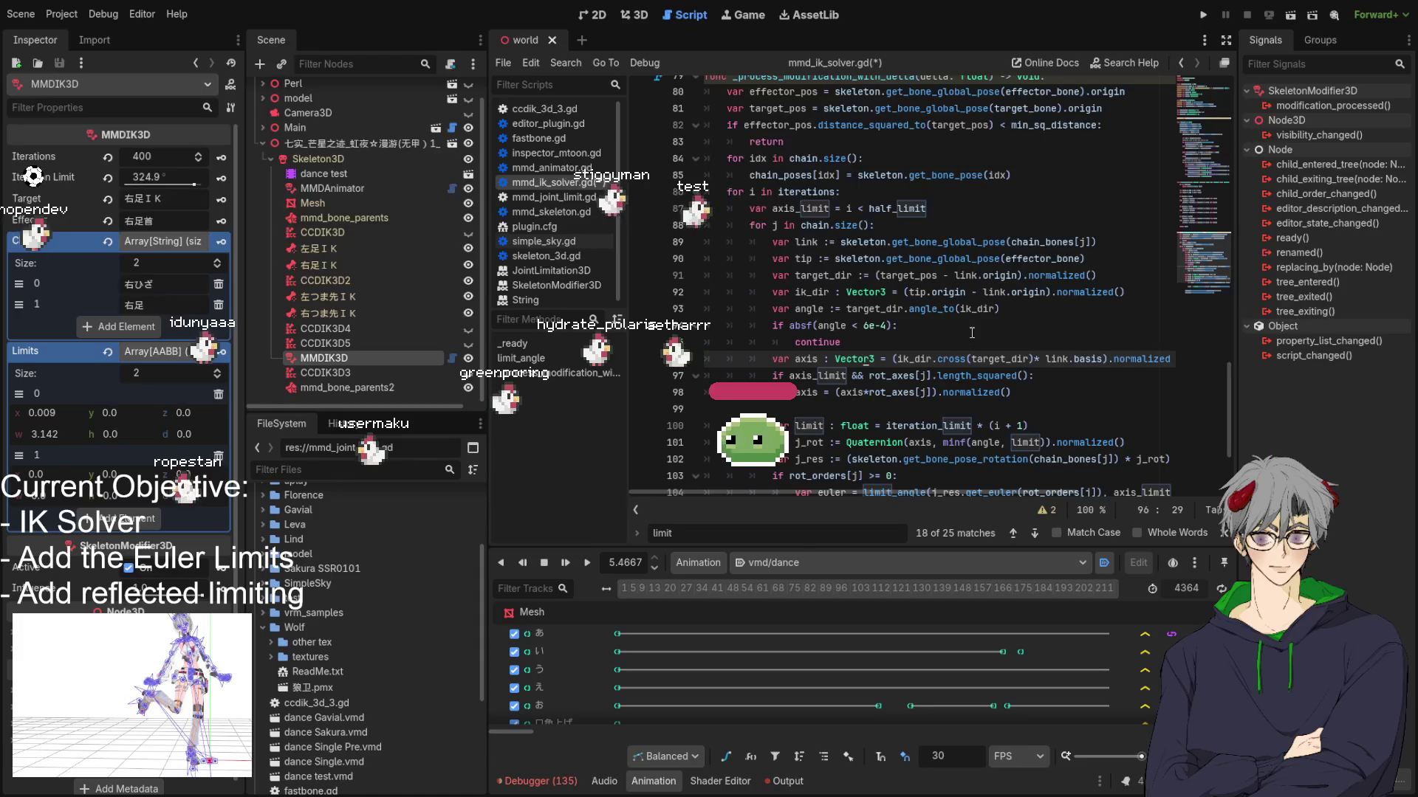
pyautogui.click(866, 410)
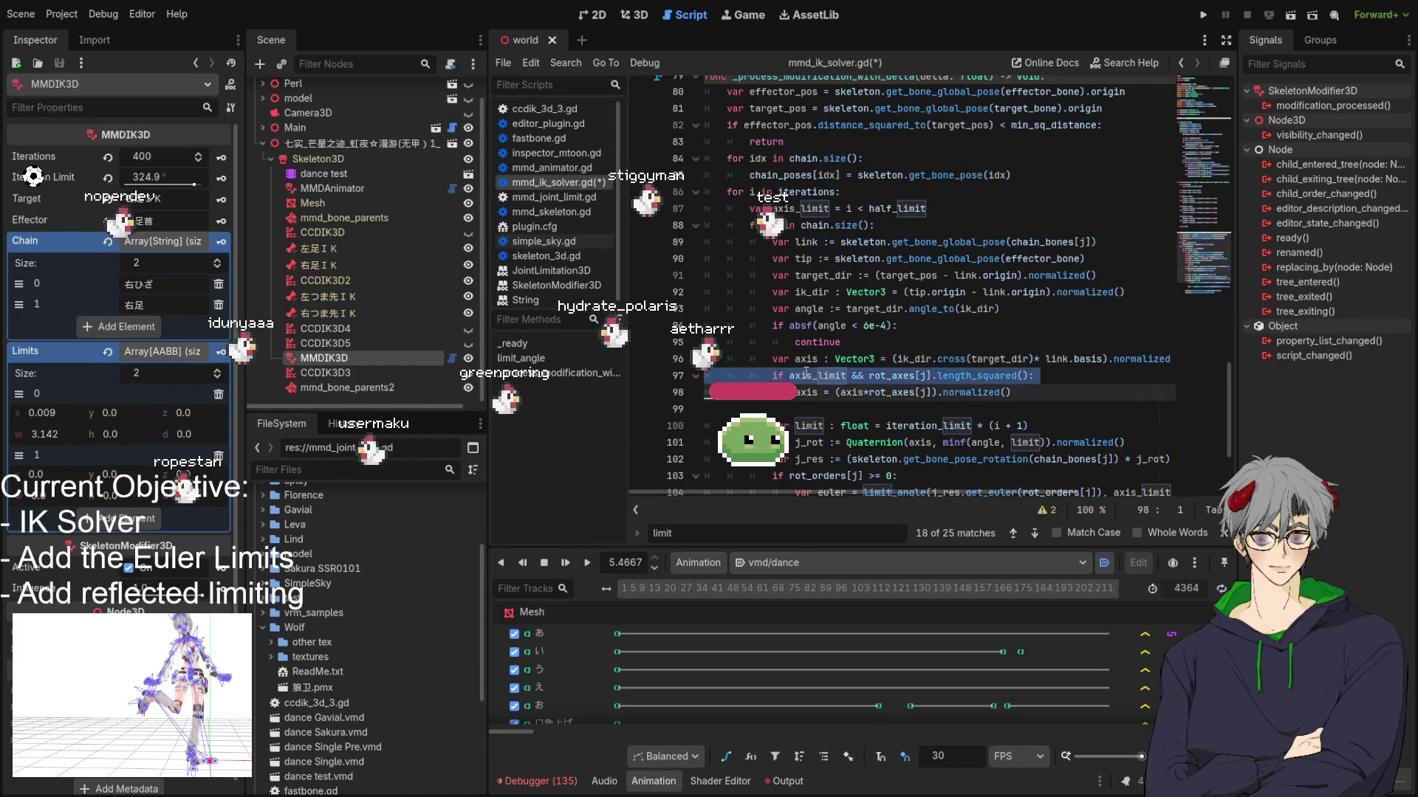
pyautogui.click(853, 375)
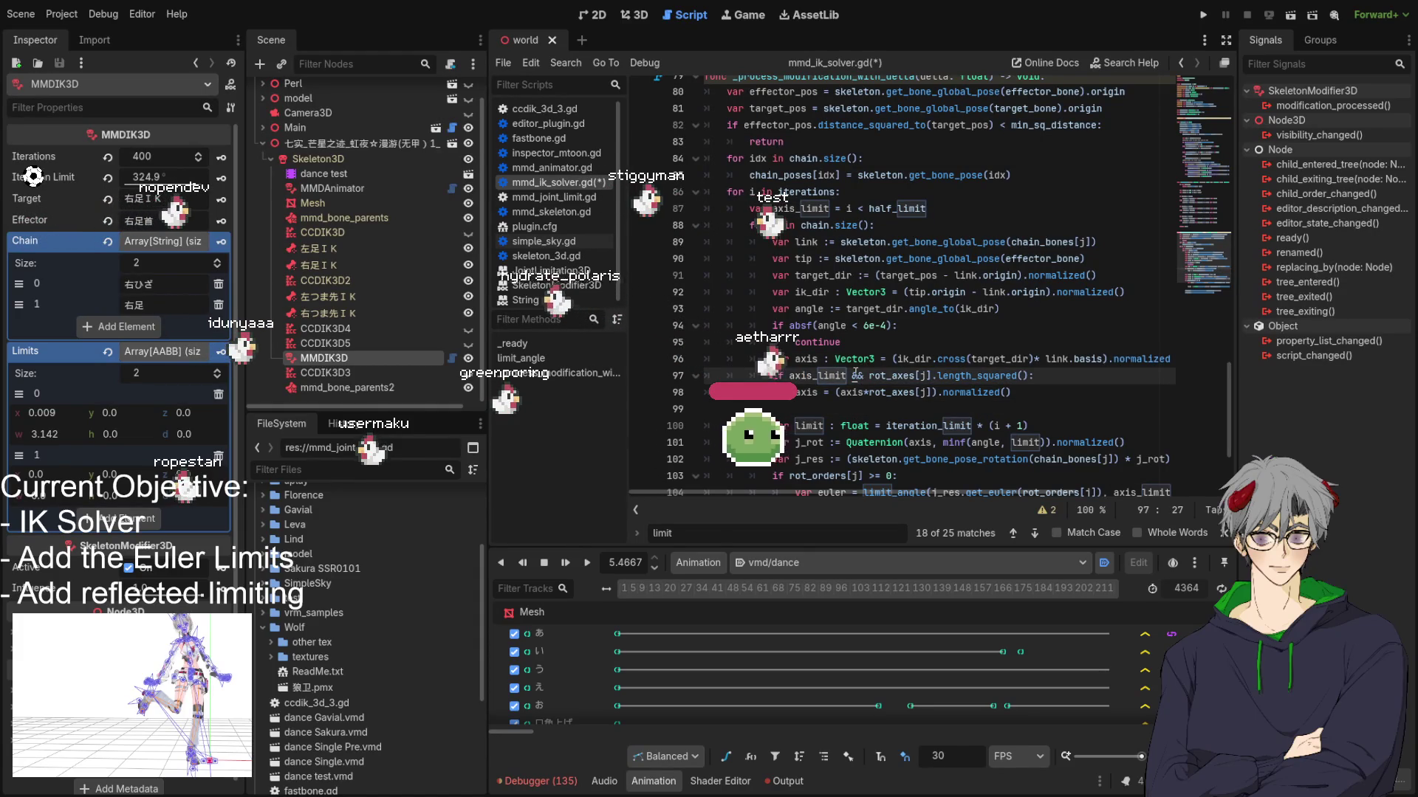
pyautogui.click(817, 392)
pyautogui.scroll(-3, 898, 234)
pyautogui.hotkey('ctrl', 's')
# Step: Mark lines 78–108 of the process function, then select the entire solver script
pyautogui.scroll(3, 898, 235)
pyautogui.scroll(3, 919, 277)
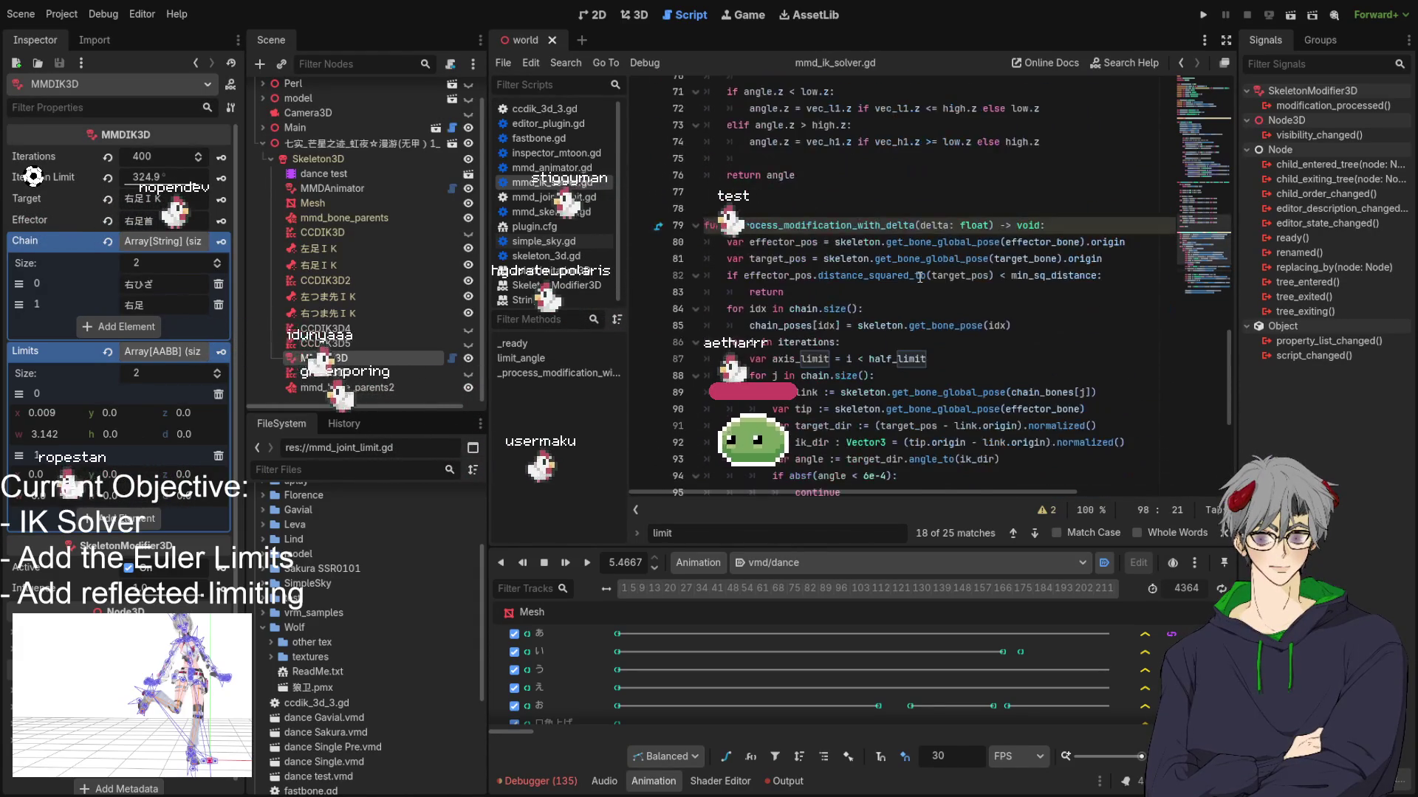
pyautogui.click(923, 209)
pyautogui.scroll(-6, 1046, 446)
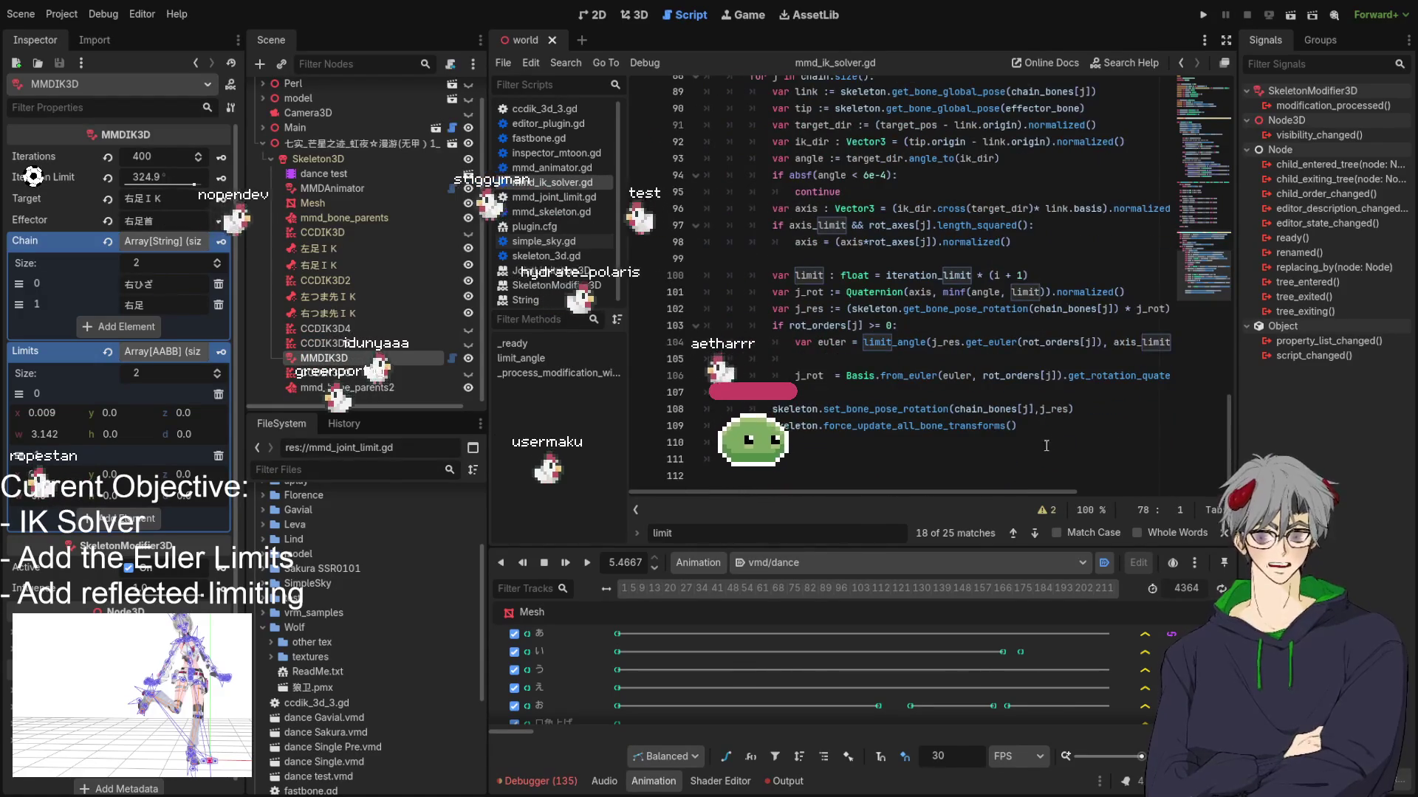
pyautogui.keyDown('shift'); pyautogui.click(1074, 409); pyautogui.keyUp('shift')
pyautogui.scroll(13, 856, 310)
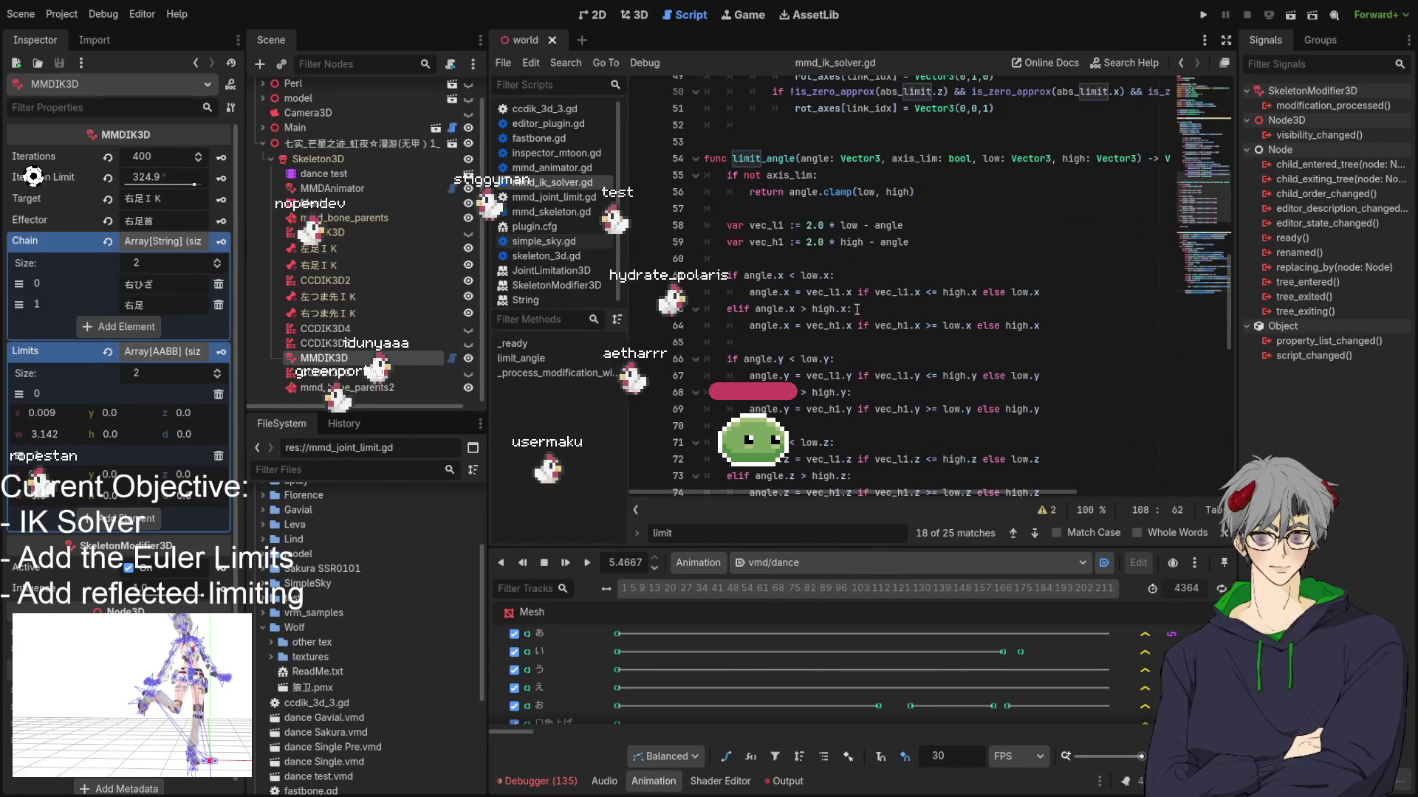
pyautogui.scroll(13, 856, 309)
pyautogui.click(943, 324)
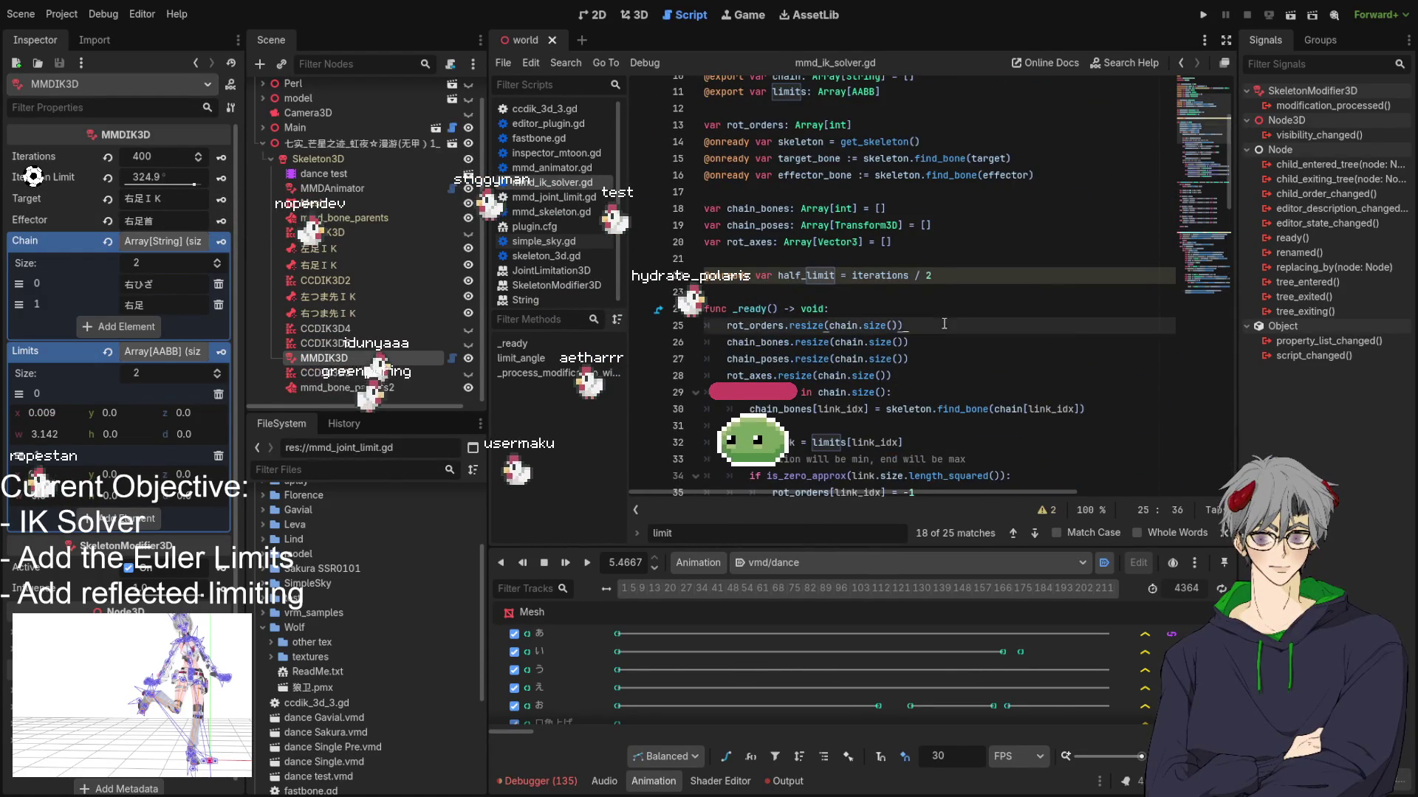
pyautogui.hotkey('ctrl', 'a')
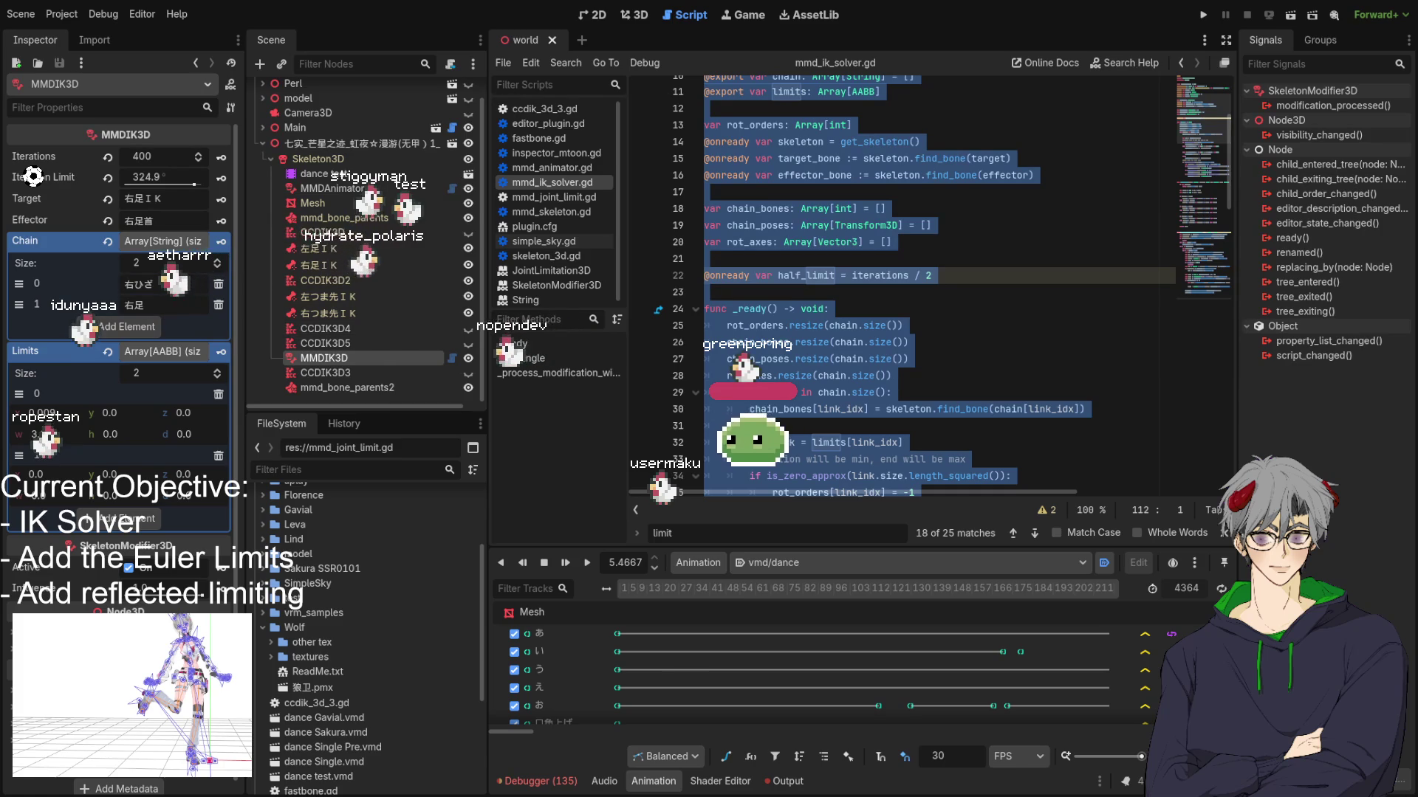
# Step: Reselect the whole script, then select the code from _ready down to line 51
pyautogui.click(966, 258)
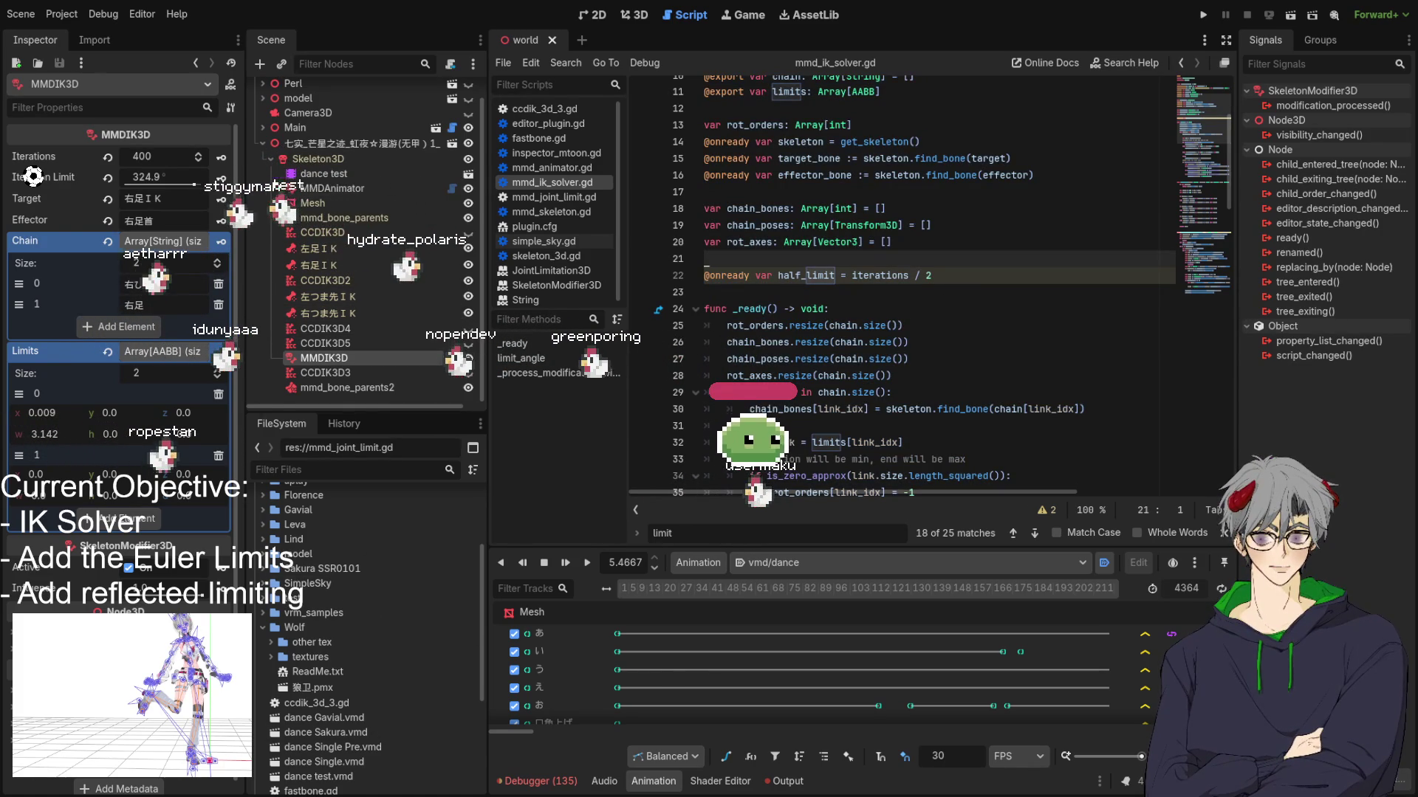
pyautogui.click(749, 425)
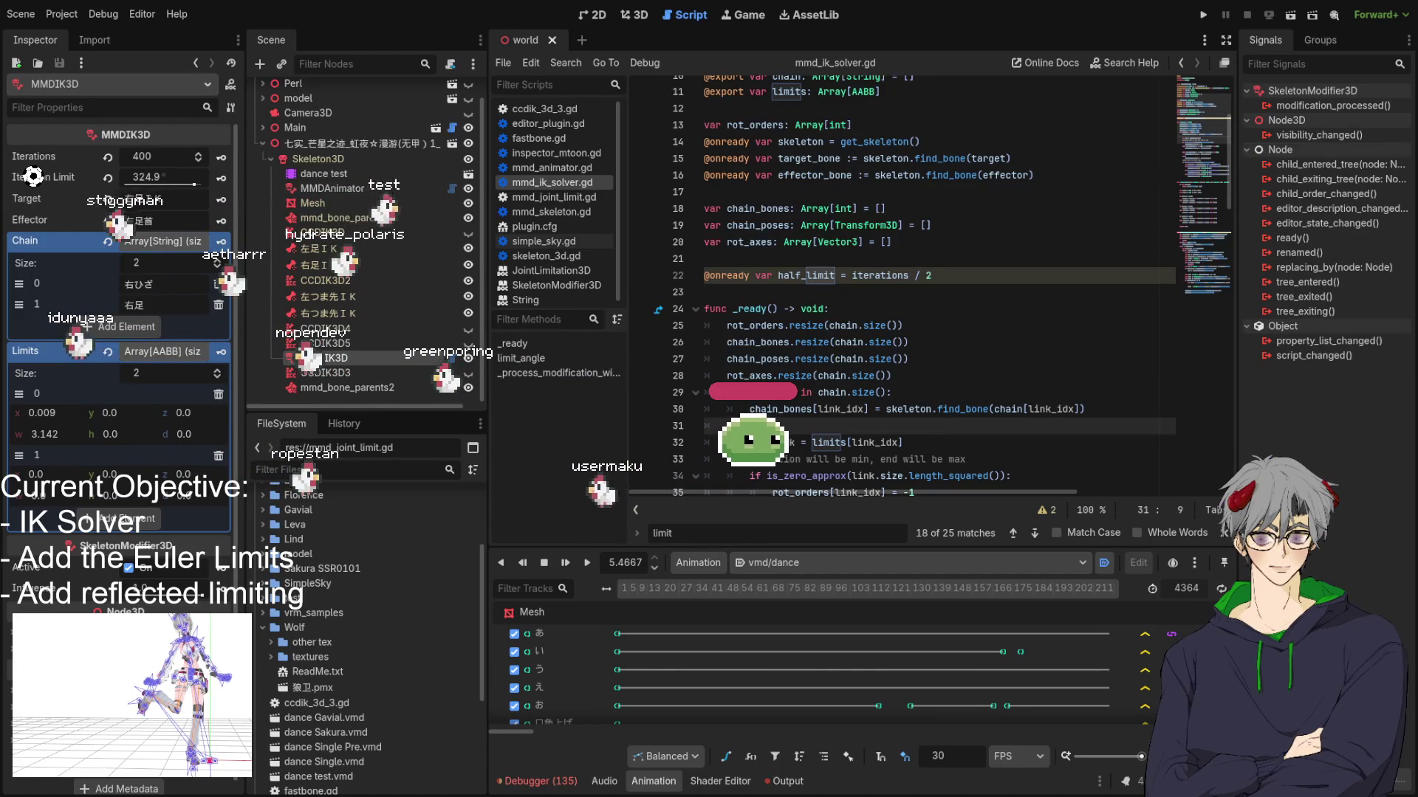
pyautogui.hotkey('ctrl', 'a')
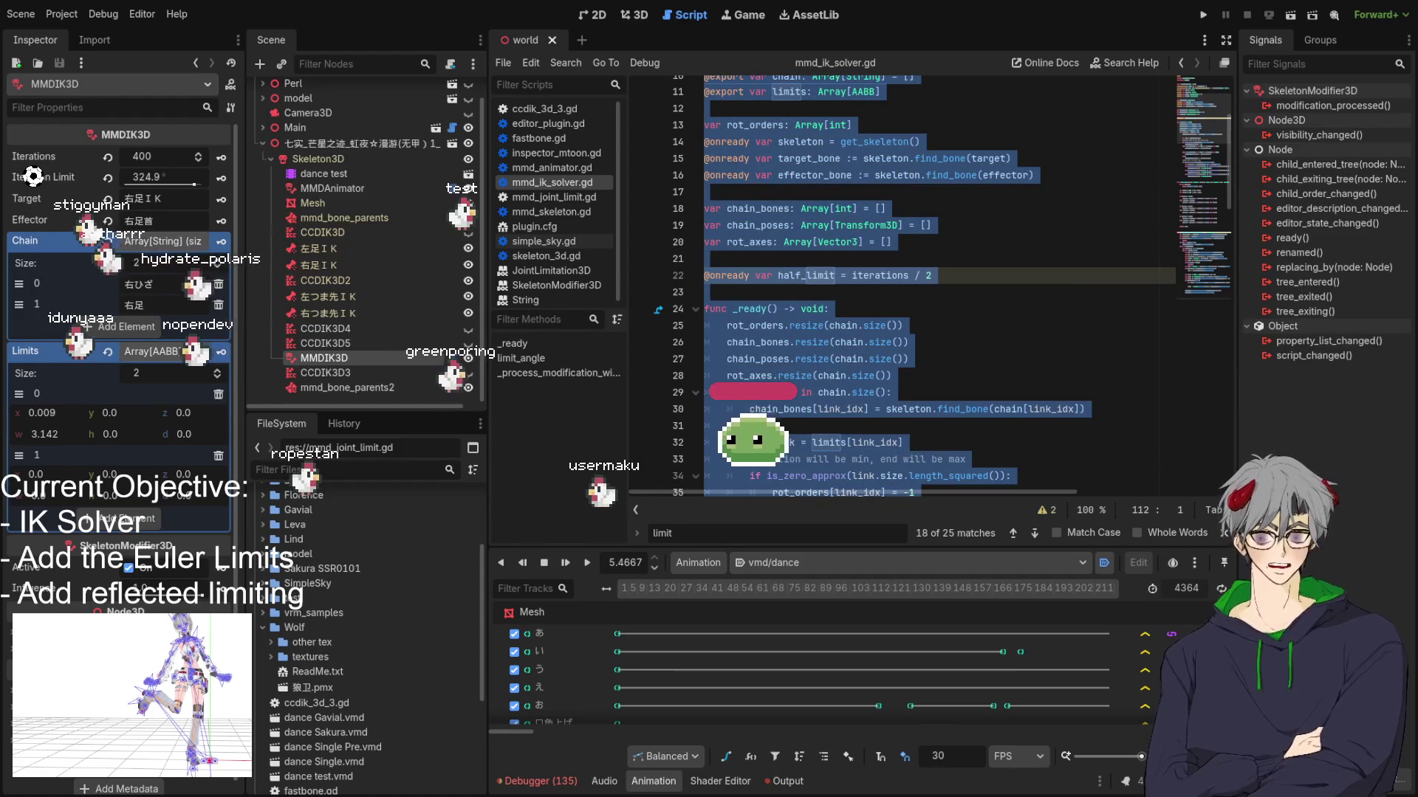
pyautogui.click(964, 476)
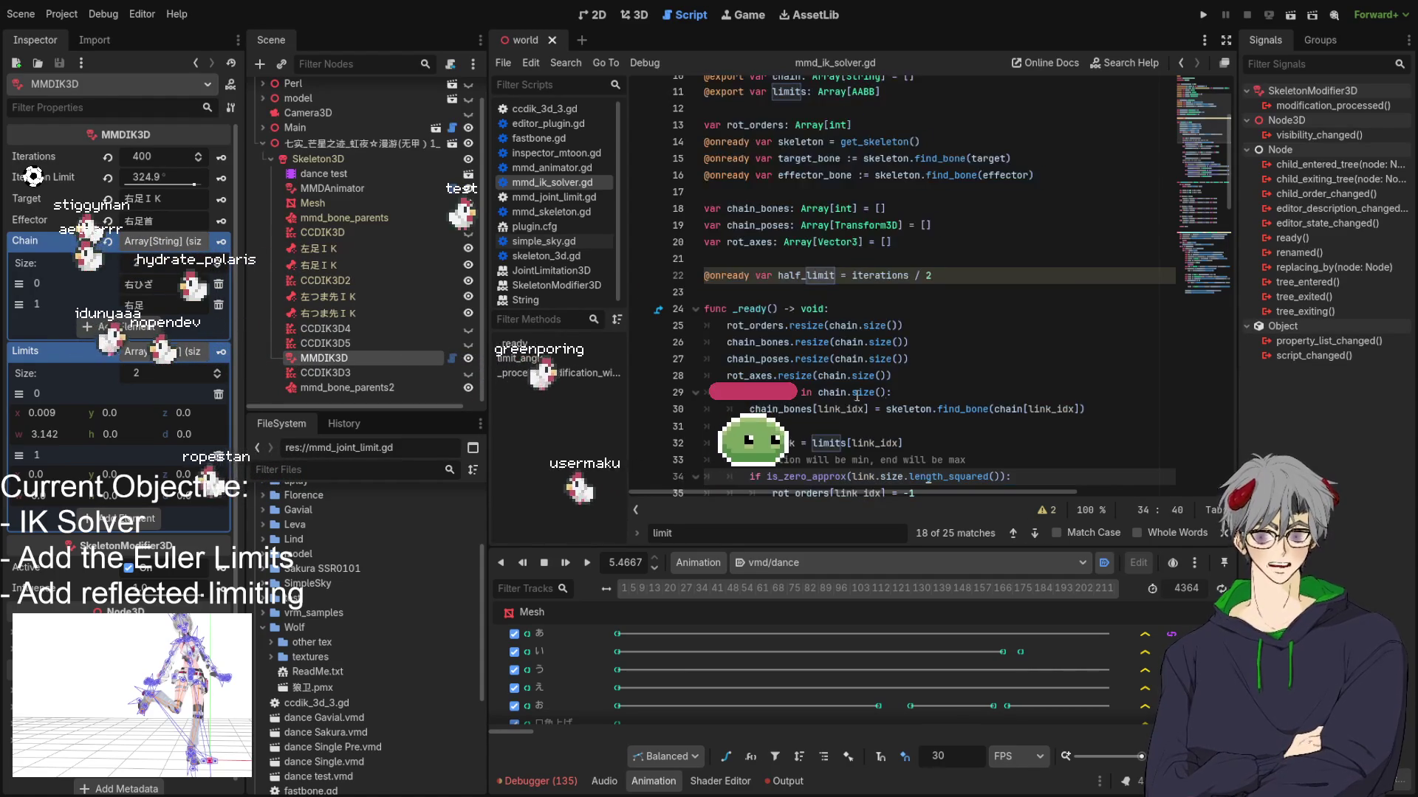
pyautogui.moveTo(725, 299)
pyautogui.mouseDown()
pyautogui.moveTo(727, 362)
pyautogui.moveTo(890, 356)
pyautogui.moveTo(883, 325)
pyautogui.mouseUp()
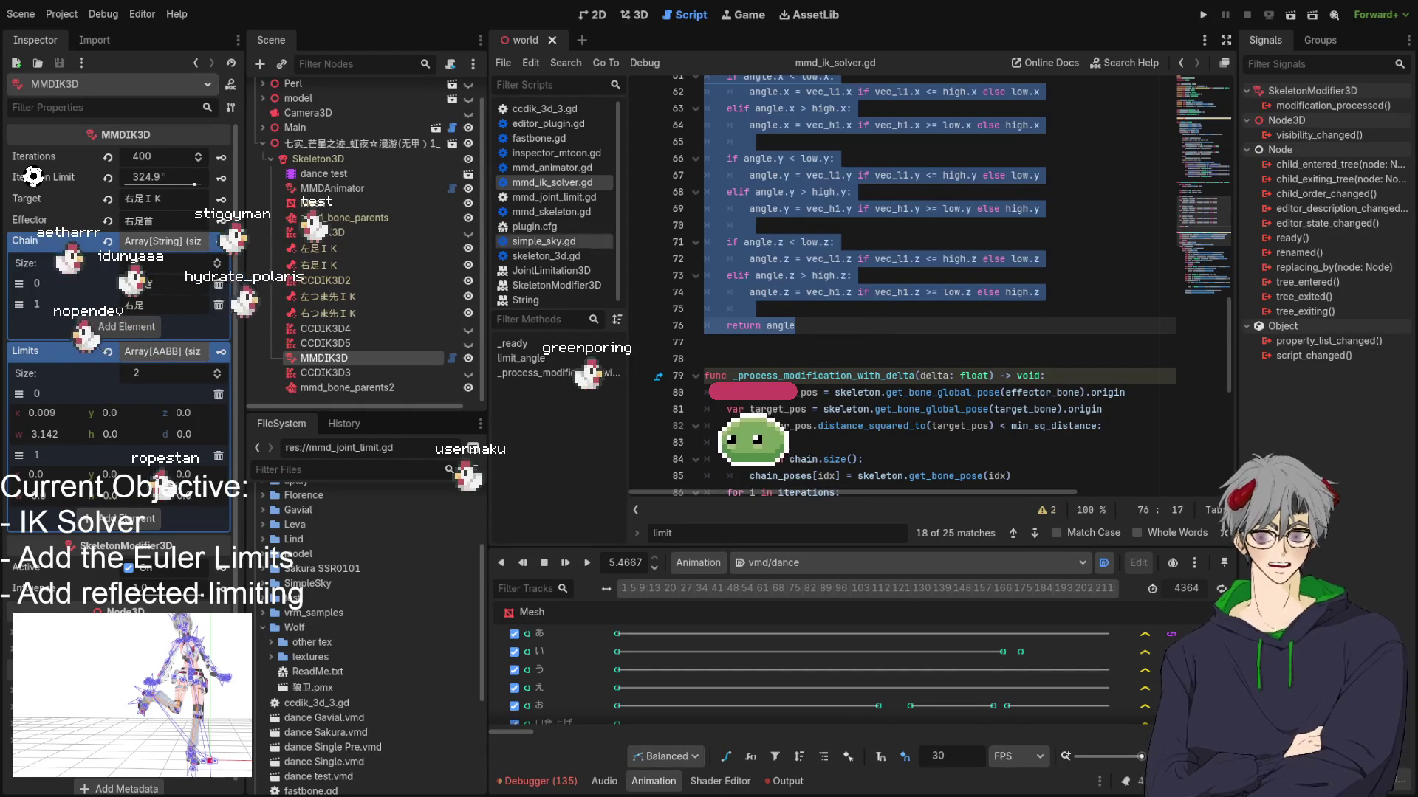
# Step: Select the rotation-order setup code and then the limit_angle function body
pyautogui.scroll(7, 897, 352)
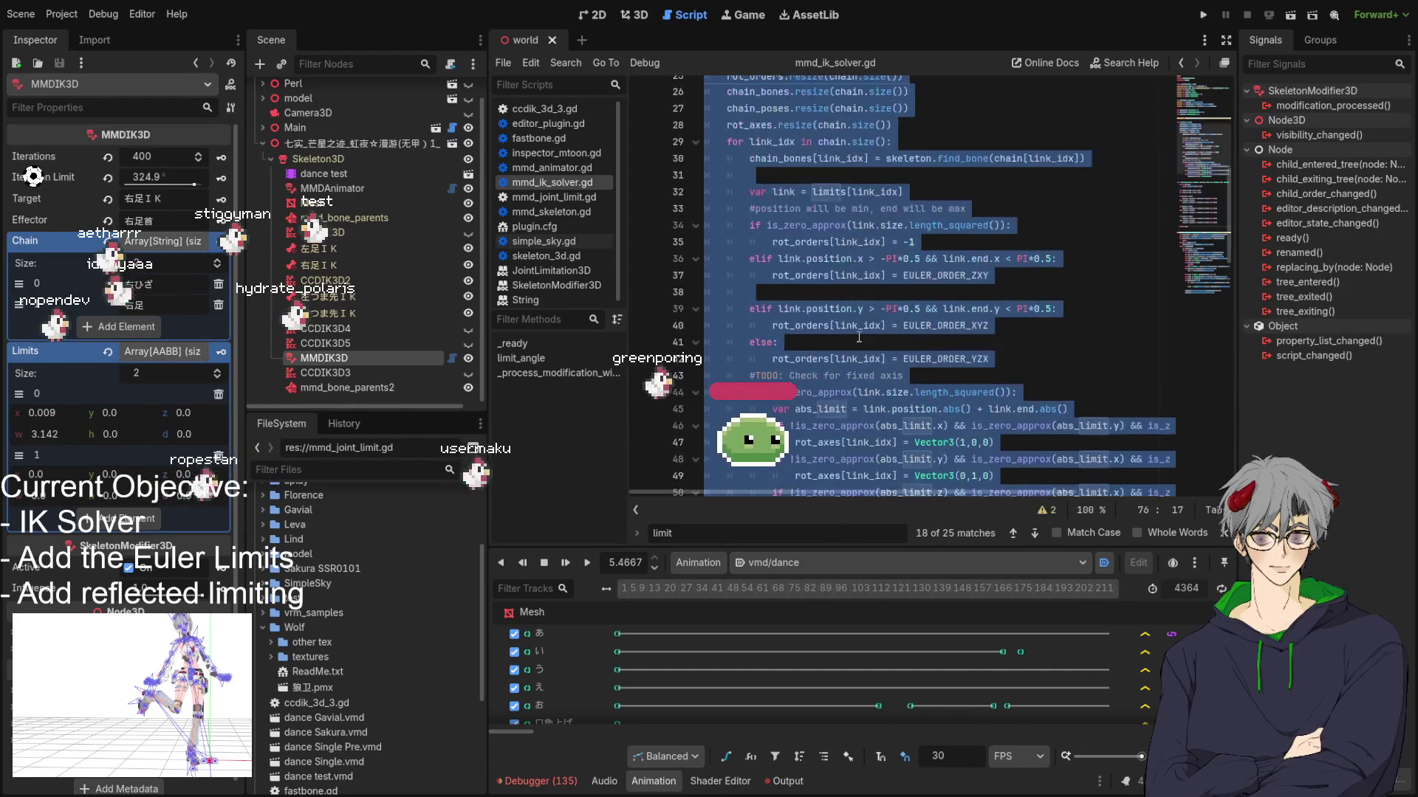
pyautogui.scroll(8, 831, 298)
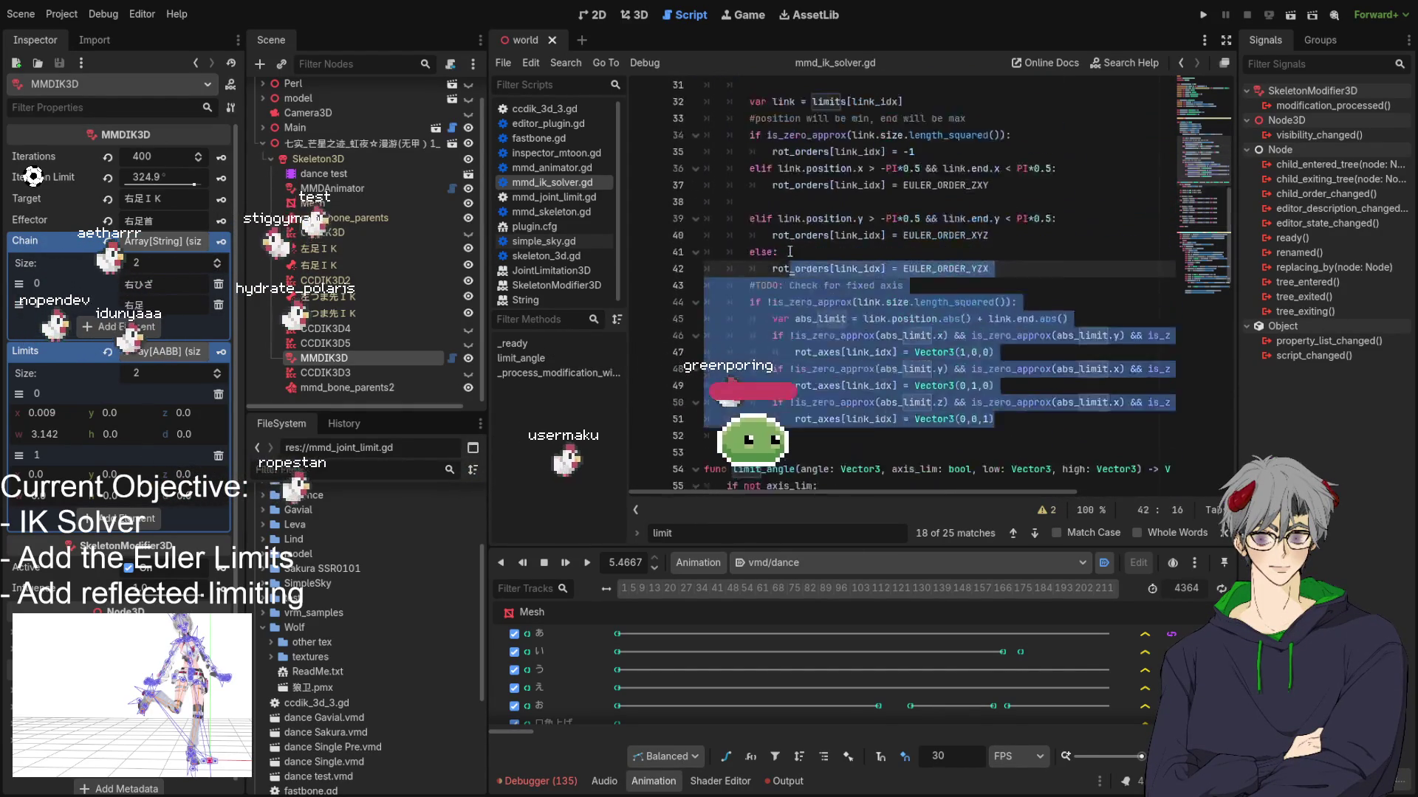
pyautogui.keyDown('shift'); pyautogui.click(830, 274); pyautogui.keyUp('shift')
pyautogui.hotkey('shift', 'Up')
pyautogui.hotkey('shift', 'Up')
pyautogui.hotkey('shift', 'Up')
pyautogui.scroll(-9, 805, 259)
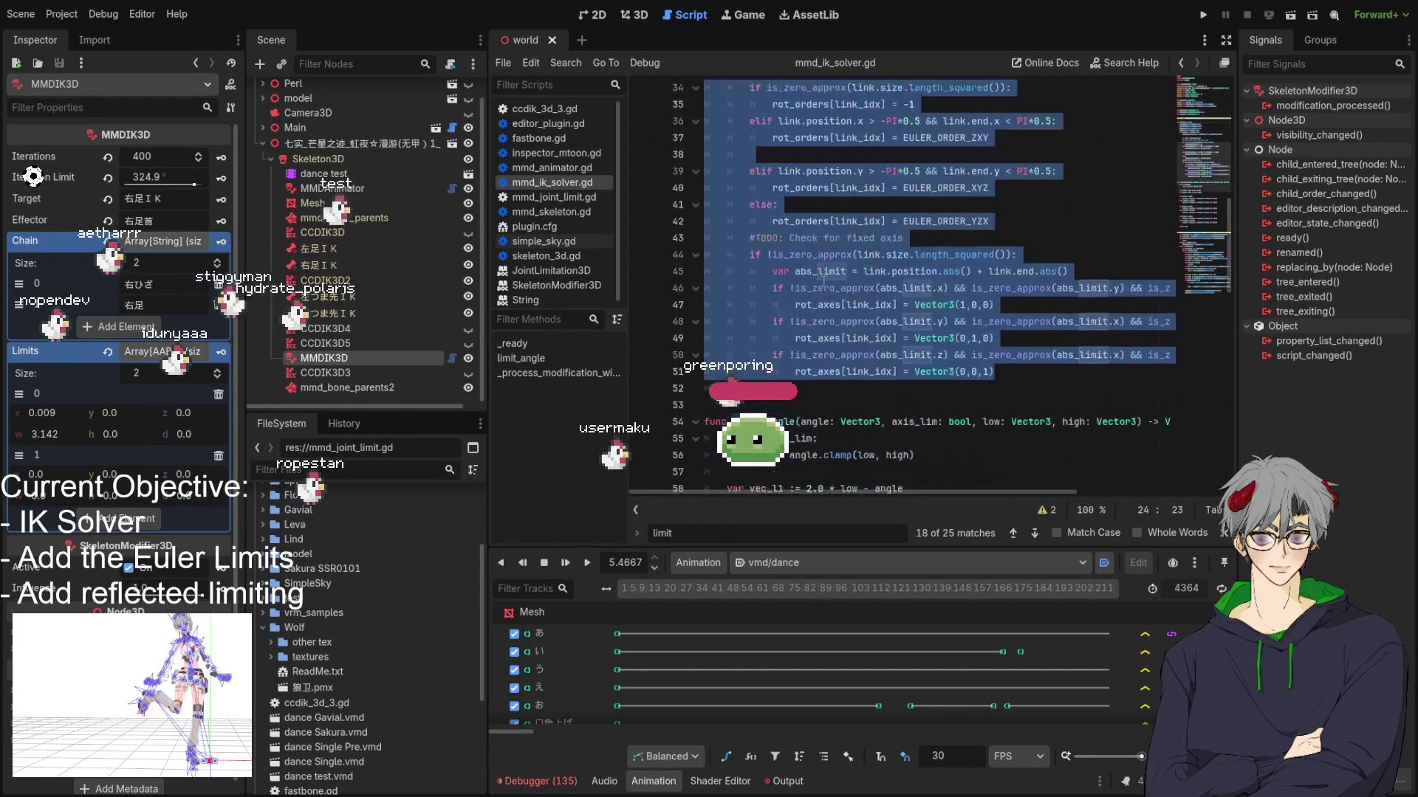
pyautogui.moveTo(707, 258)
pyautogui.mouseDown()
pyautogui.moveTo(886, 273)
pyautogui.moveTo(896, 256)
pyautogui.mouseUp()
pyautogui.scroll(-7, 886, 266)
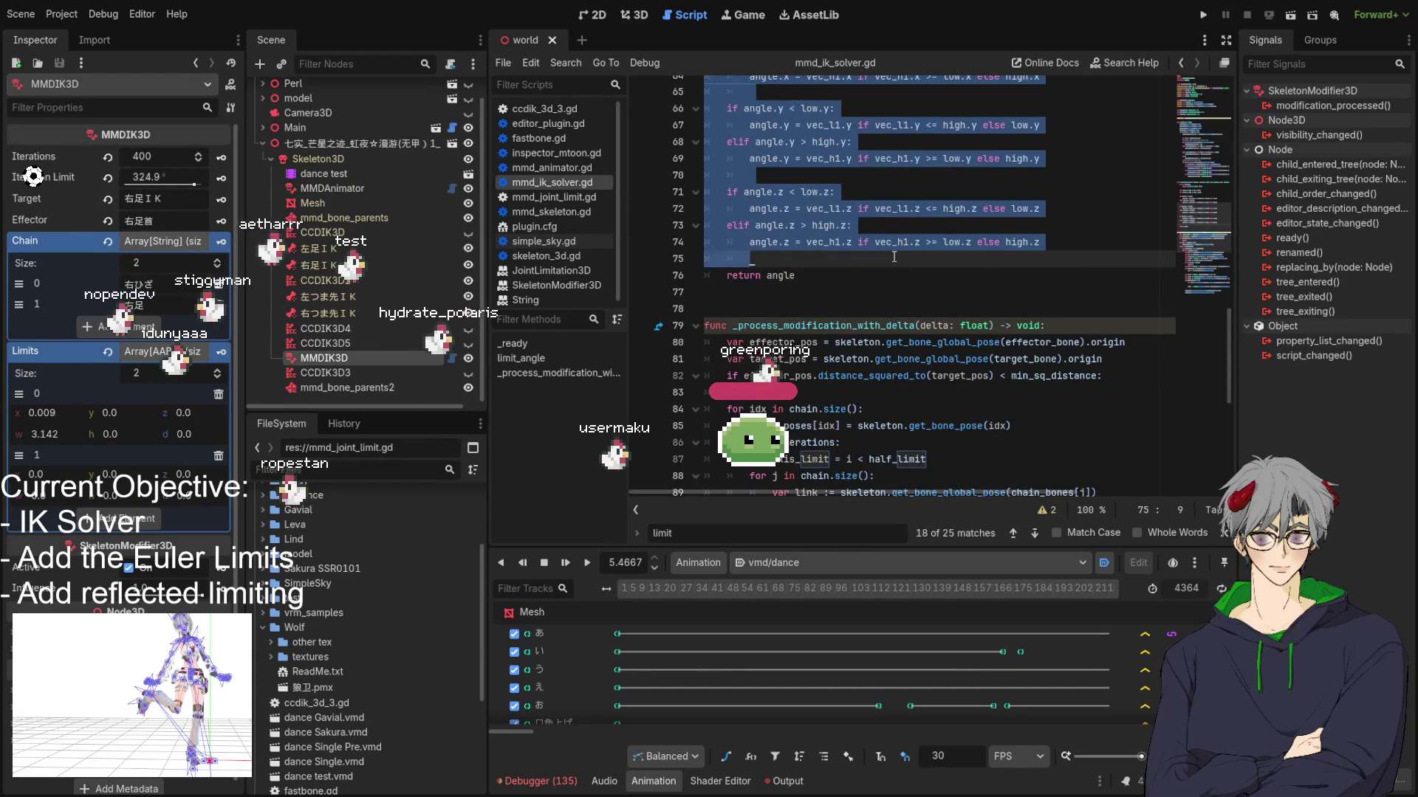
# Step: Select the whole _process_modification_with_delta function and paste the copied block over it
pyautogui.click(781, 326)
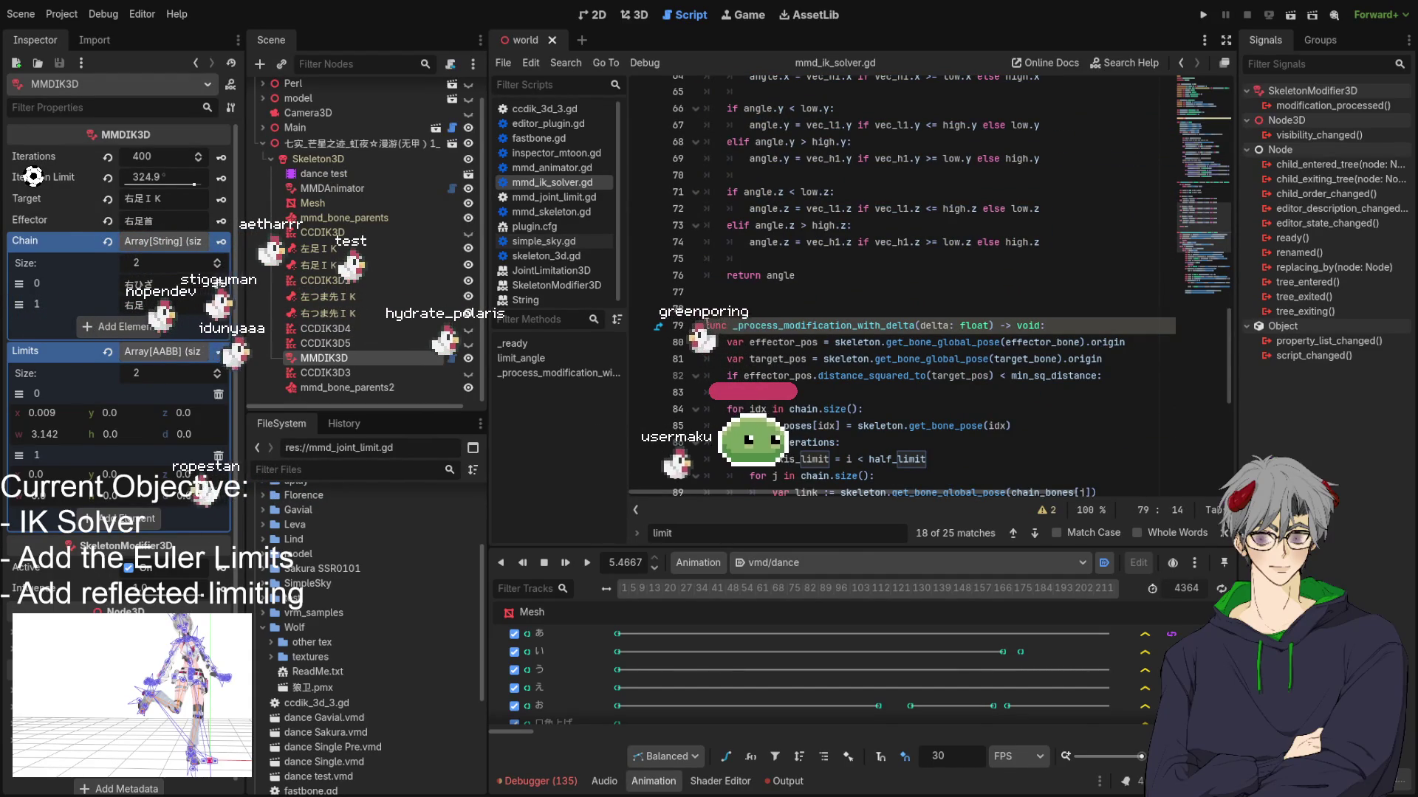
pyautogui.moveTo(792, 326)
pyautogui.mouseDown()
pyautogui.moveTo(960, 489)
pyautogui.moveTo(1019, 347)
pyautogui.moveTo(1048, 384)
pyautogui.moveTo(1052, 423)
pyautogui.mouseUp()
pyautogui.hotkey('ctrl', 'v')
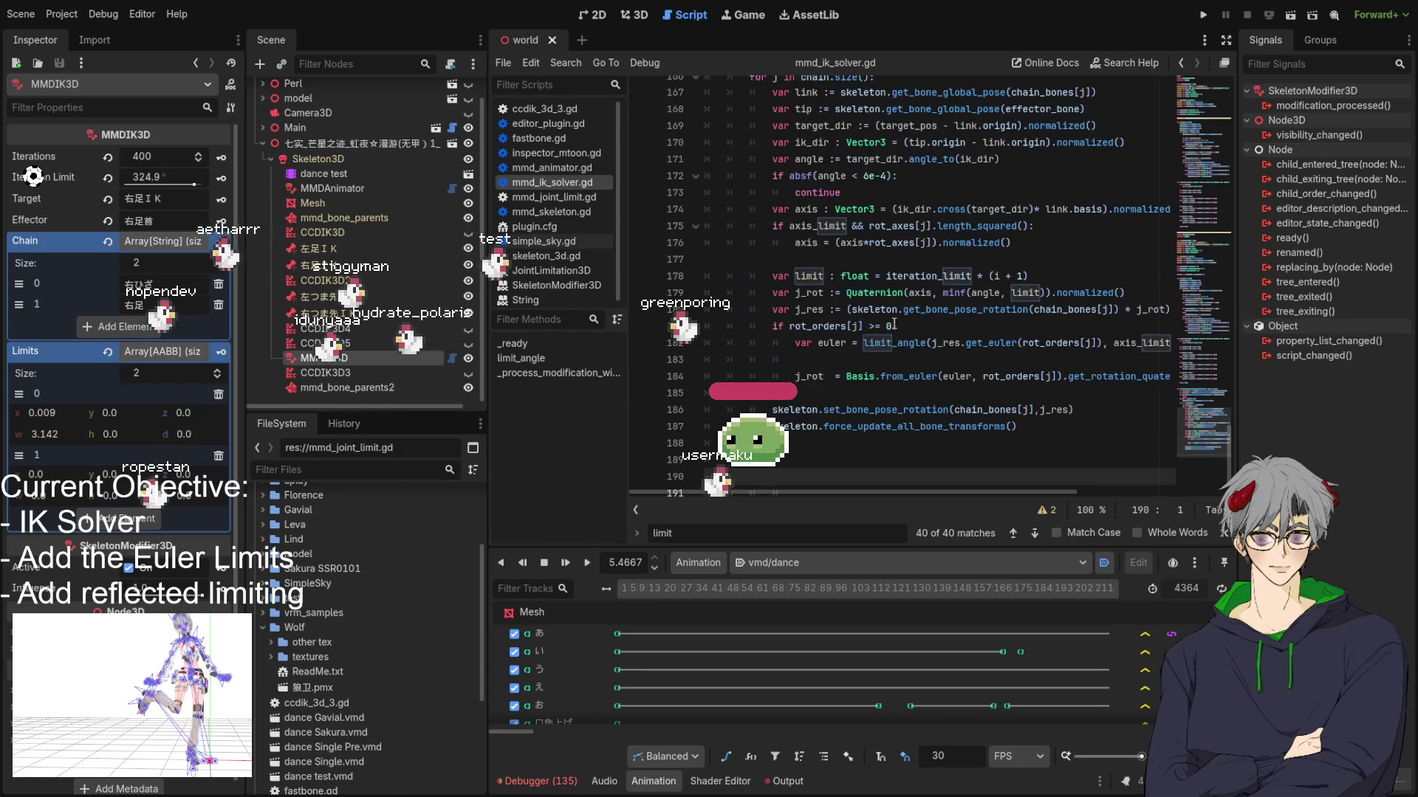
pyautogui.scroll(5, 894, 323)
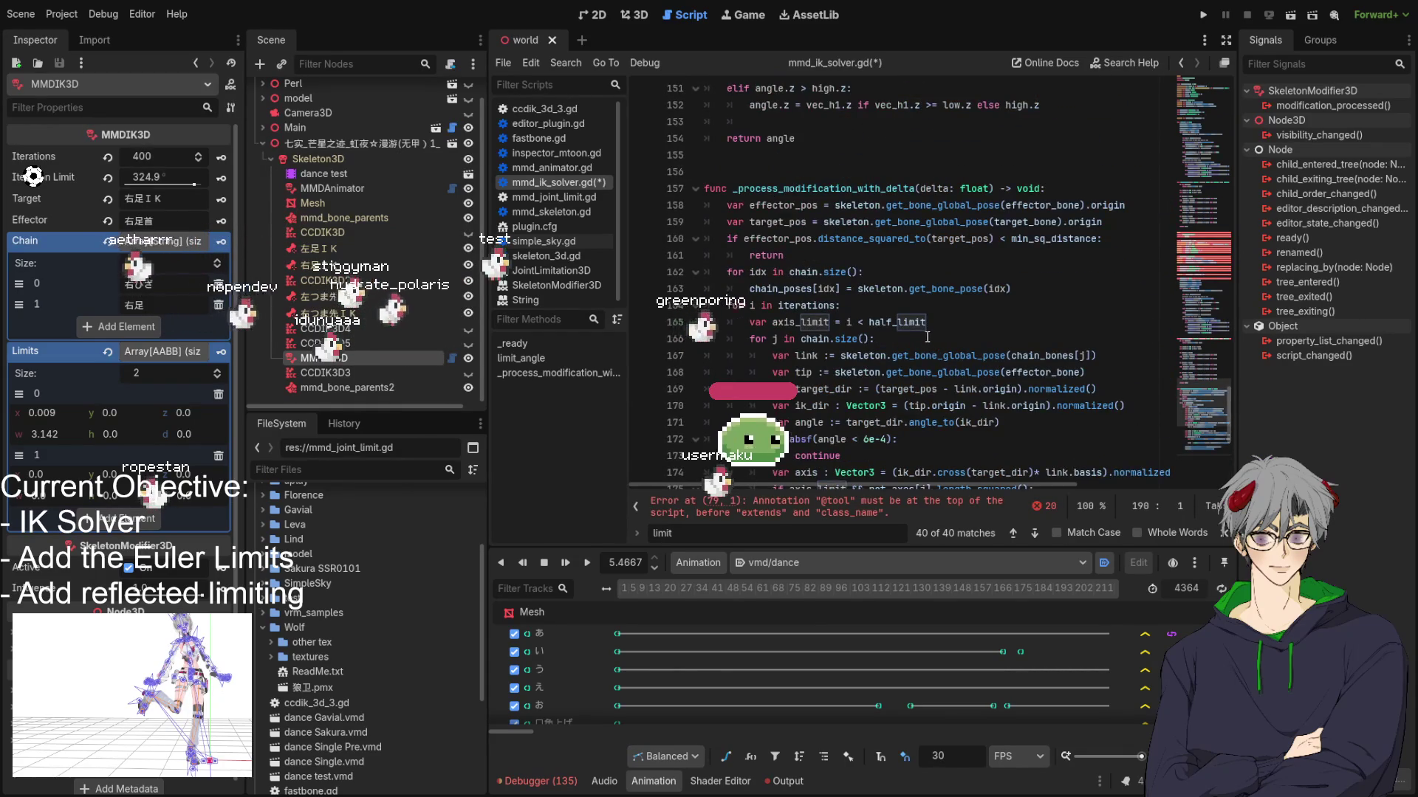
# Step: Undo the duplicate paste, add two blank lines after line 109, and refocus the script text
pyautogui.hotkey('ctrl', 'z')
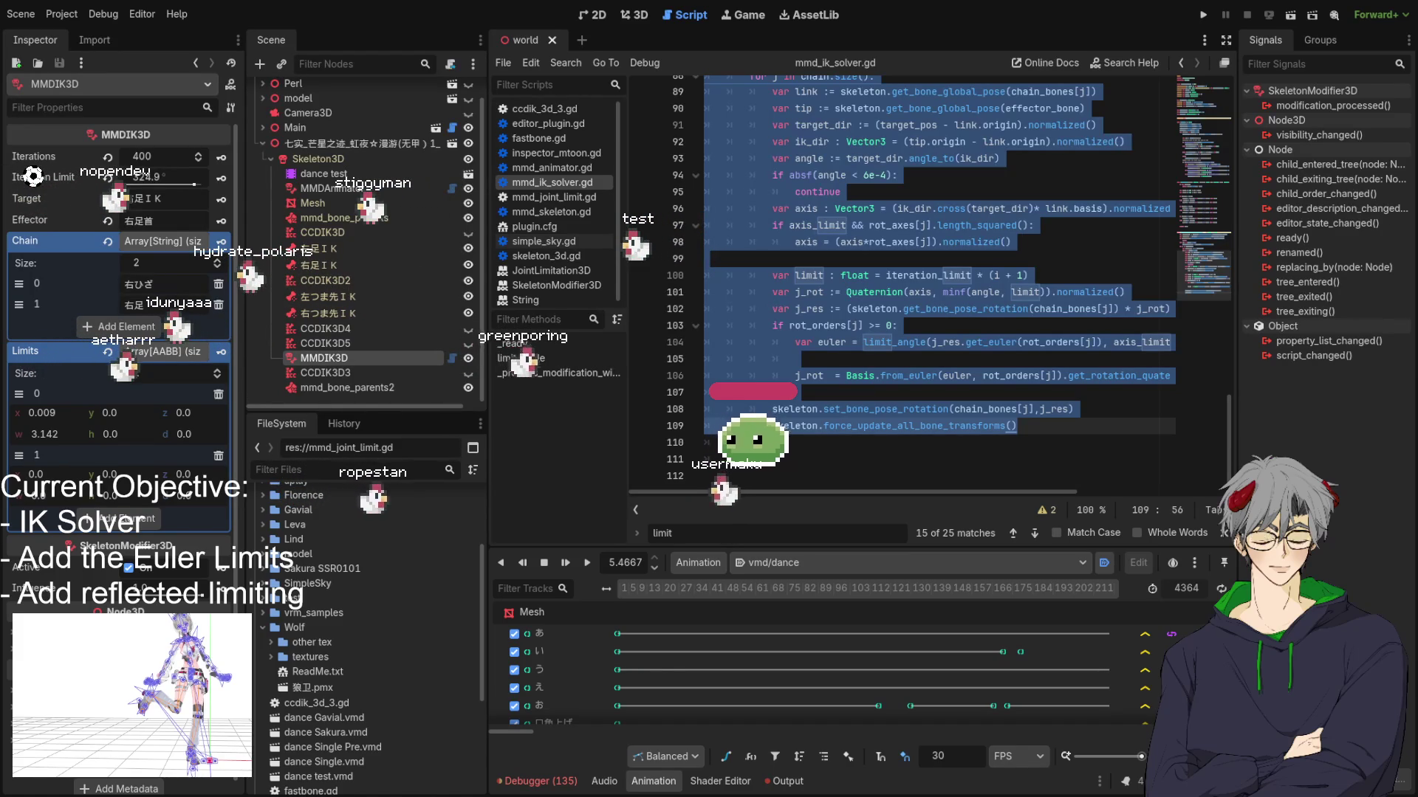
pyautogui.press('Return')
pyautogui.press('Return')
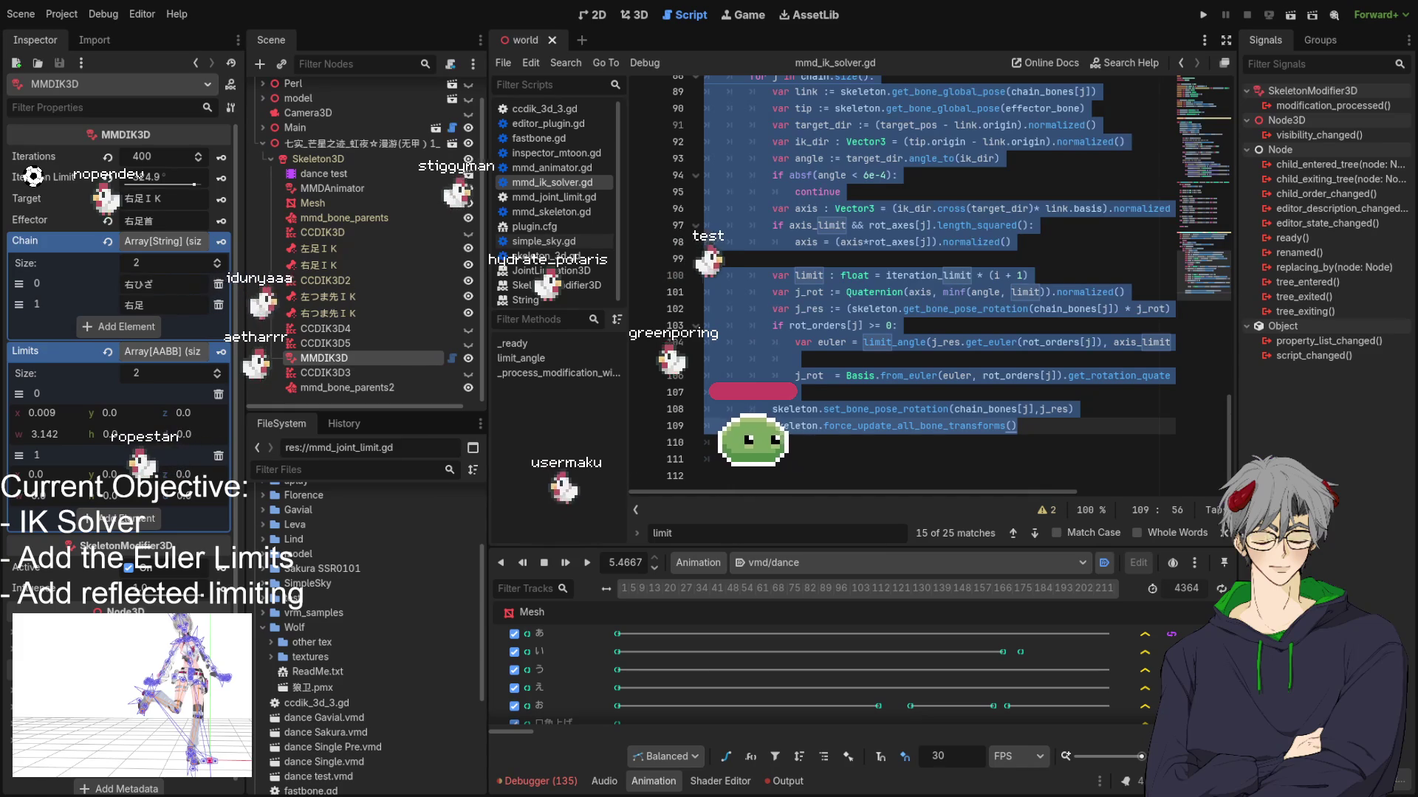
pyautogui.click(860, 342)
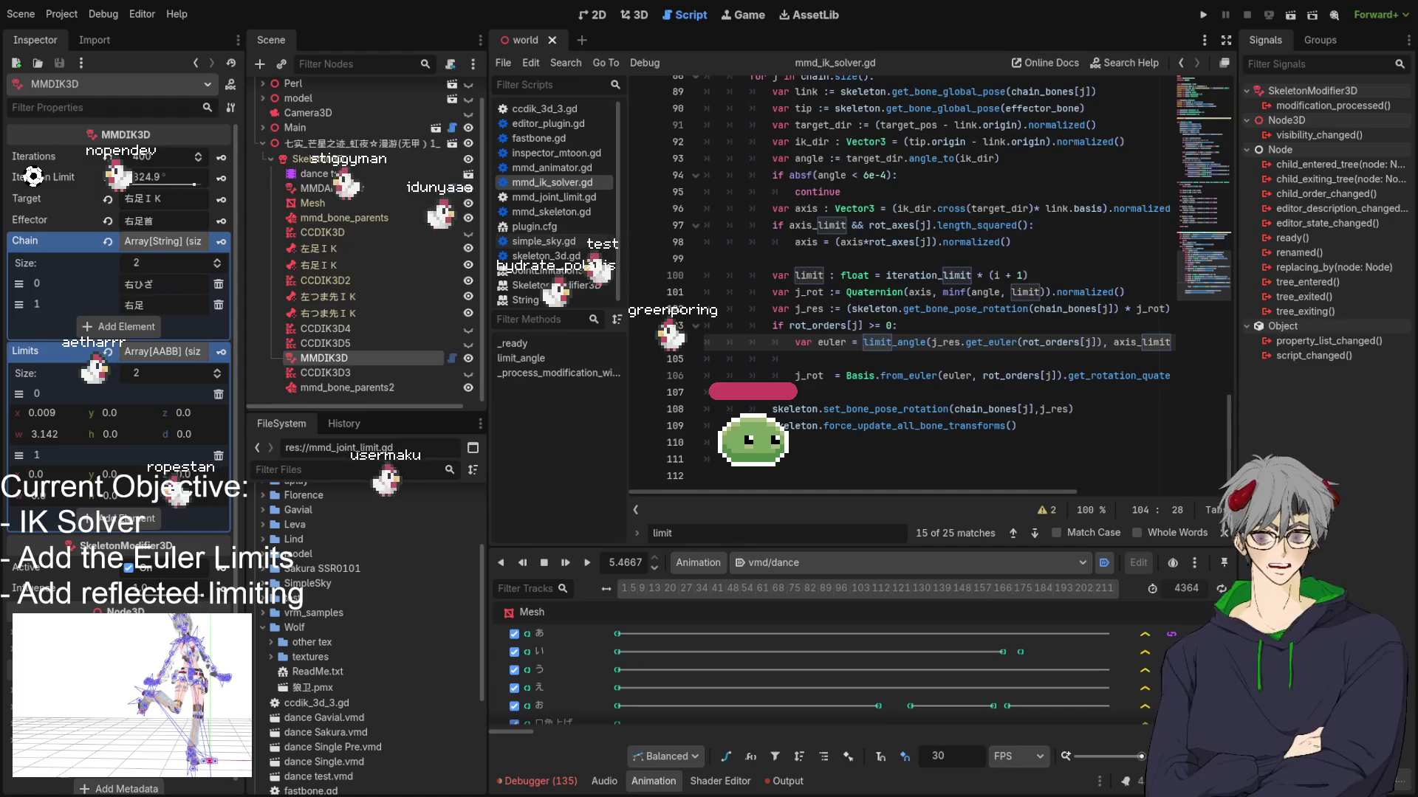
pyautogui.click(852, 387)
# Step: Replace the whole script with the new virtual-chain CCD solver code and locate the target_dir line
pyautogui.hotkey('ctrl', 'a')
pyautogui.hotkey('ctrl', 'v')
pyautogui.scroll(15, 921, 296)
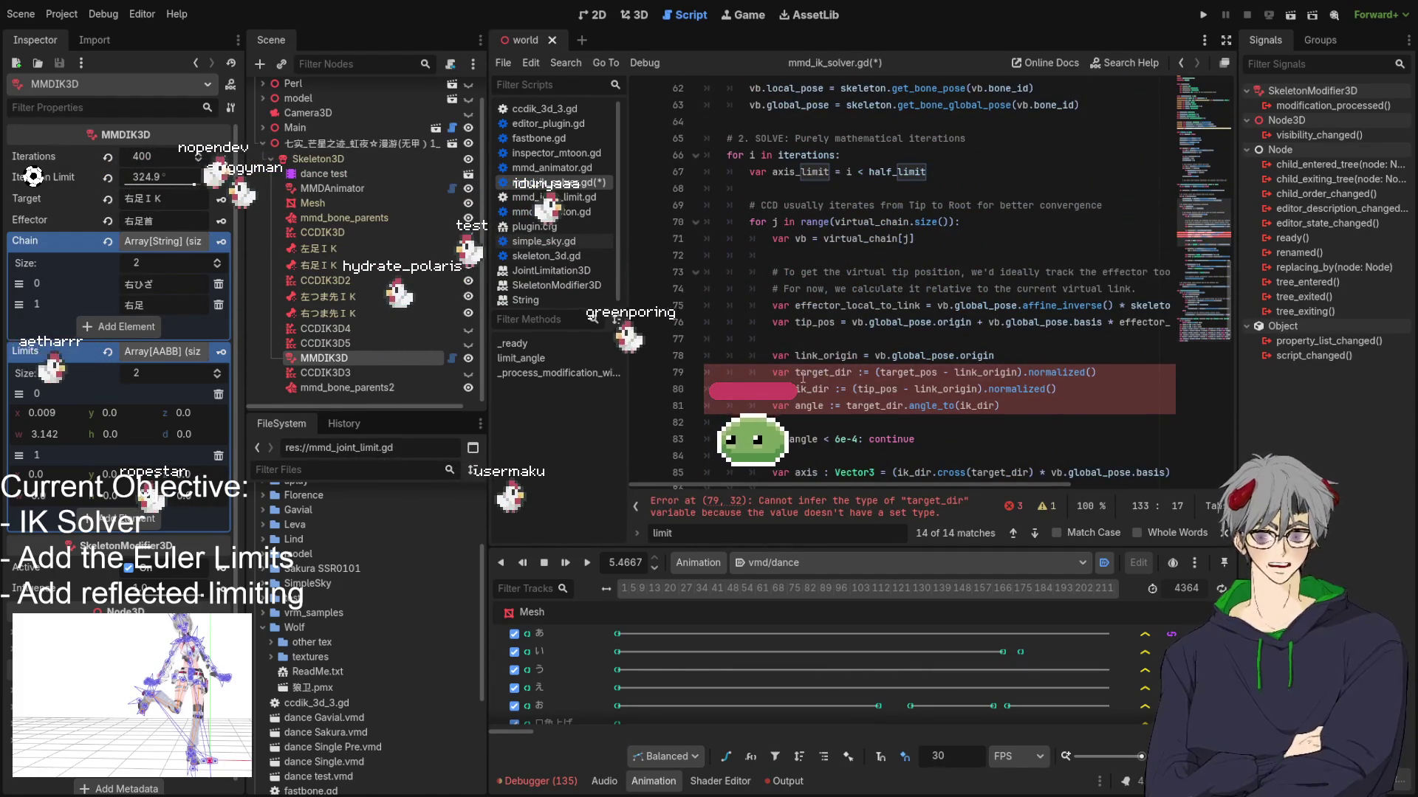
pyautogui.doubleClick(947, 389)
pyautogui.doubleClick(993, 372)
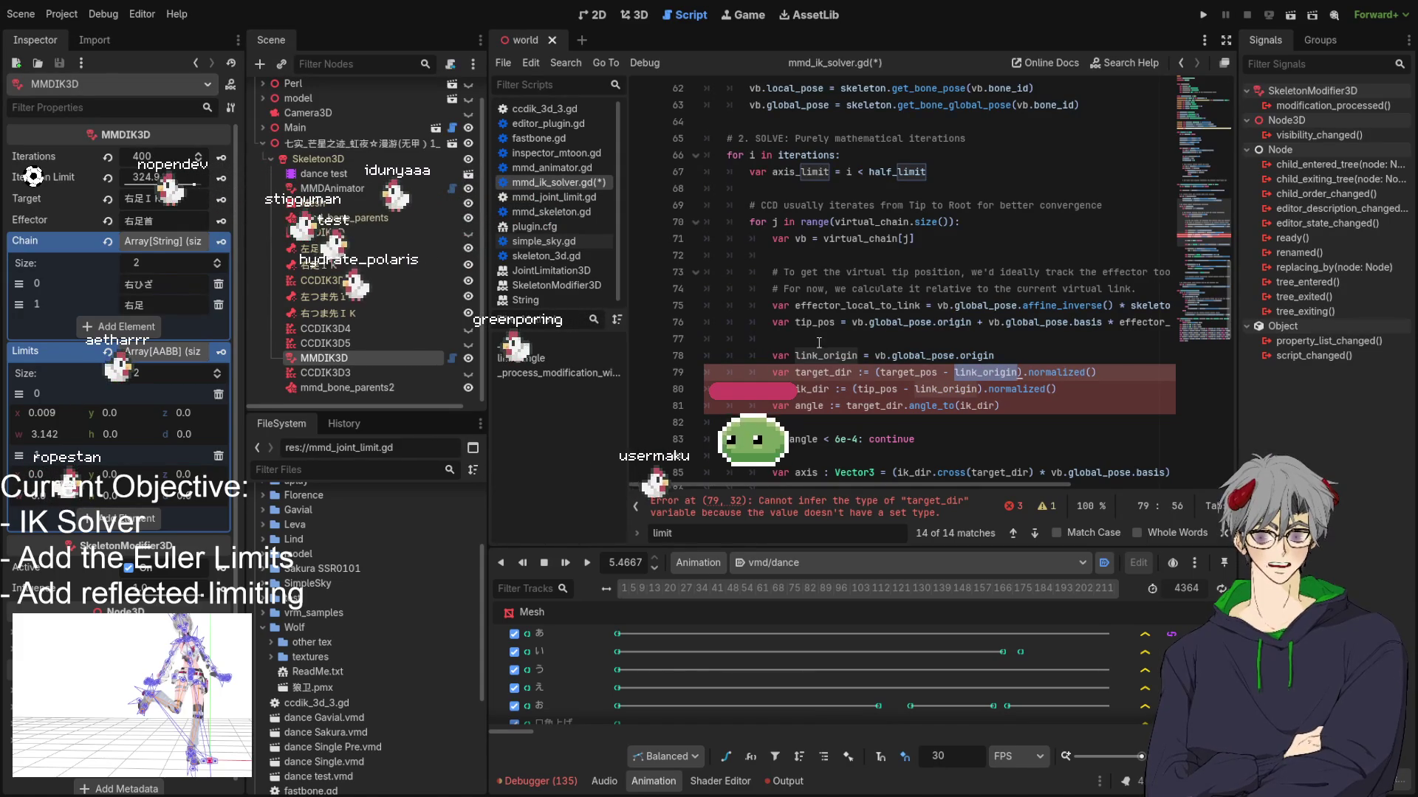
pyautogui.press('End')
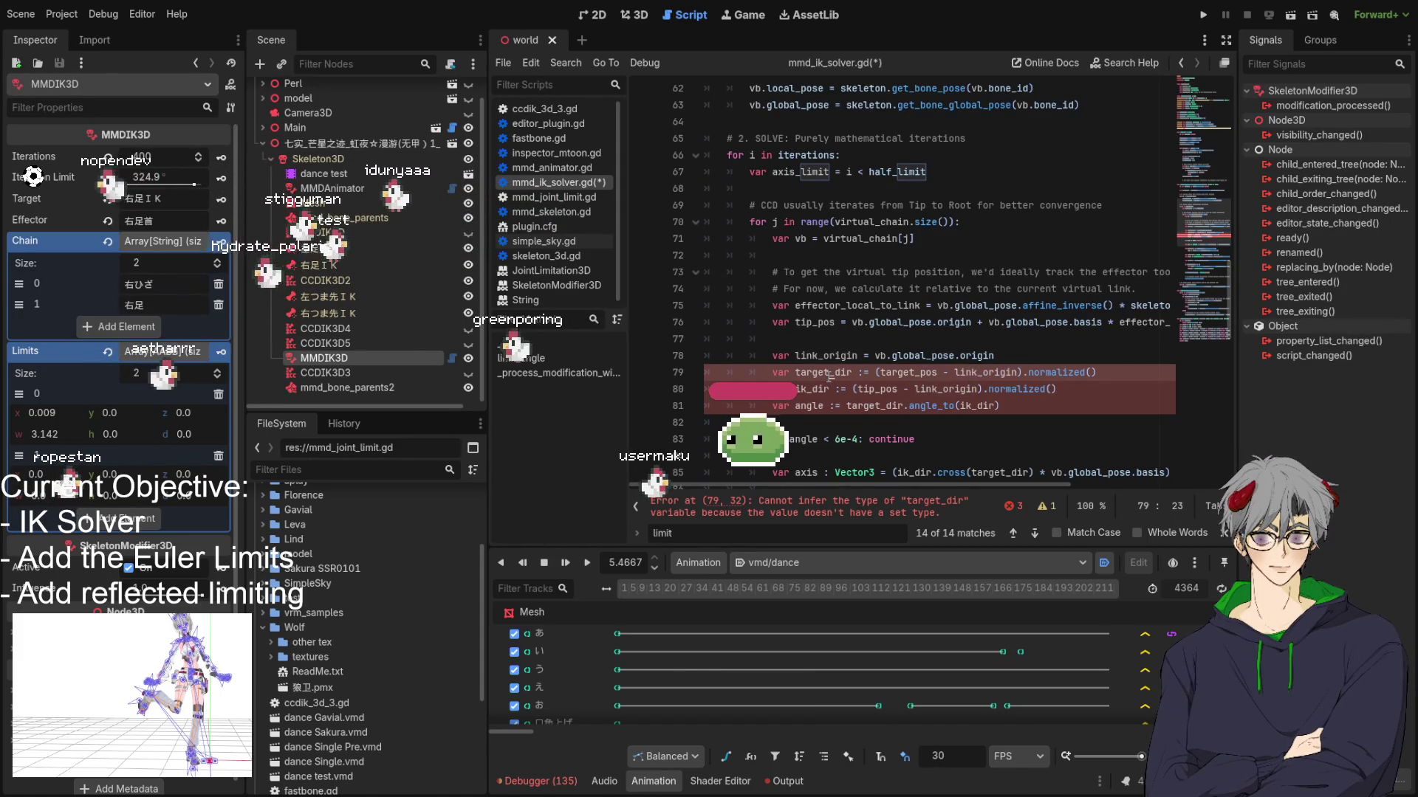
pyautogui.click(852, 372)
pyautogui.press('Left')
pyautogui.press('Left')
pyautogui.press('Left')
# Step: Declare target_dir and ik_dir explicitly as Vector3 on lines 79–80
pyautogui.click(842, 359)
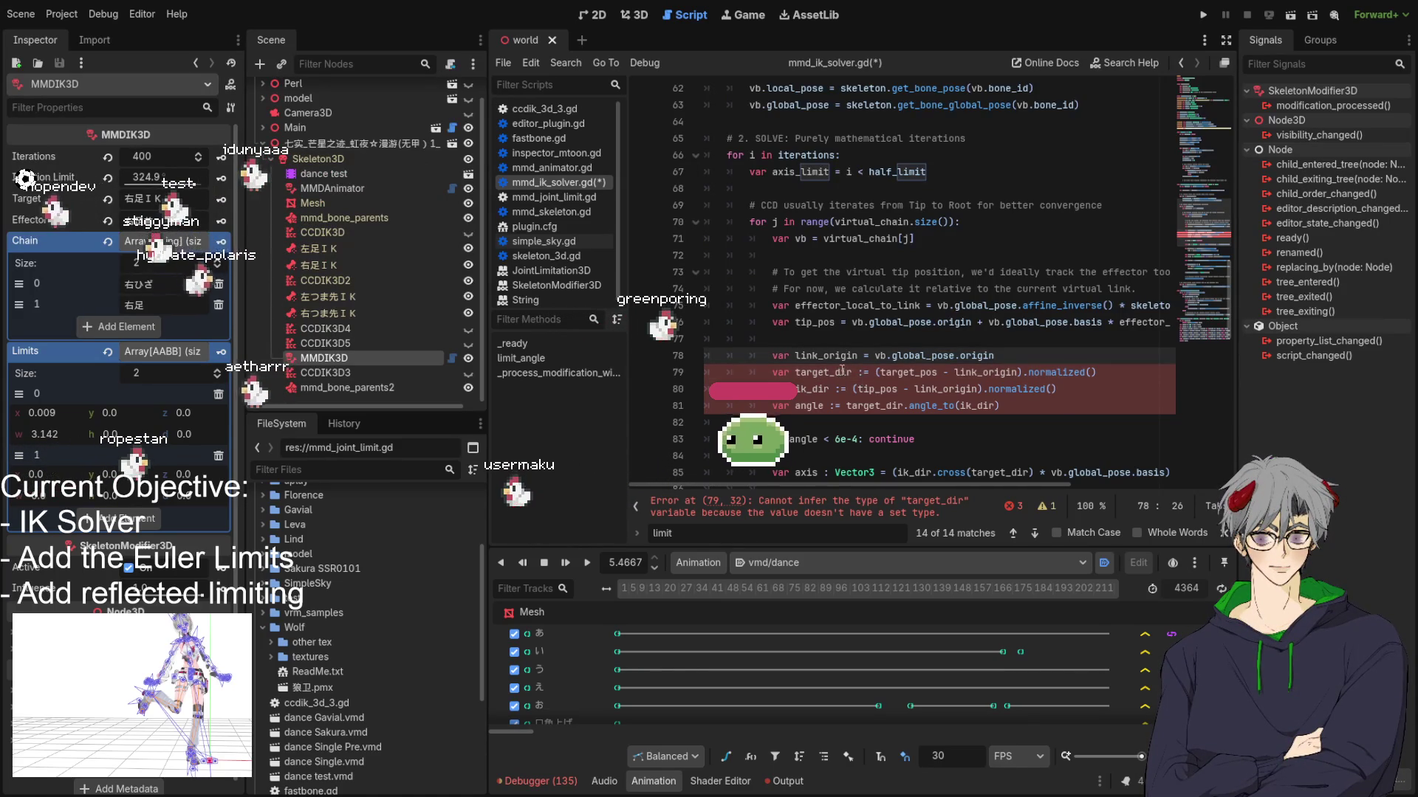
pyautogui.click(851, 372)
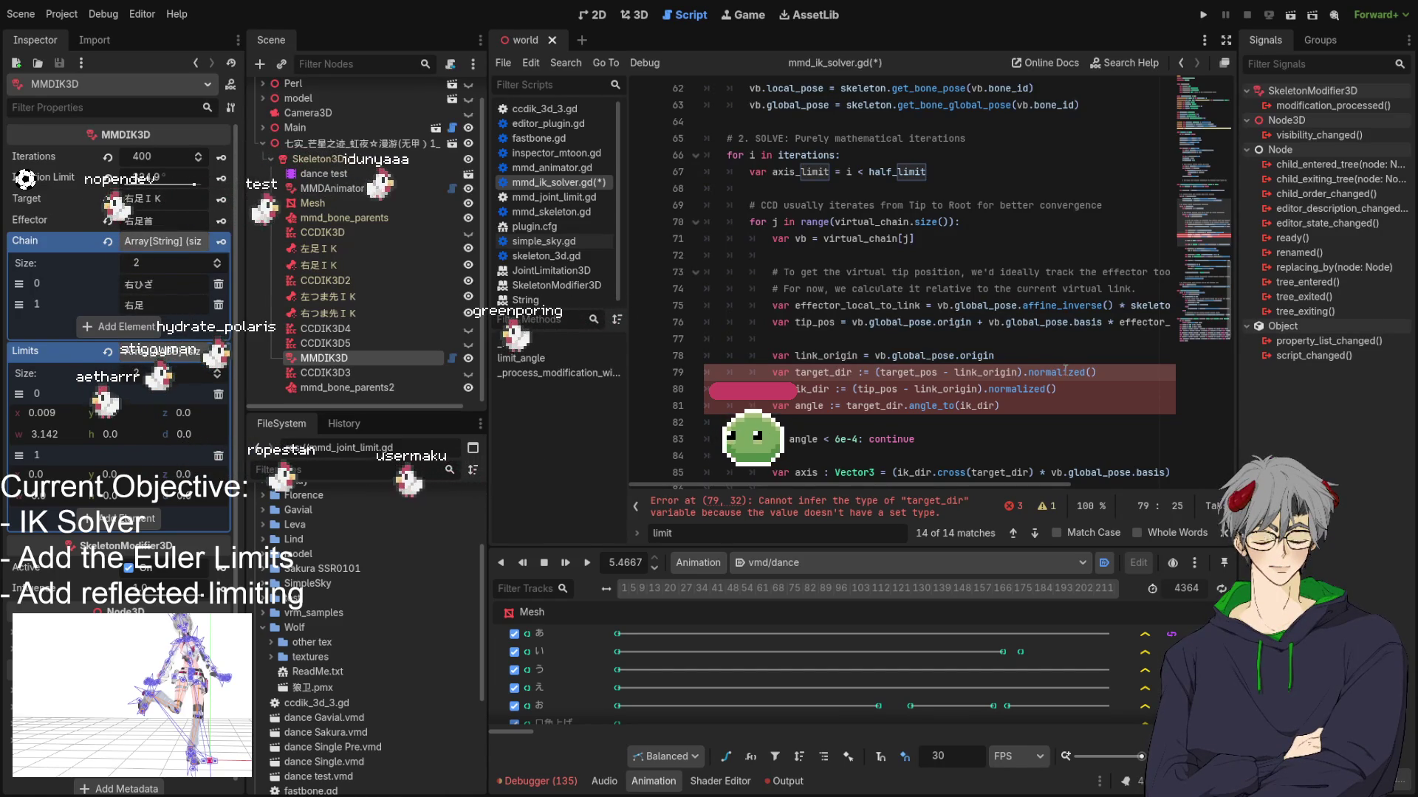
pyautogui.doubleClick(852, 372)
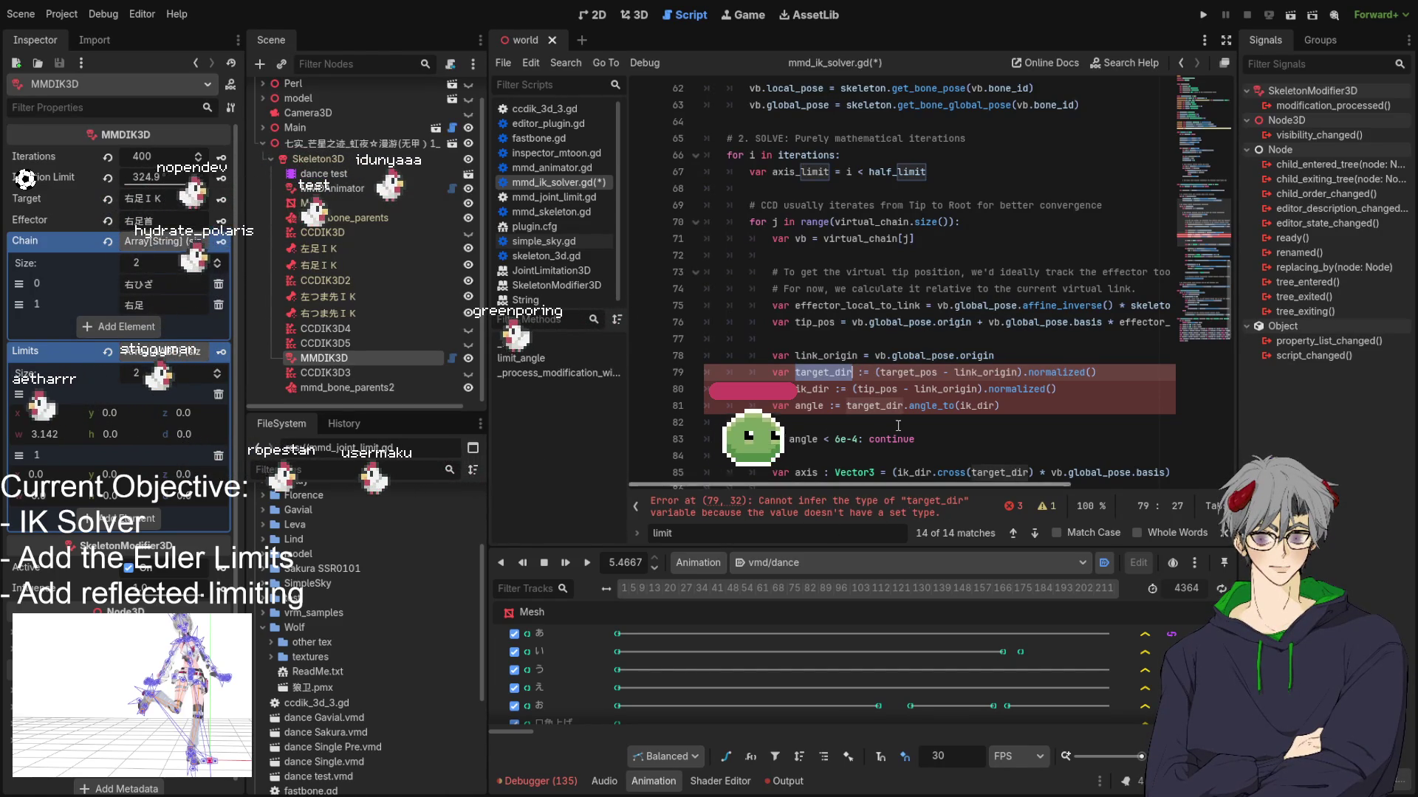
pyautogui.click(864, 372)
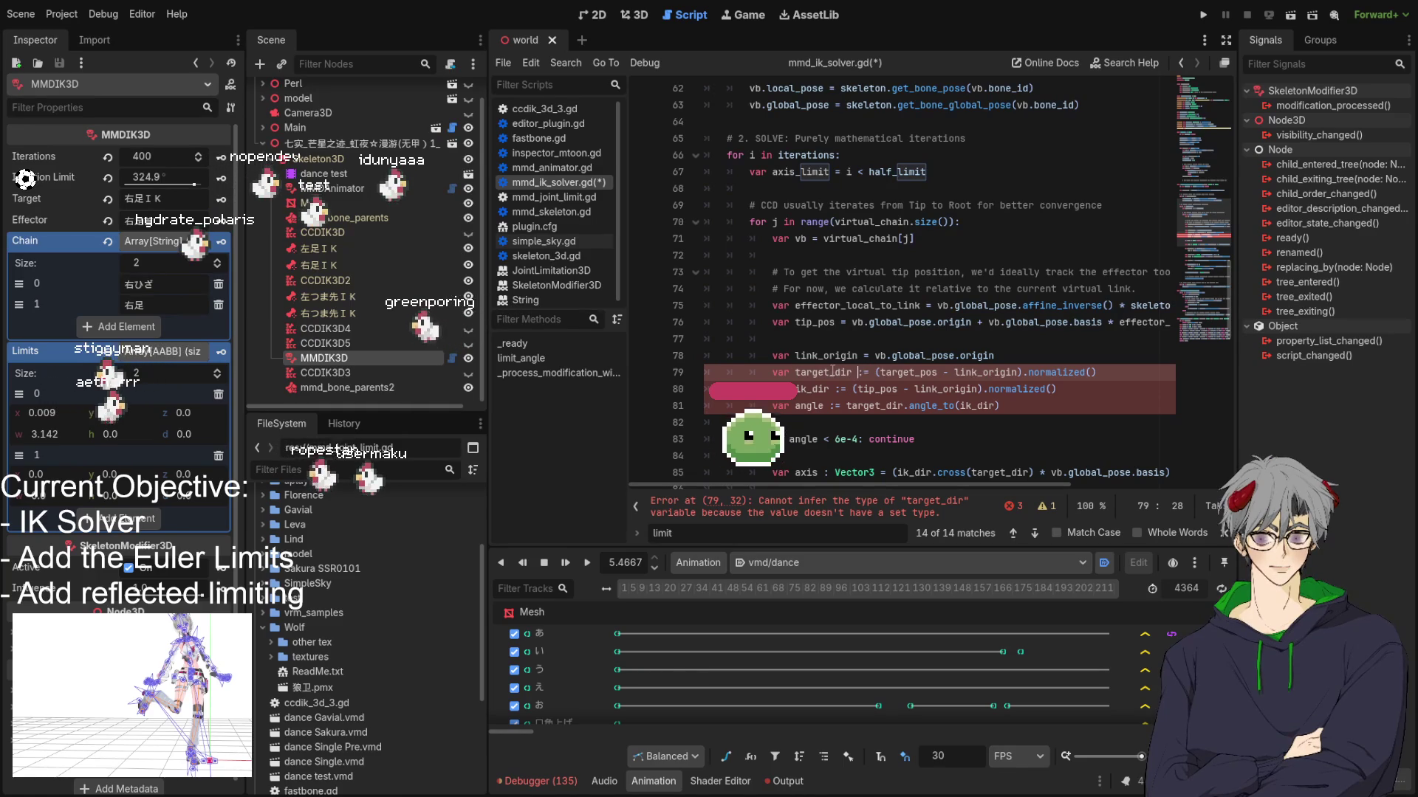
pyautogui.press('Left')
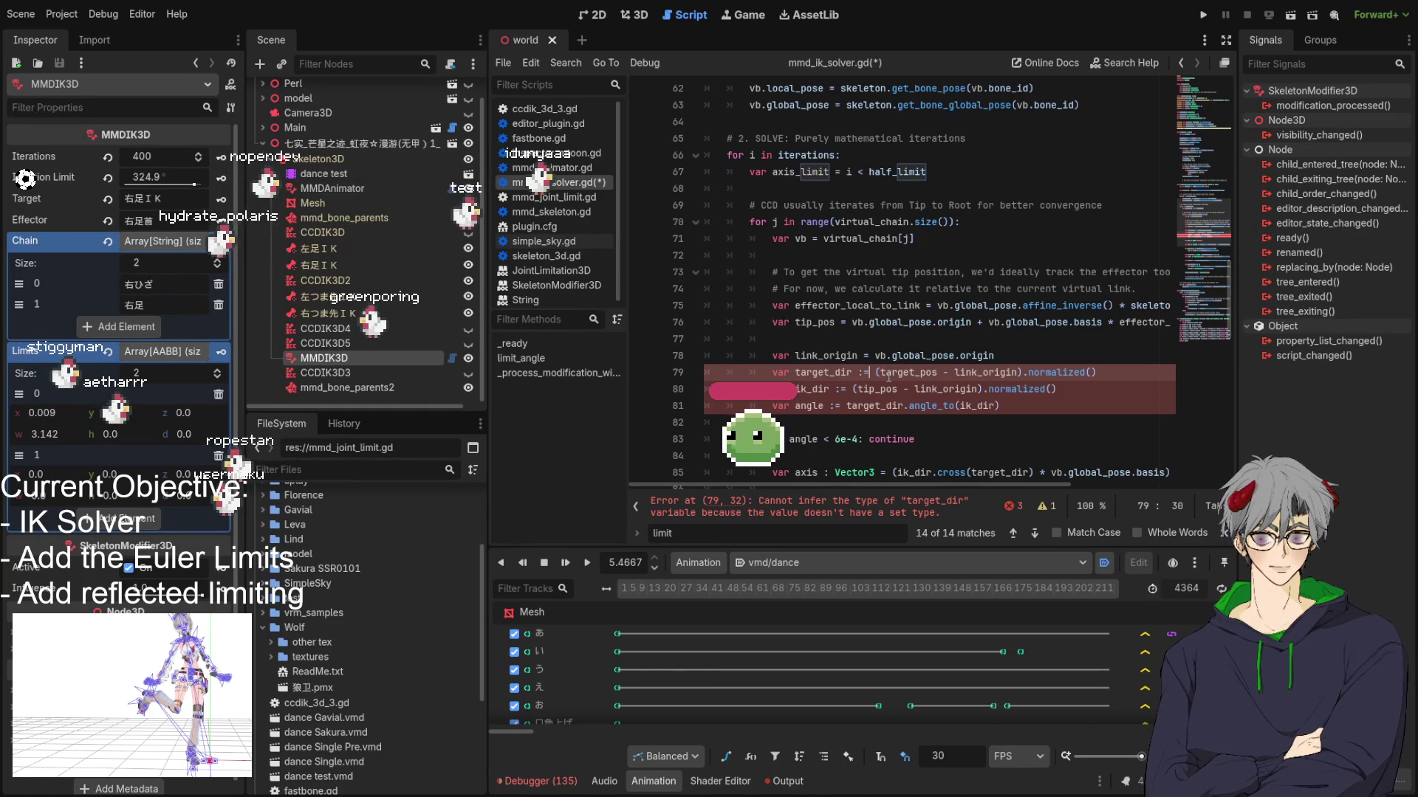
pyautogui.press('Up')
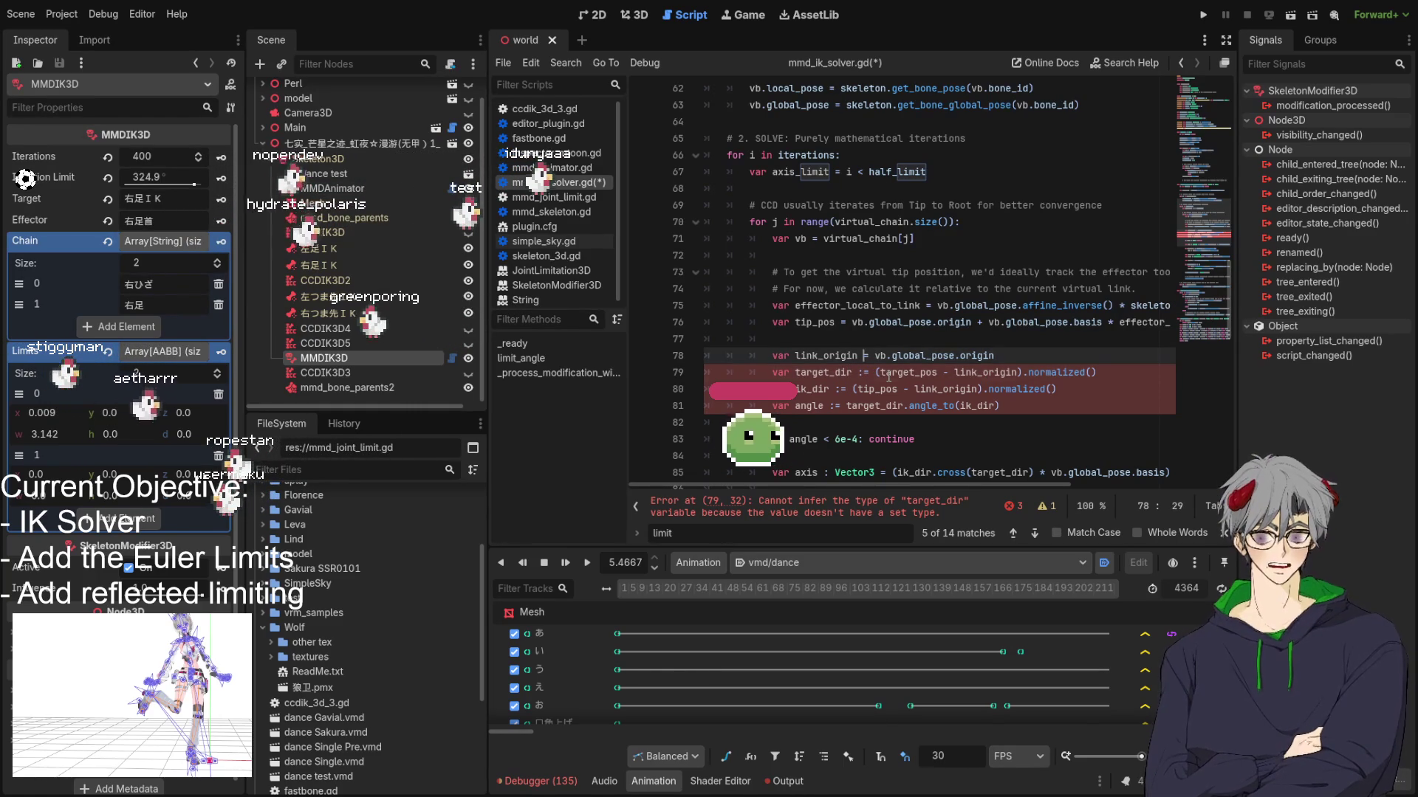
pyautogui.press('BackSpace')
pyautogui.press('Down')
pyautogui.write('or3')
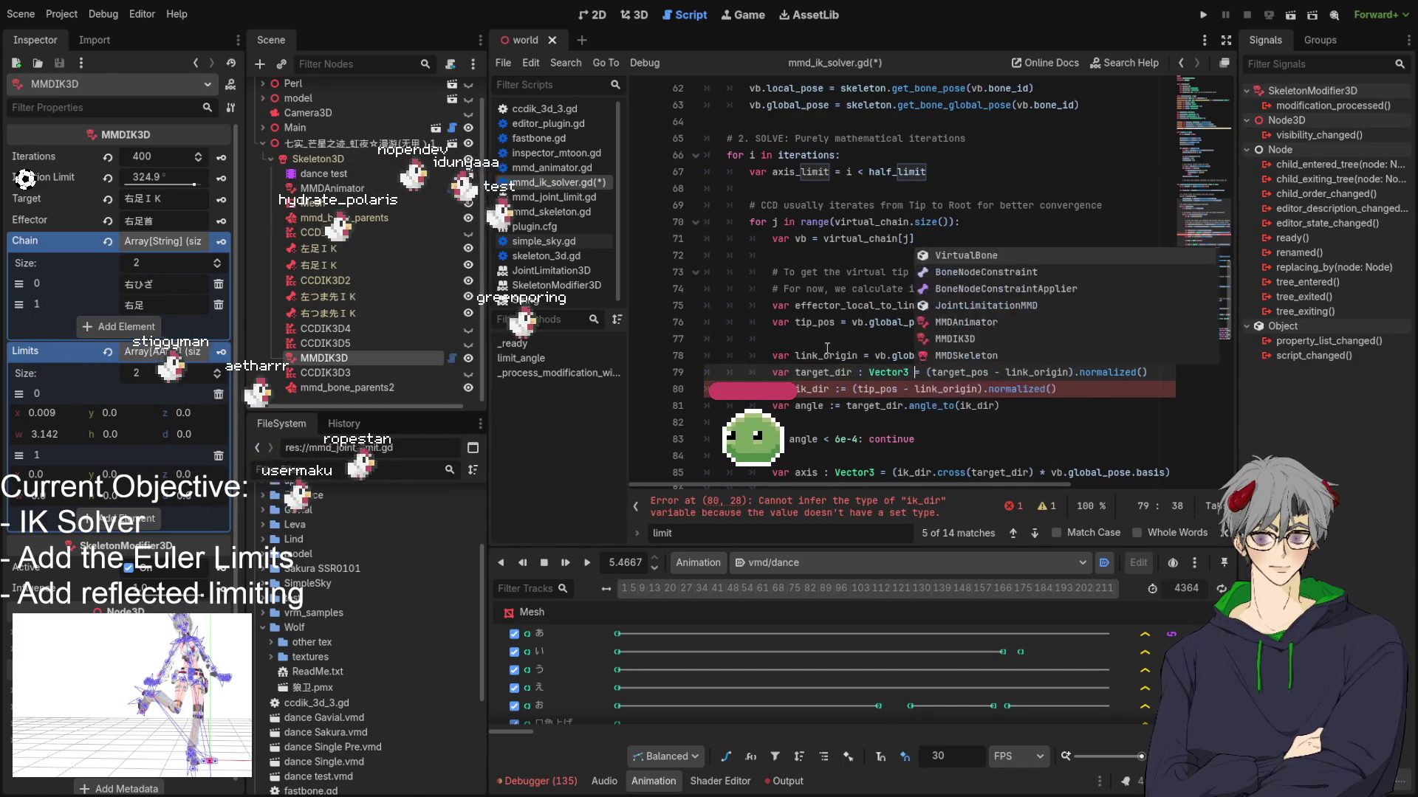
pyautogui.click(842, 389)
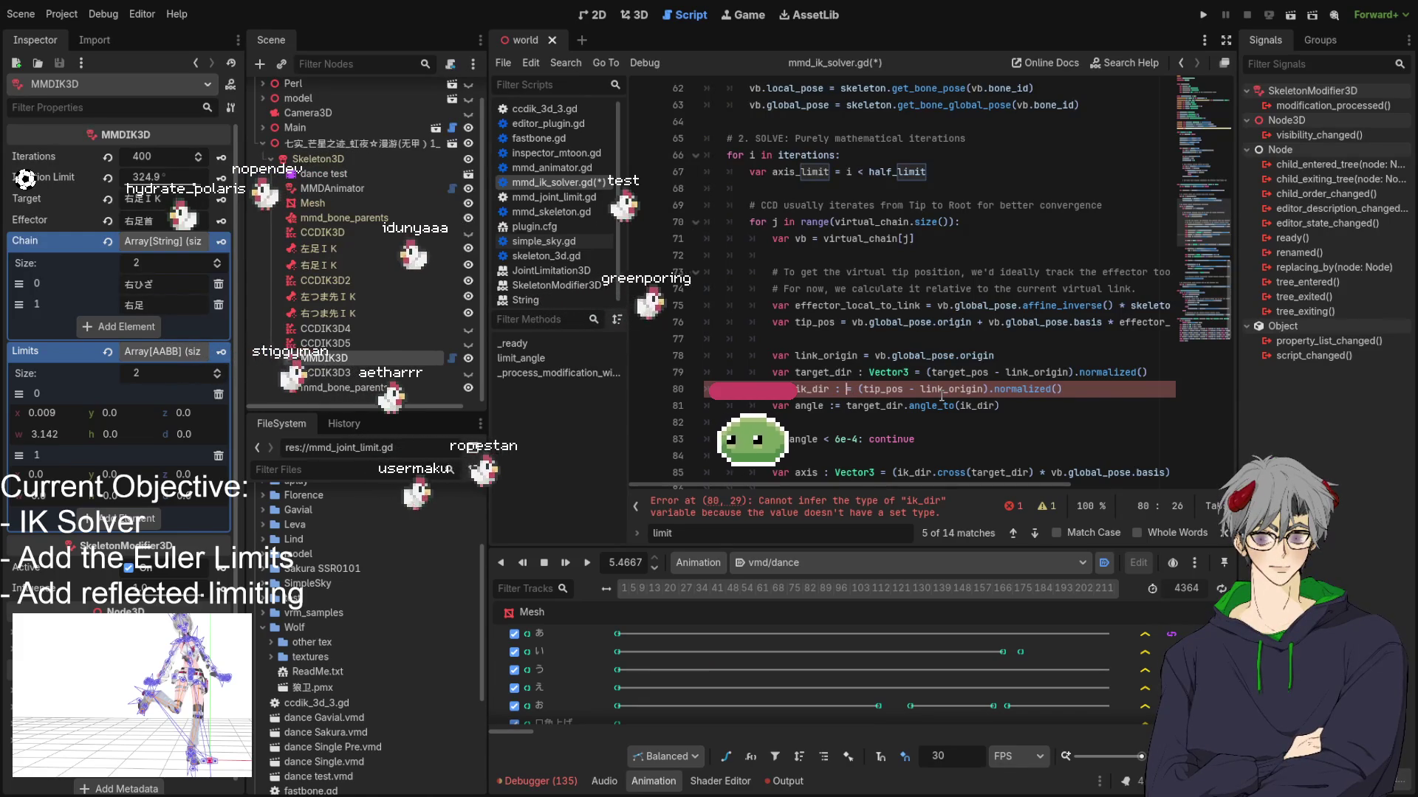
pyautogui.write('Vecto')
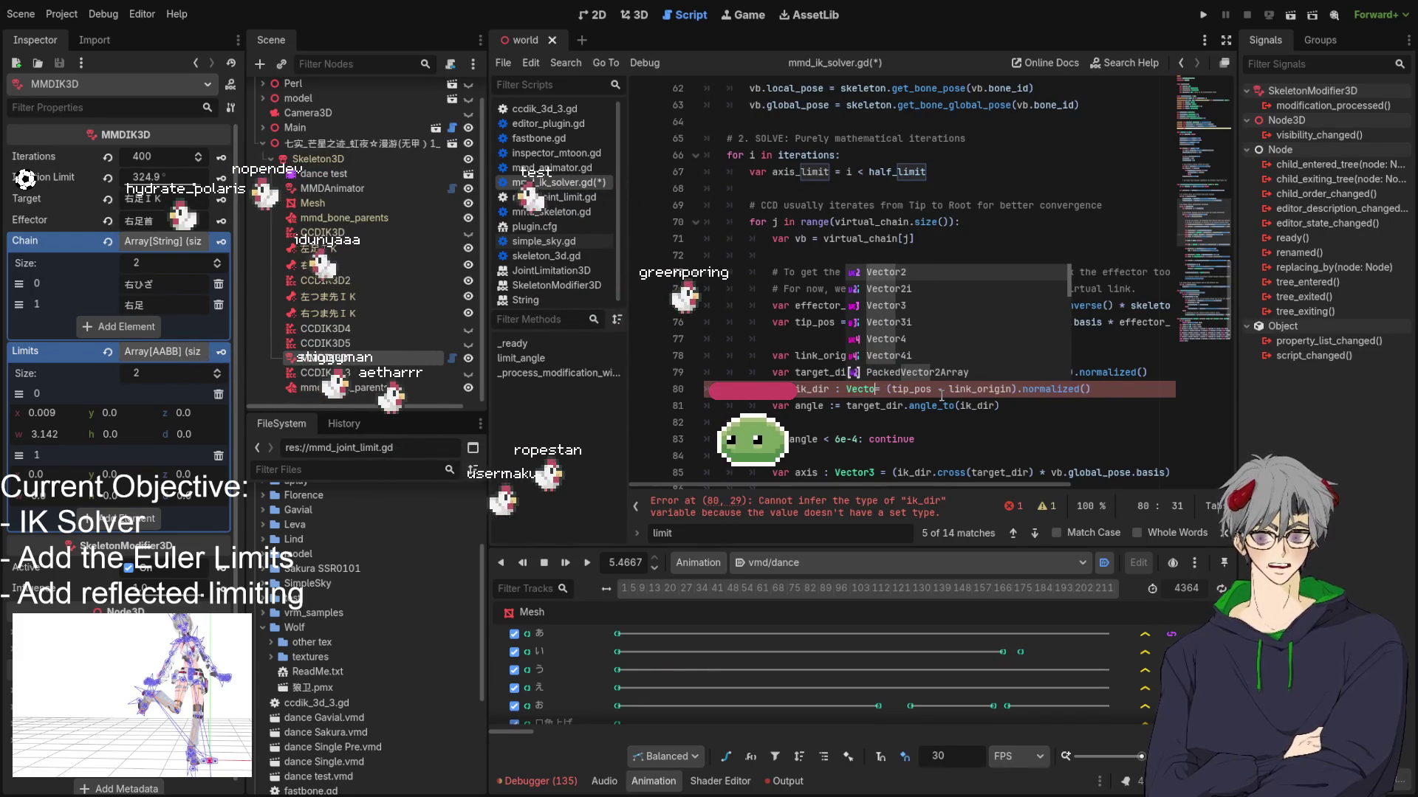
pyautogui.write('r3')
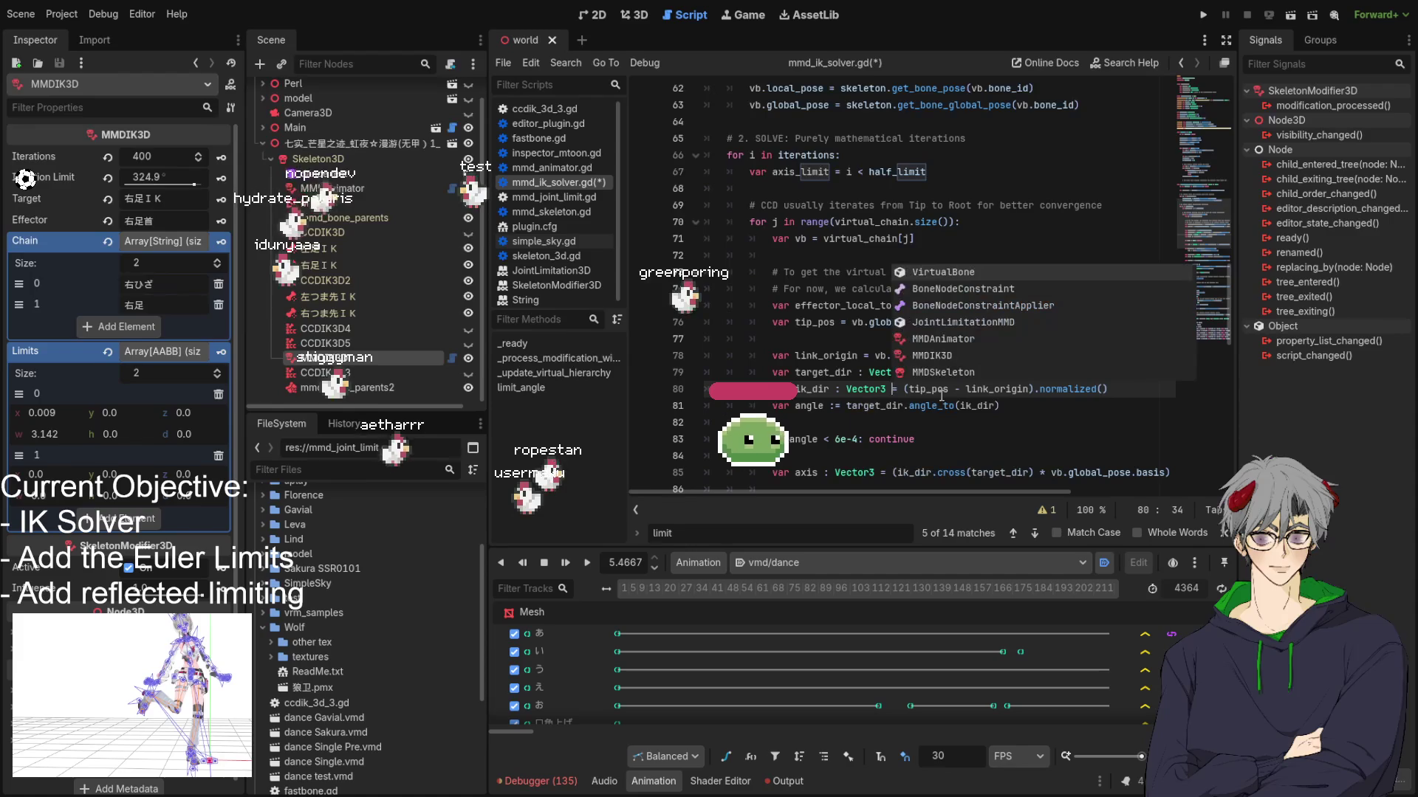
pyautogui.scroll(-2, 683, 364)
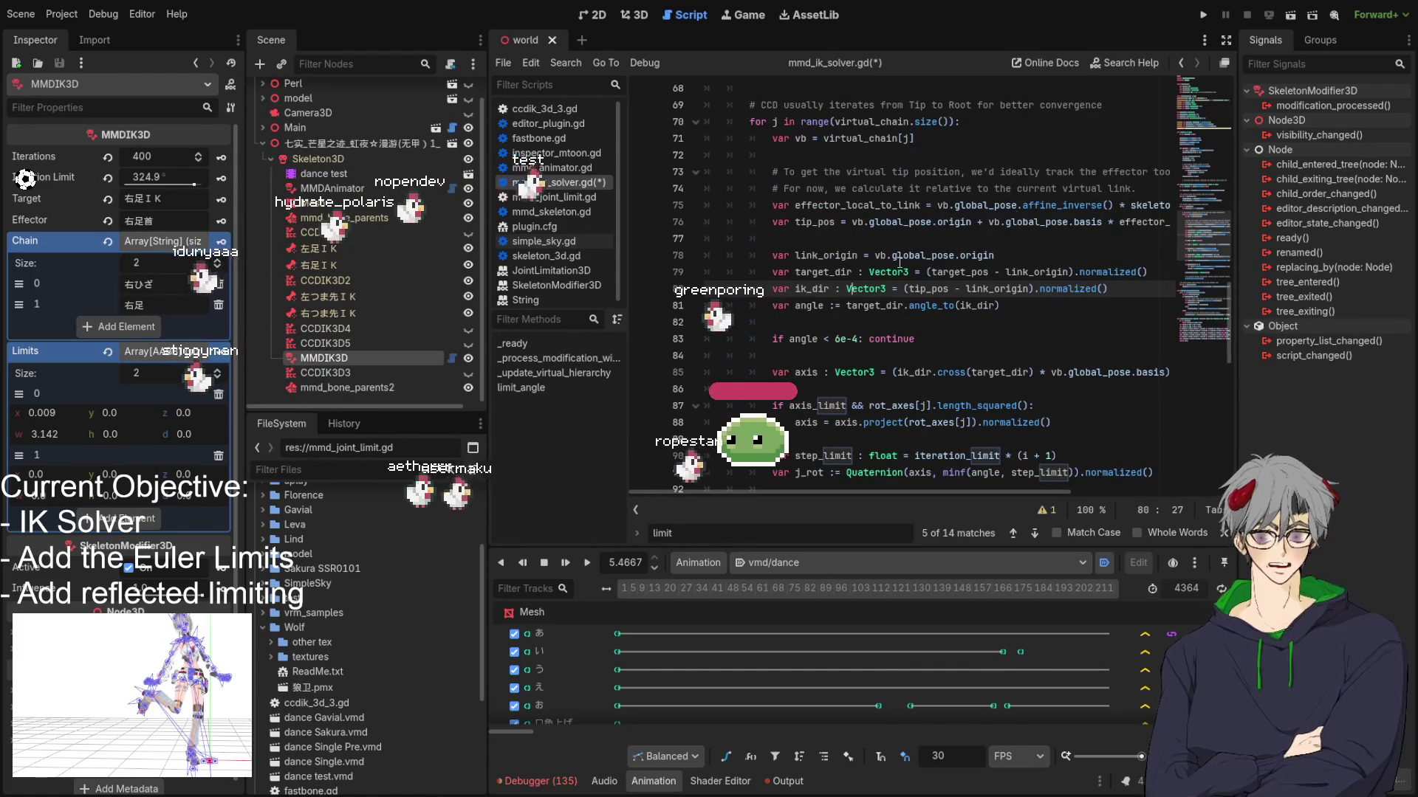
# Step: Save the edited solver script, then switch to the 3D view and select the dance test node
pyautogui.hotkey('ctrl', 's')
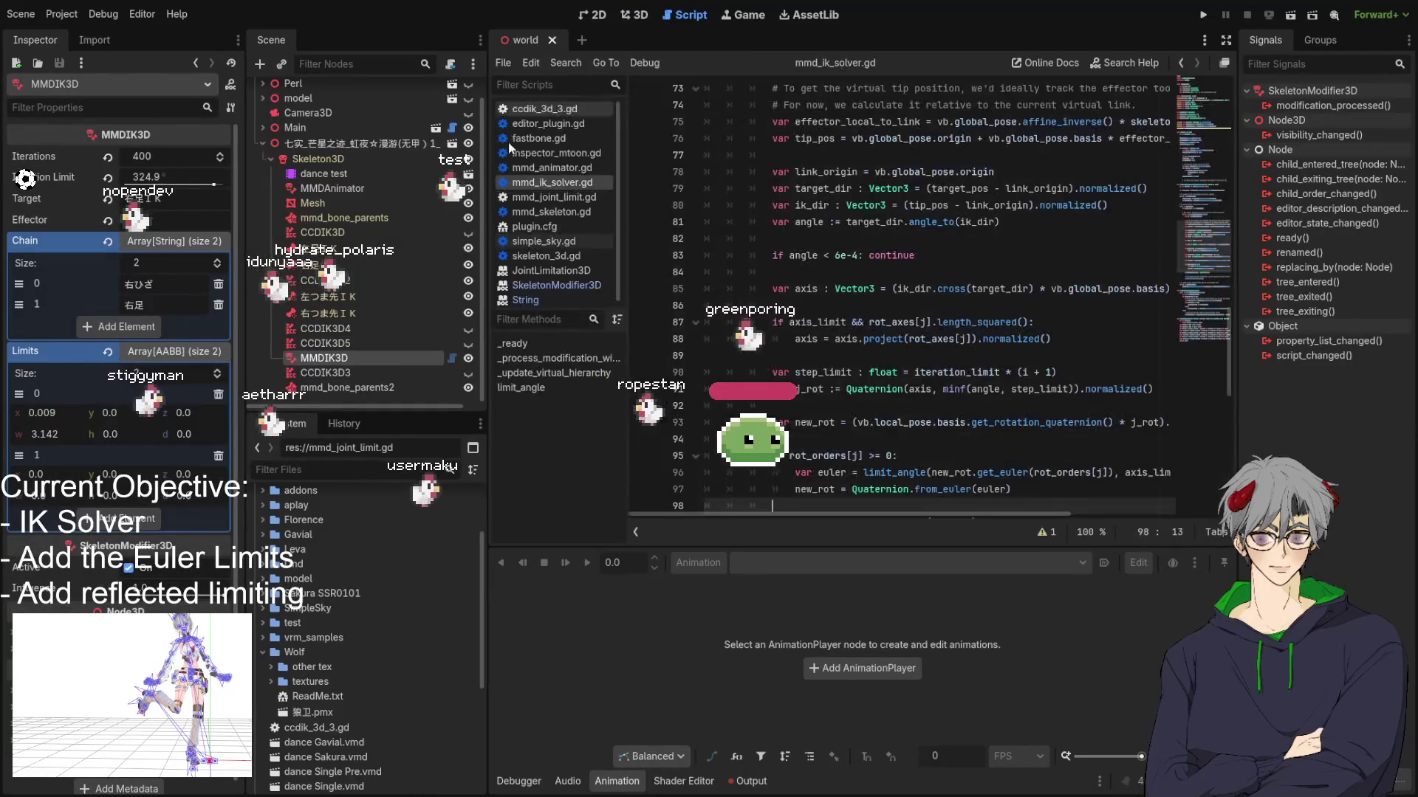
pyautogui.scroll(10, 821, 255)
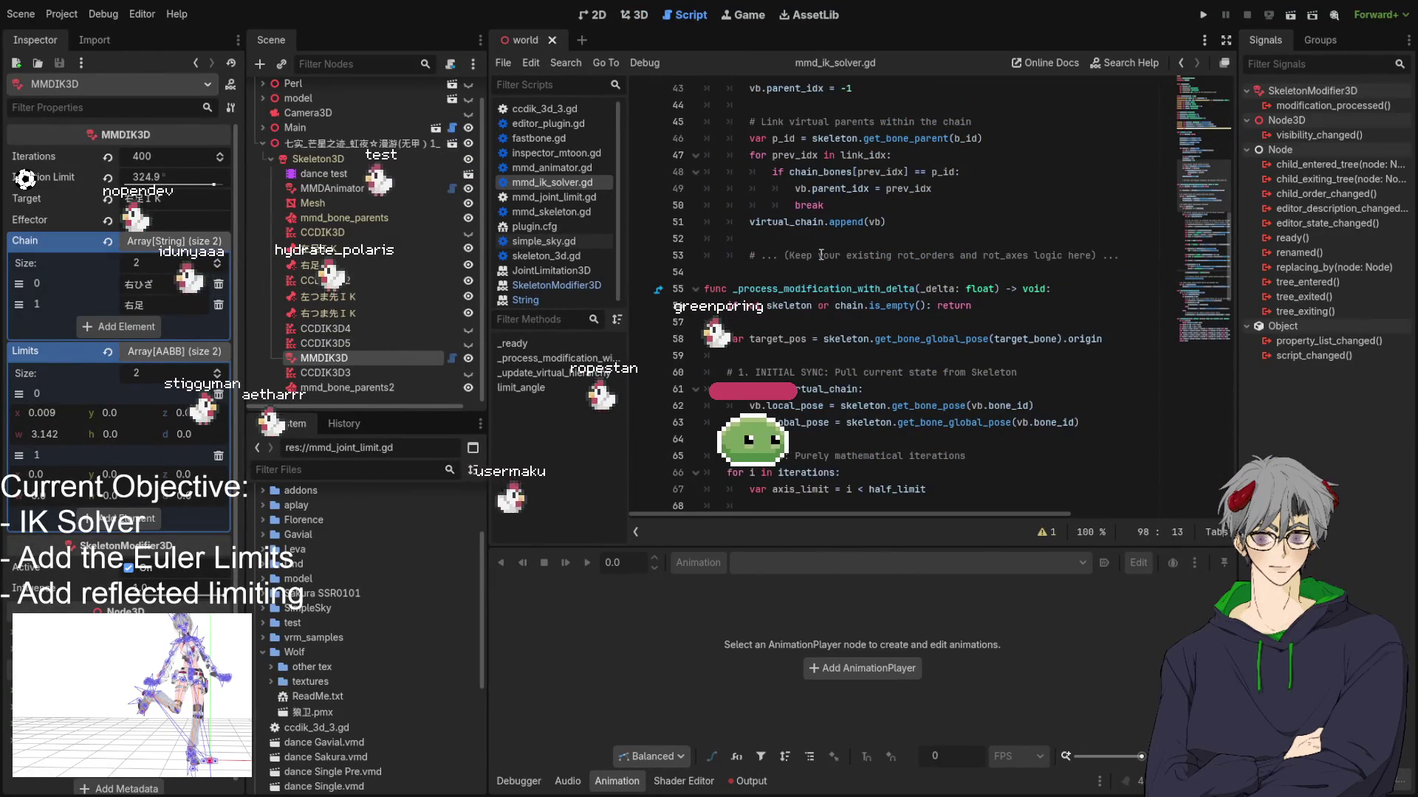
pyautogui.scroll(-2, 816, 255)
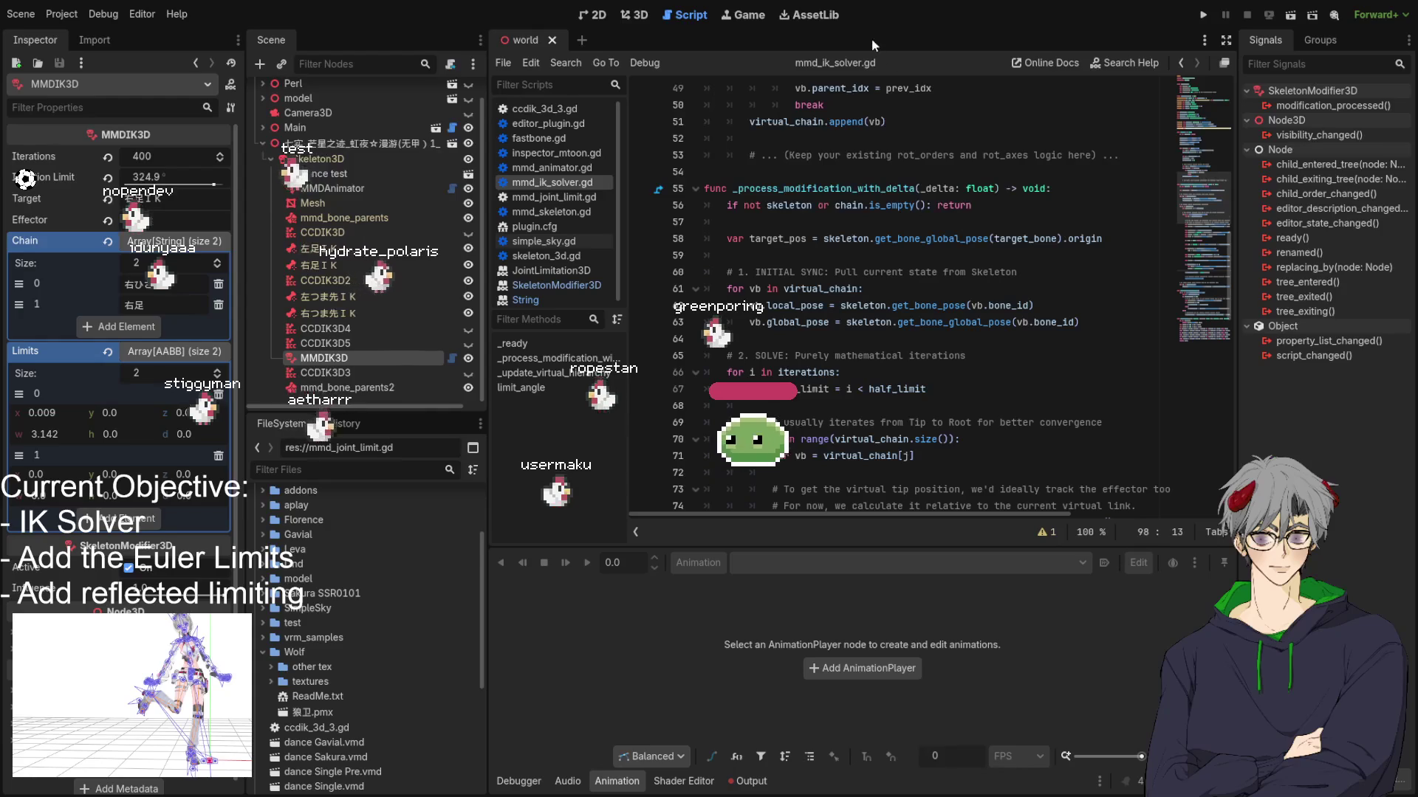
pyautogui.click(634, 14)
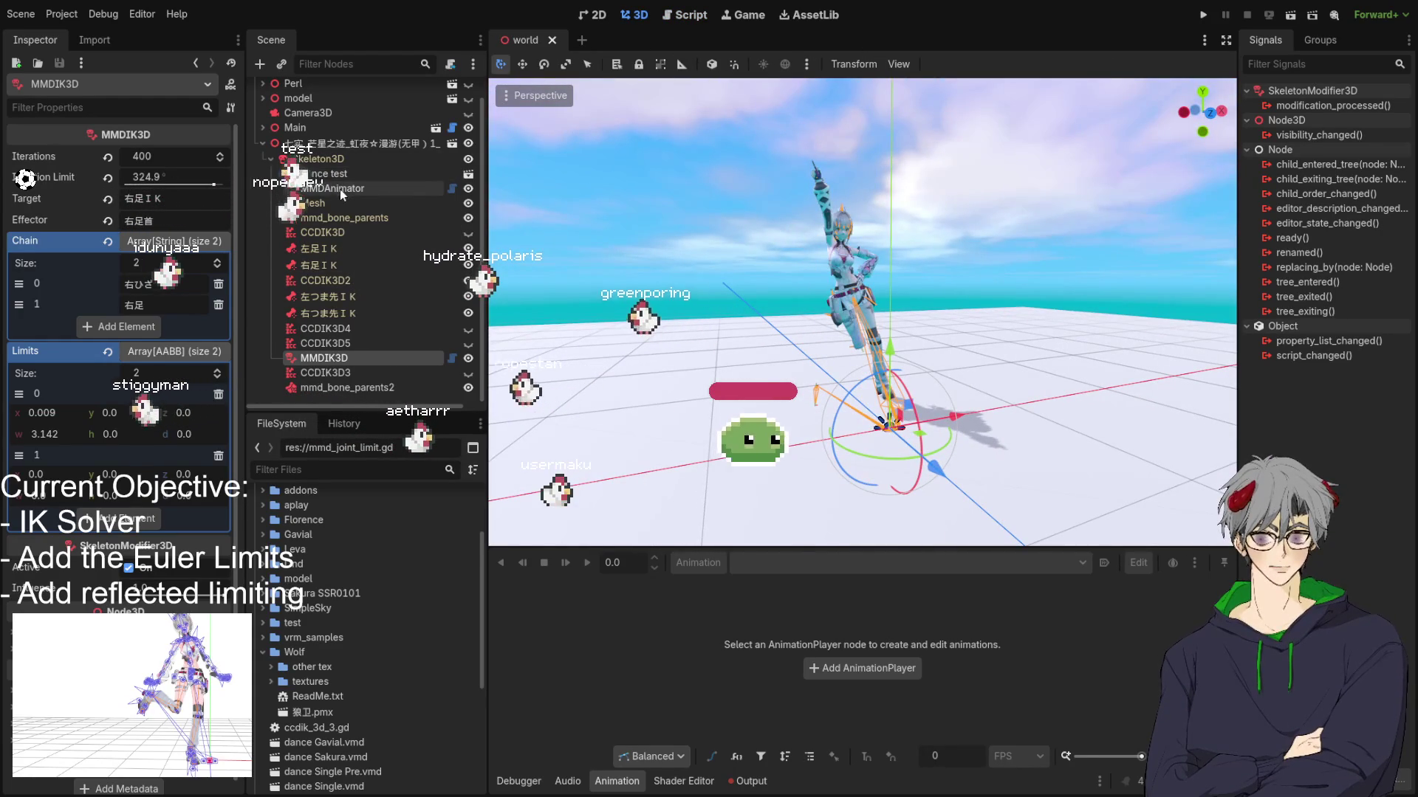
pyautogui.click(340, 175)
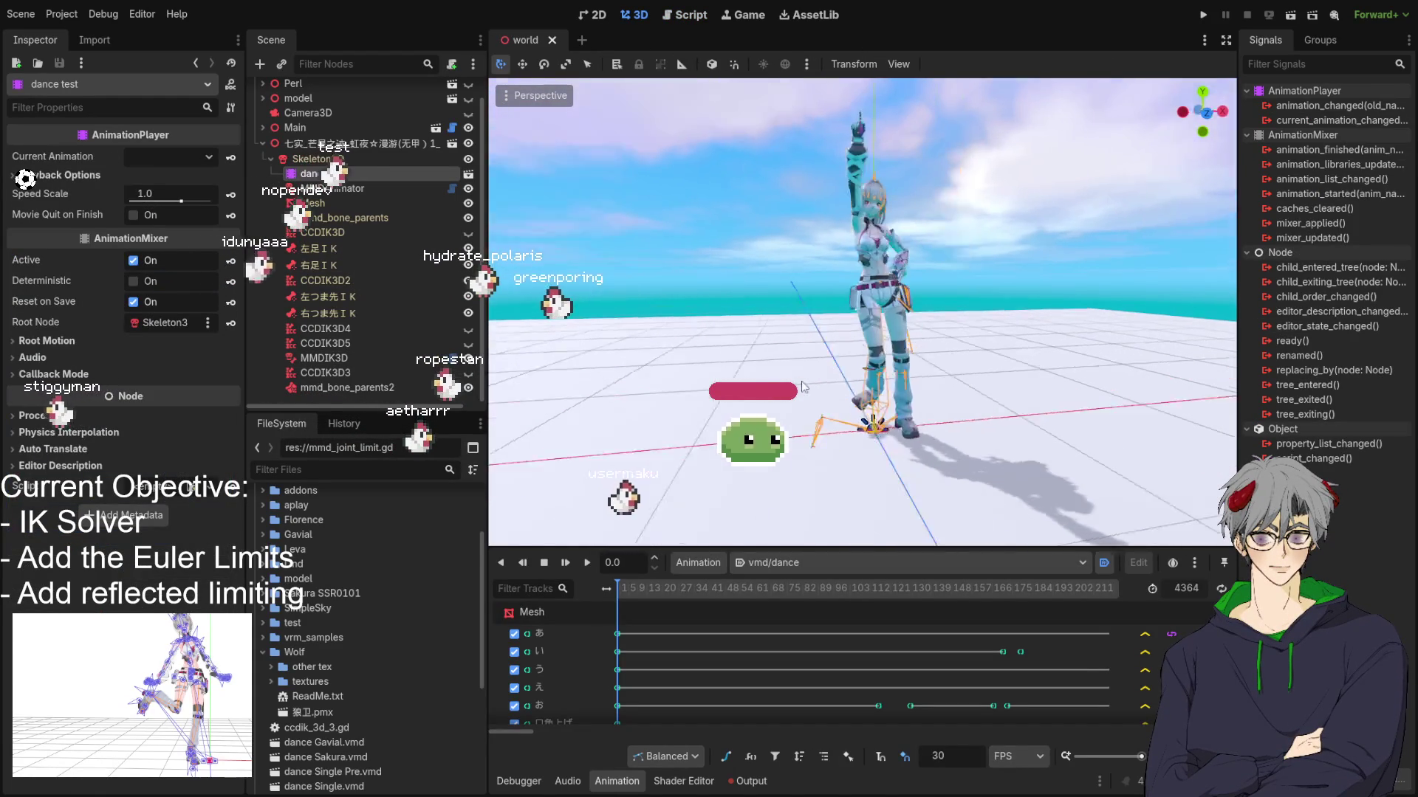
# Step: Scrub the dance animation forward to about 0.91 s, then return to the IK solver script
pyautogui.moveTo(622, 589)
pyautogui.mouseDown()
pyautogui.moveTo(1045, 592)
pyautogui.moveTo(680, 591)
pyautogui.mouseUp()
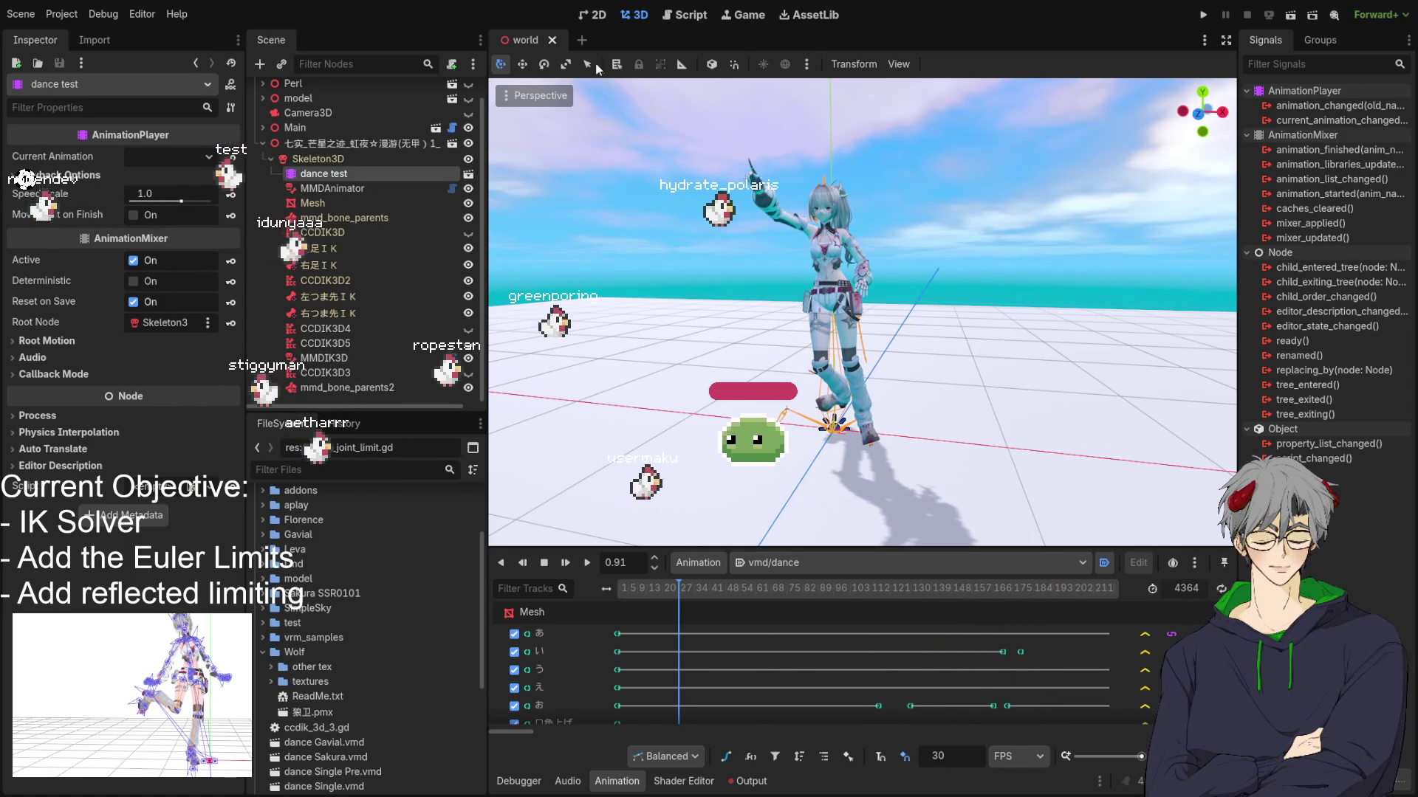
pyautogui.click(677, 23)
# Step: Highlight virtual_chain usages and the VirtualBone type declaration to trace how the chain is built
pyautogui.scroll(7, 943, 343)
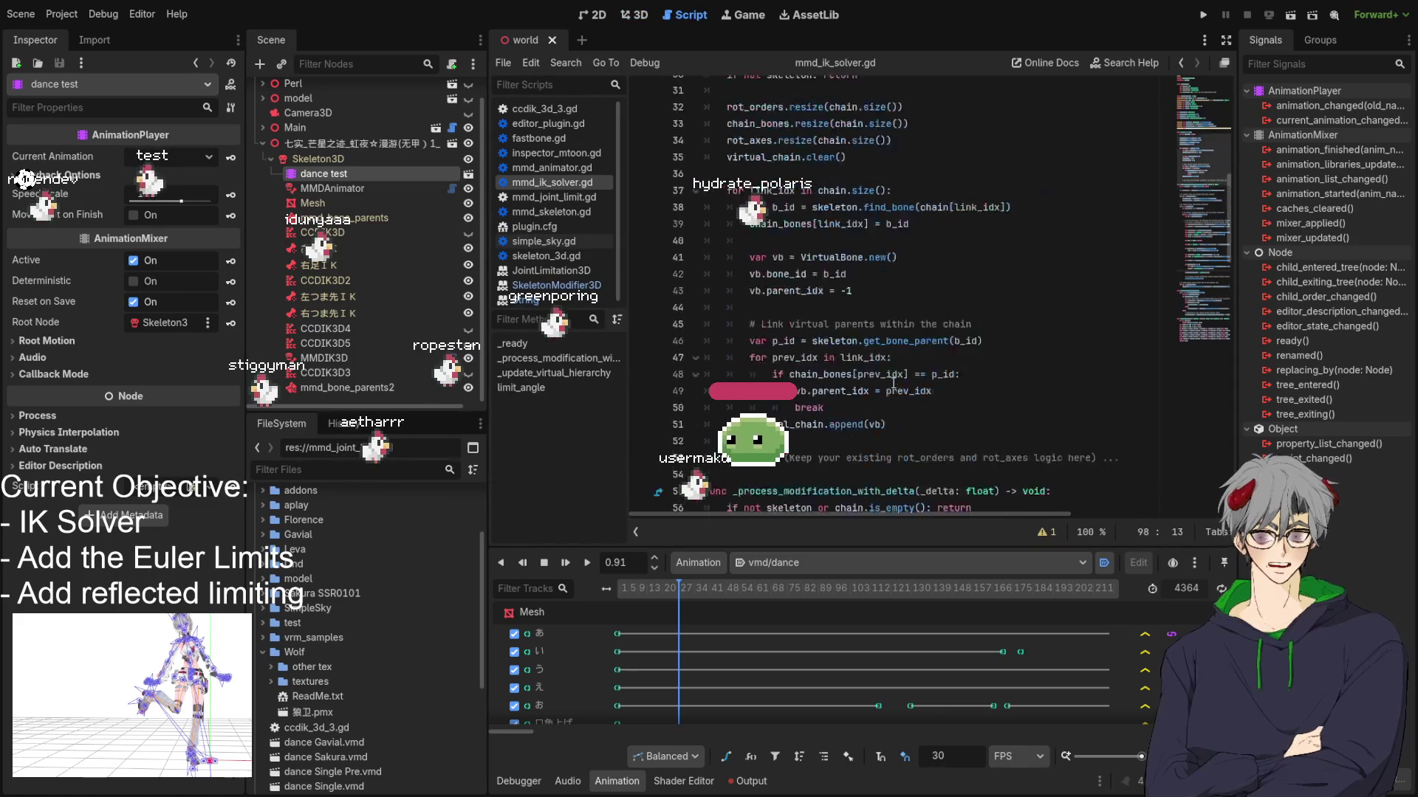
pyautogui.doubleClick(807, 478)
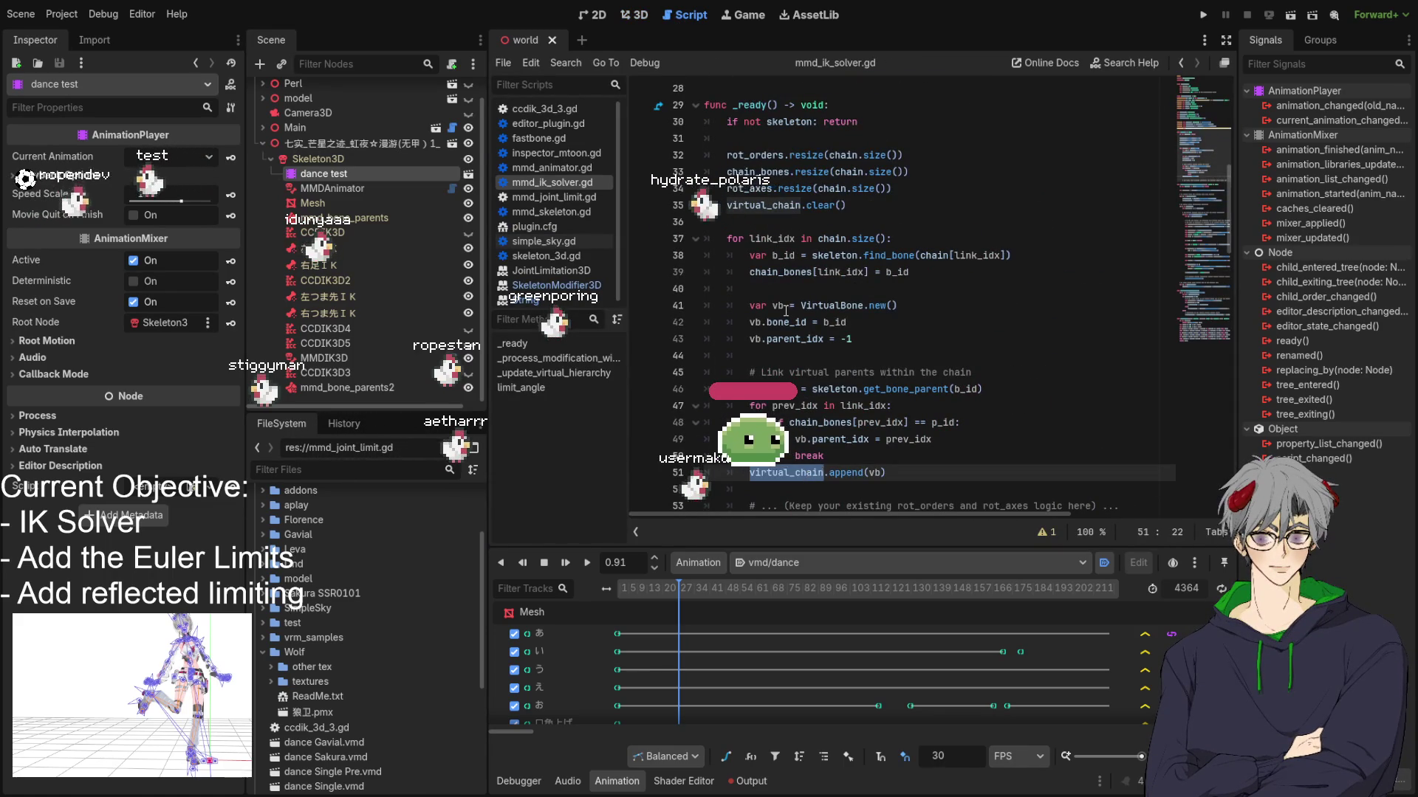
pyautogui.scroll(2, 852, 247)
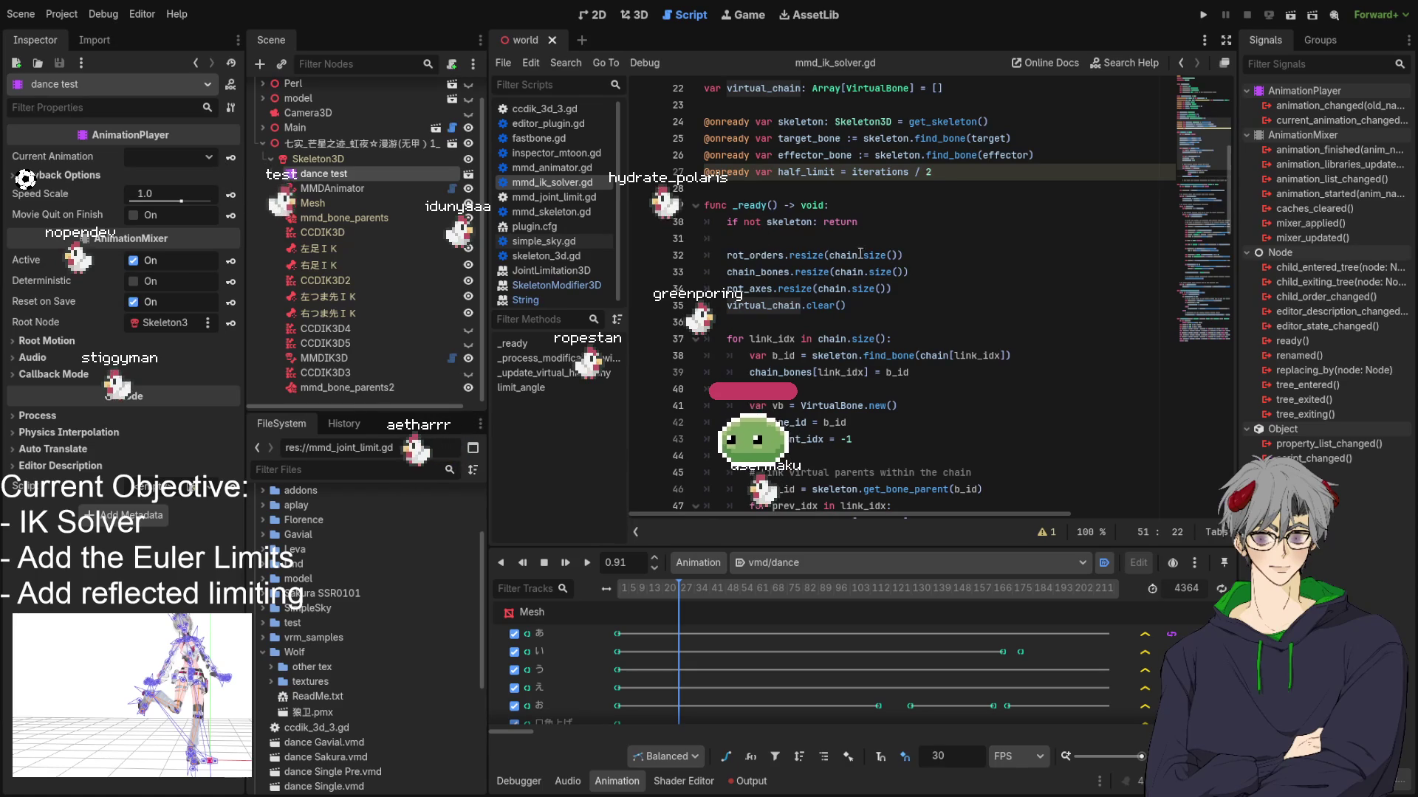
pyautogui.doubleClick(772, 305)
pyautogui.scroll(2, 849, 299)
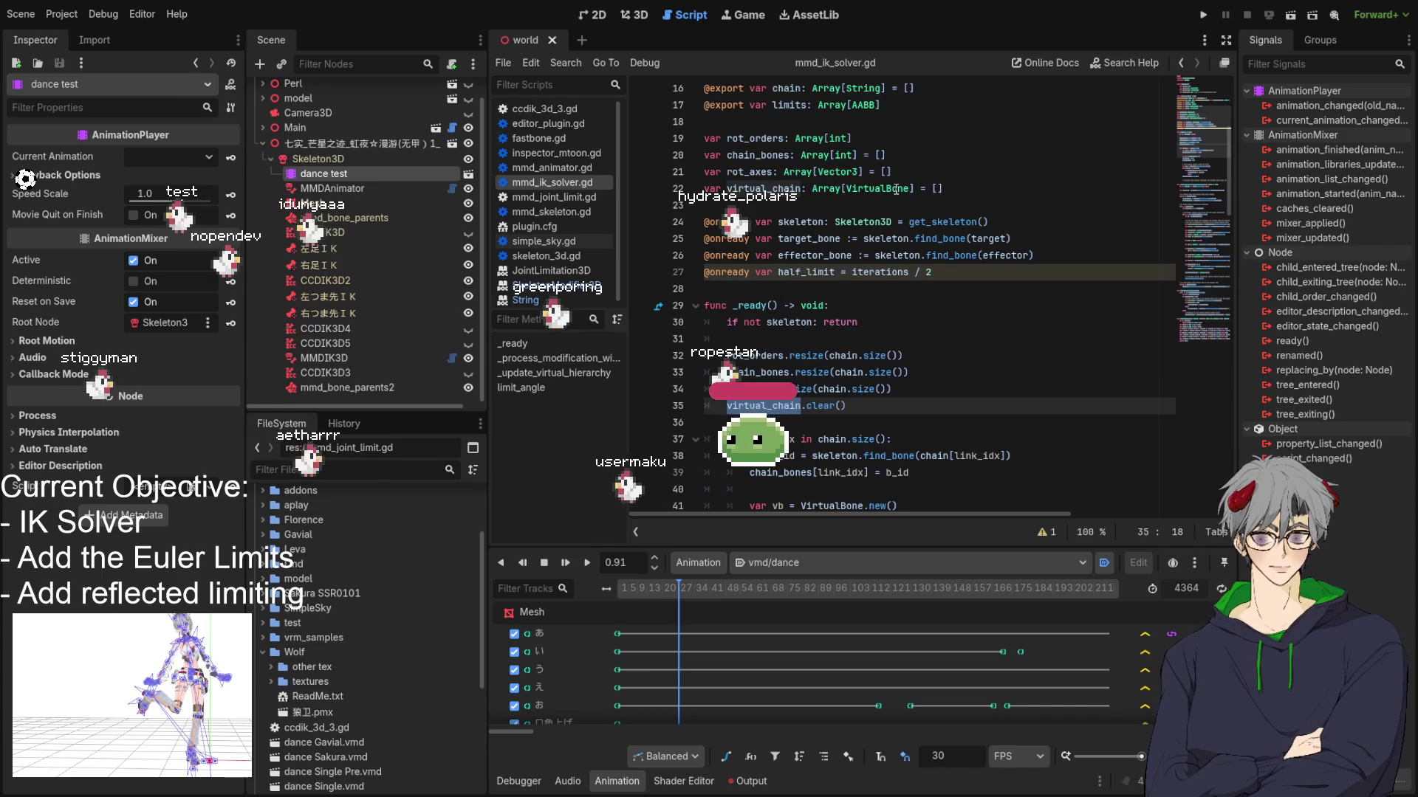
pyautogui.doubleClick(896, 189)
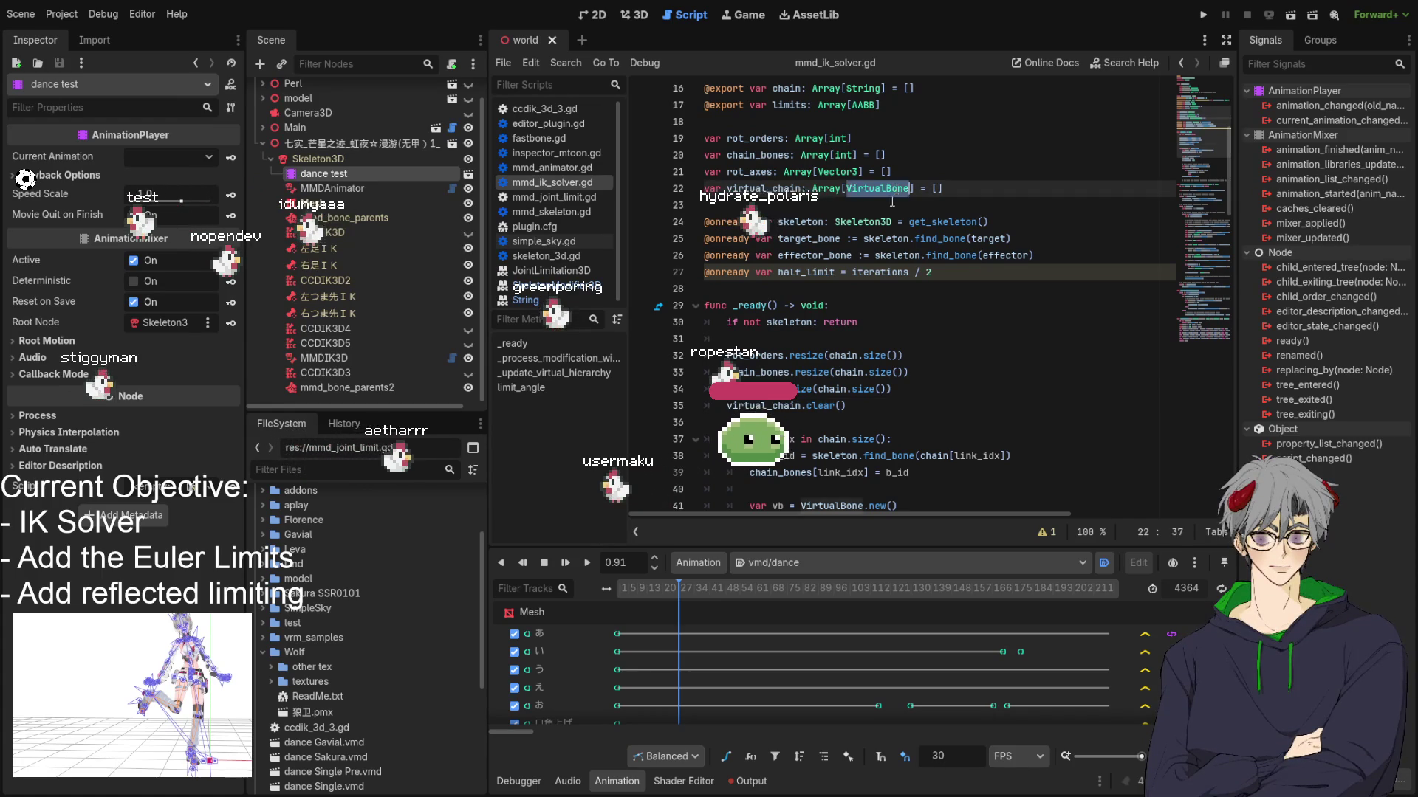
pyautogui.scroll(5, 916, 170)
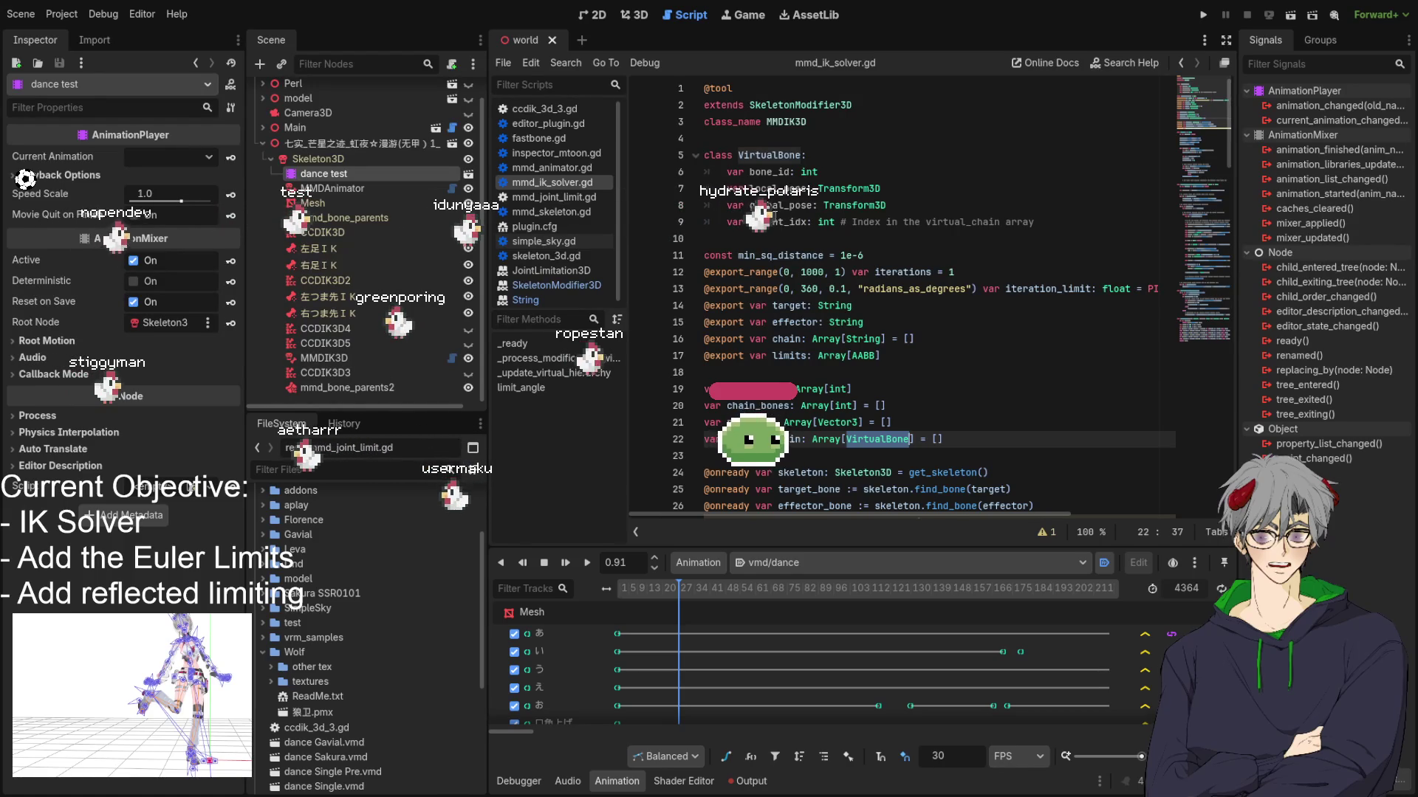
pyautogui.scroll(-2, 855, 236)
pyautogui.scroll(-5, 855, 236)
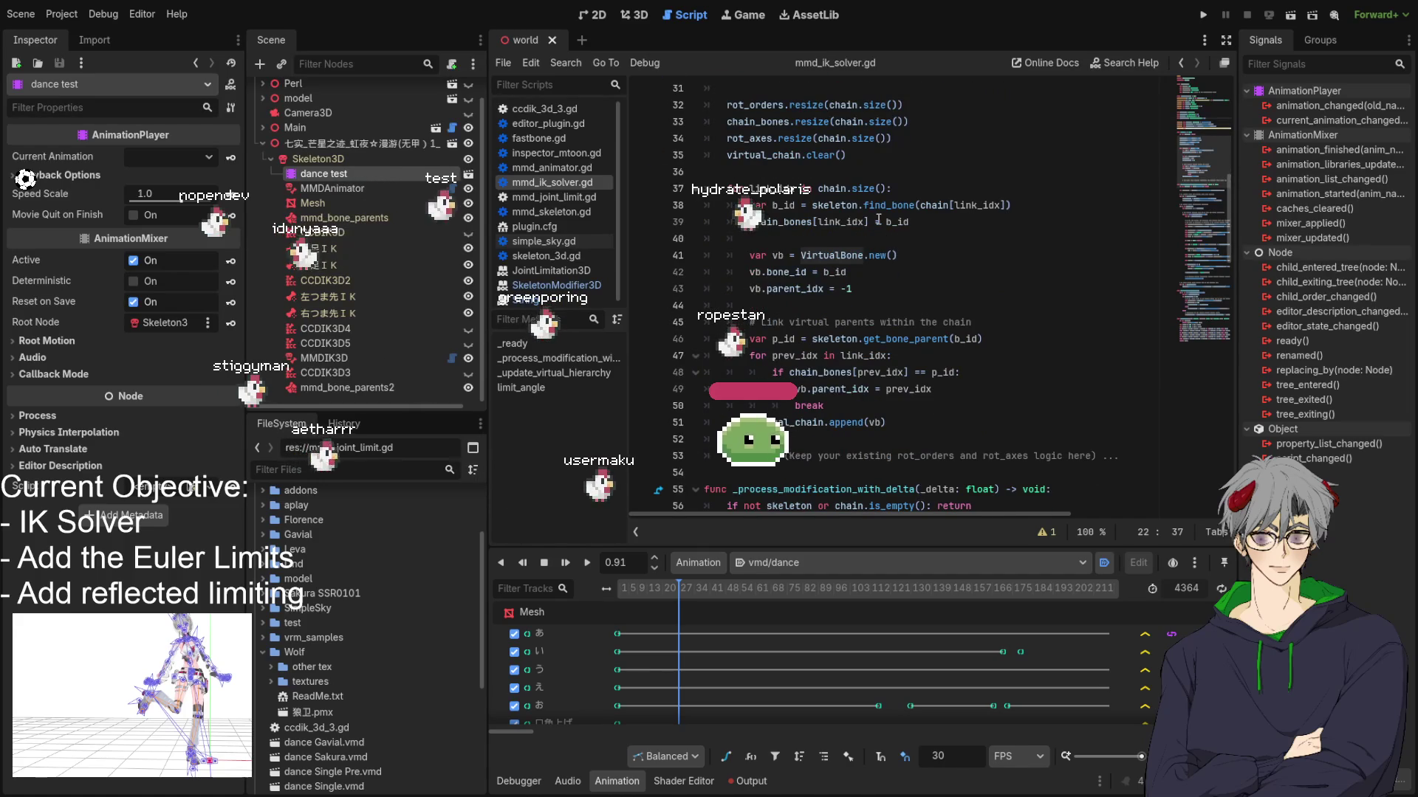
pyautogui.scroll(-2, 878, 220)
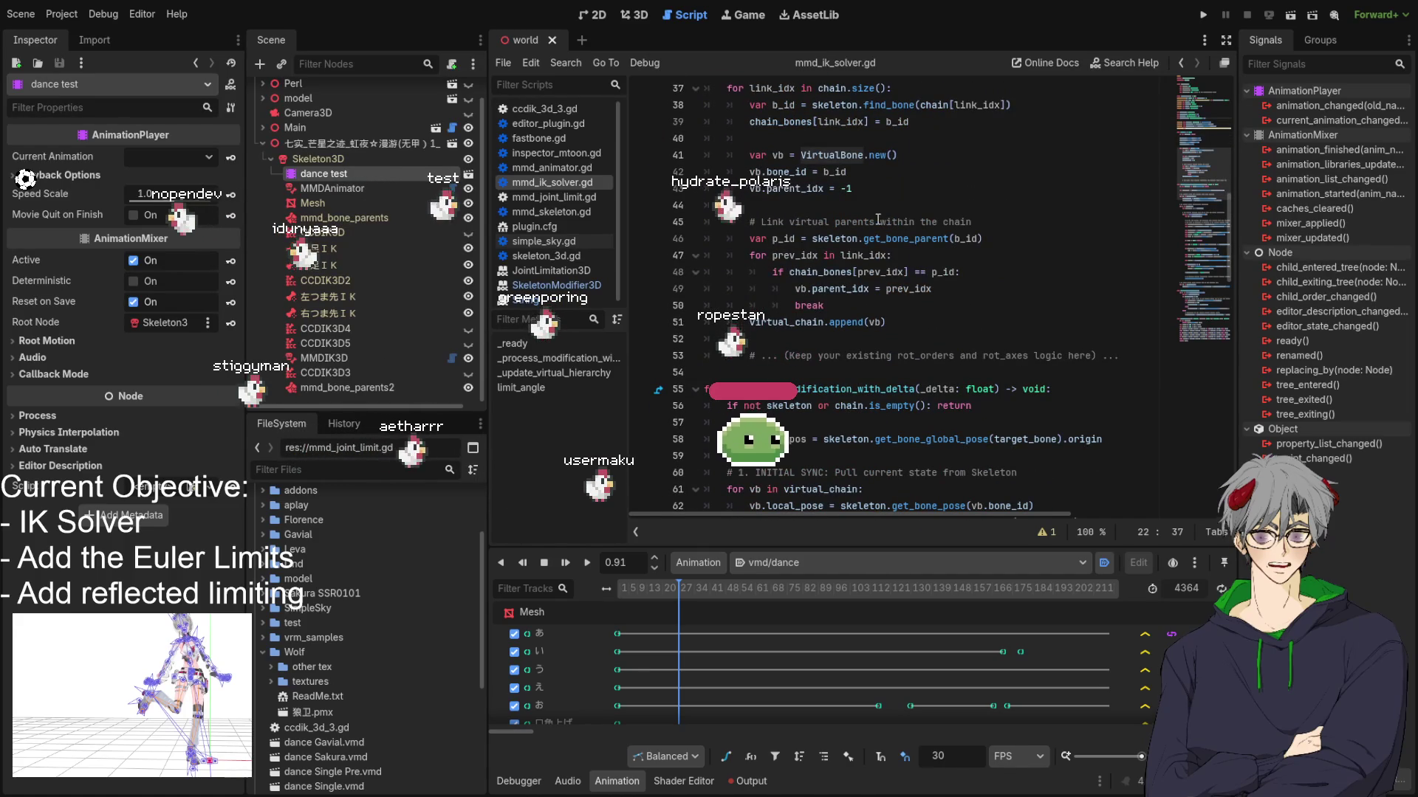
pyautogui.scroll(3, 866, 251)
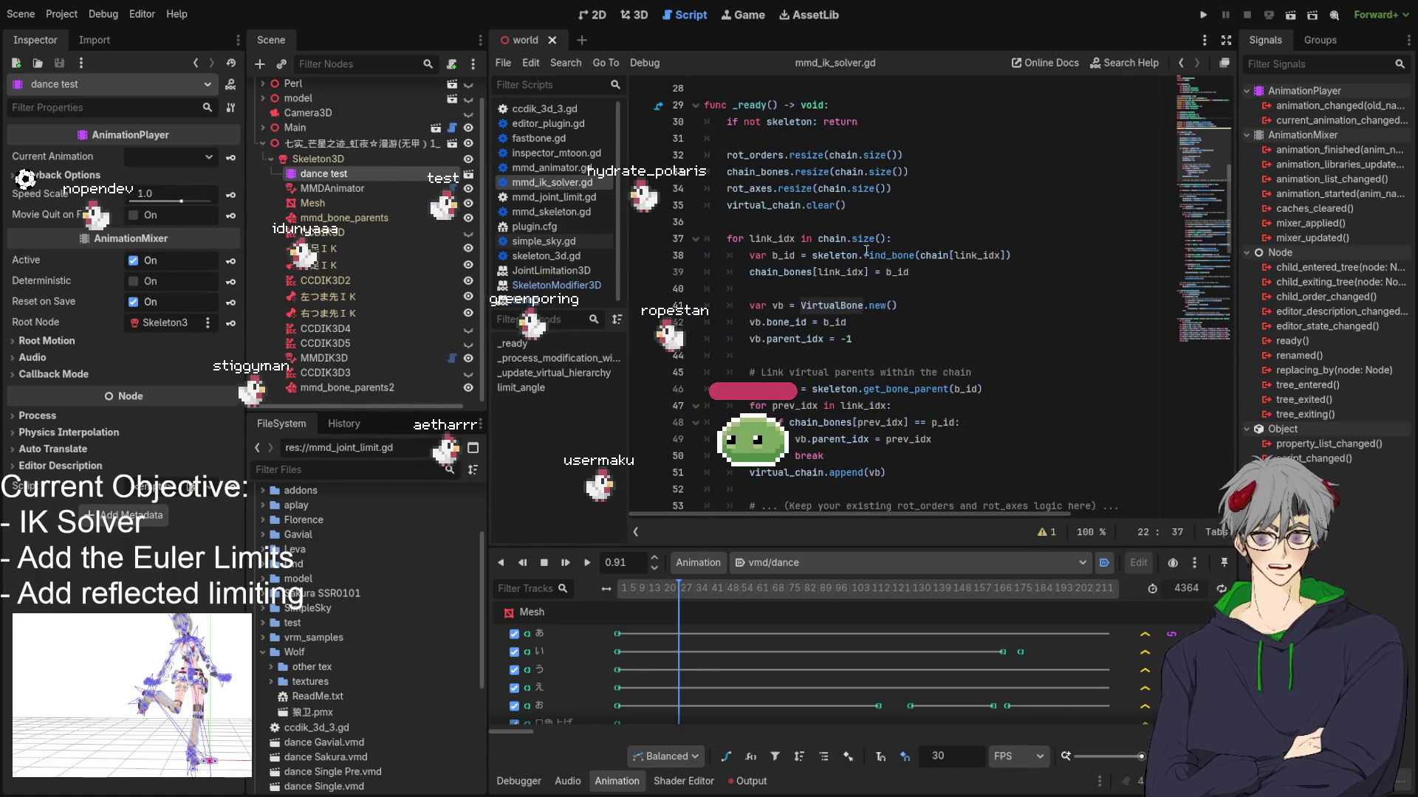
pyautogui.scroll(3, 866, 251)
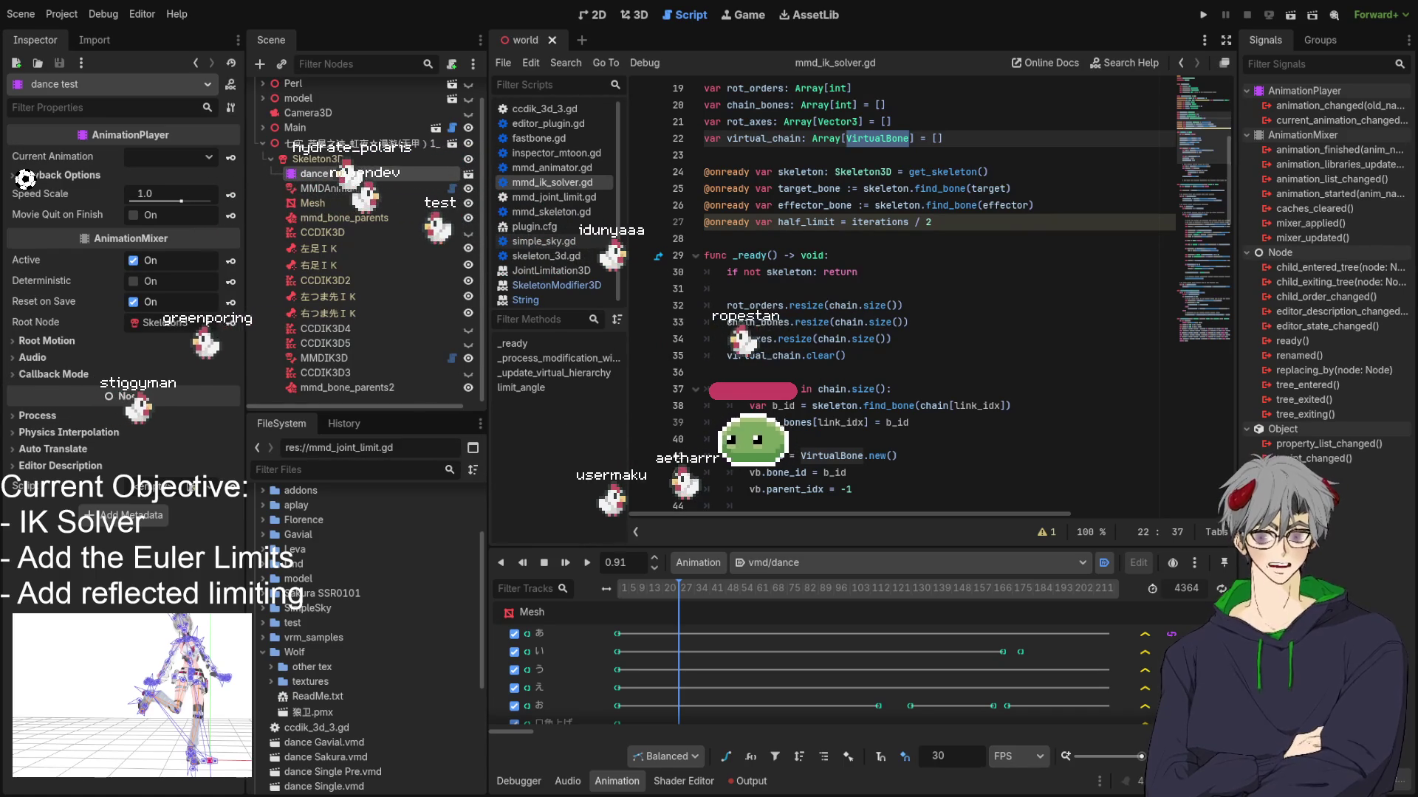
# Step: Paste the rotation-order and limits setup over the placeholder comment on line 53 in _ready
pyautogui.click(1013, 405)
pyautogui.scroll(-9, 824, 268)
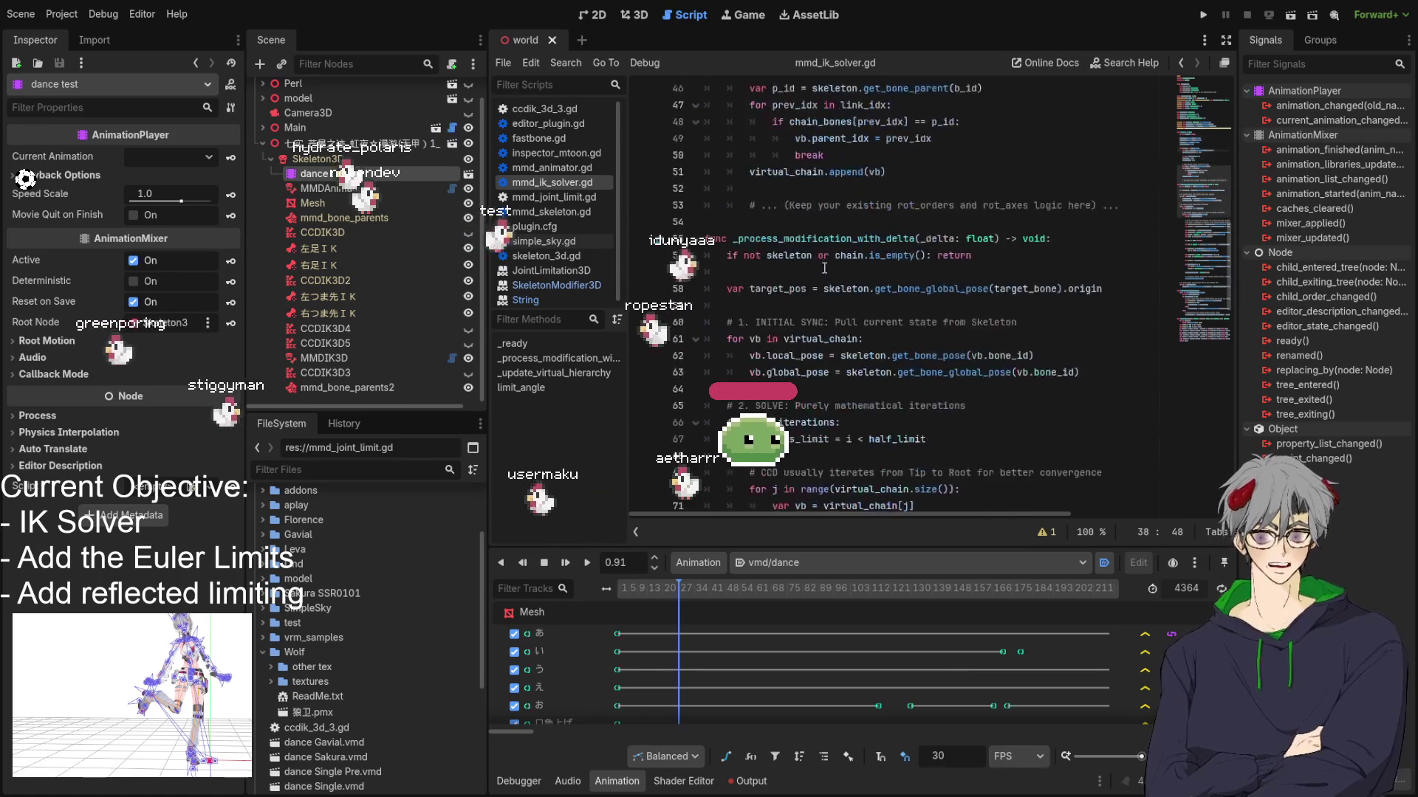
pyautogui.scroll(4, 824, 268)
pyautogui.scroll(1, 836, 181)
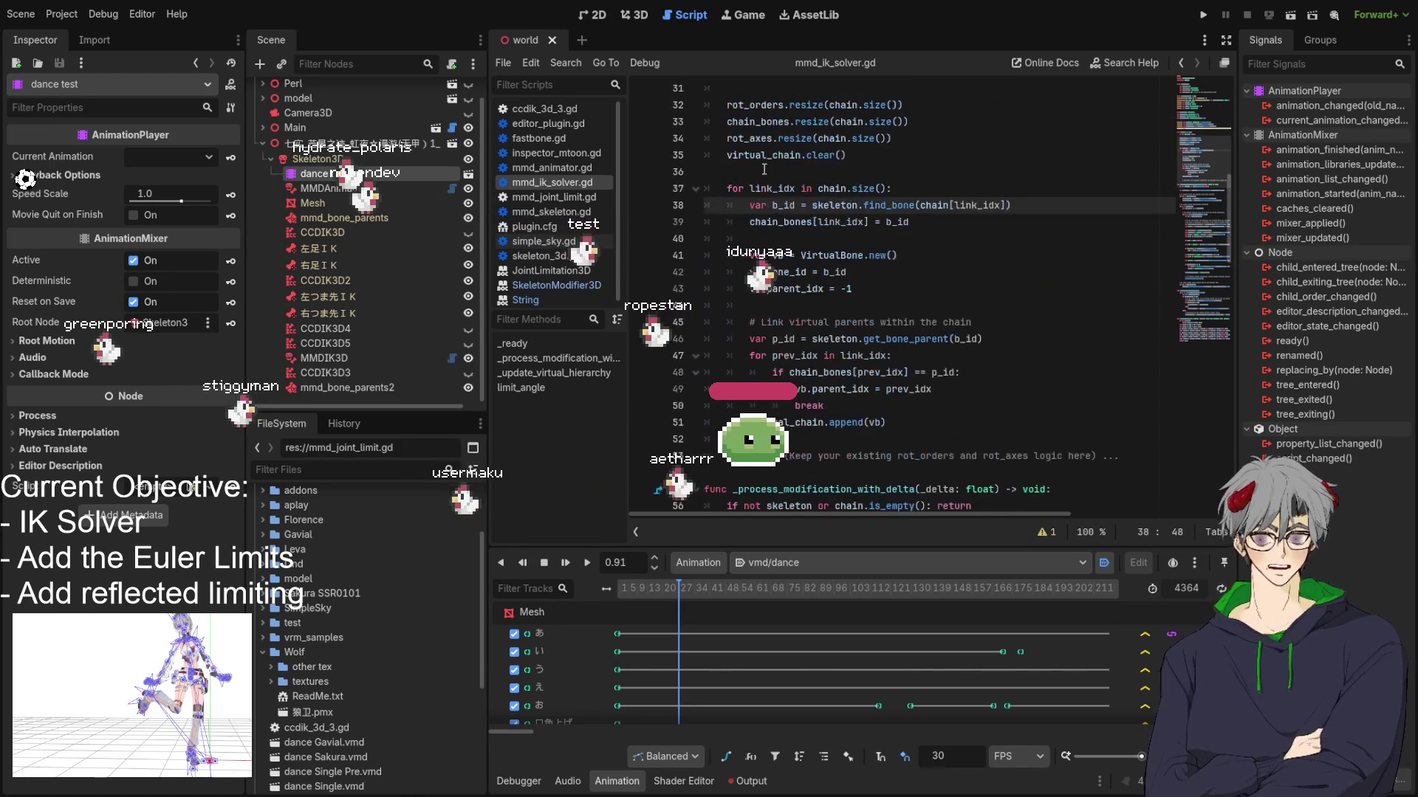
pyautogui.click(1145, 456)
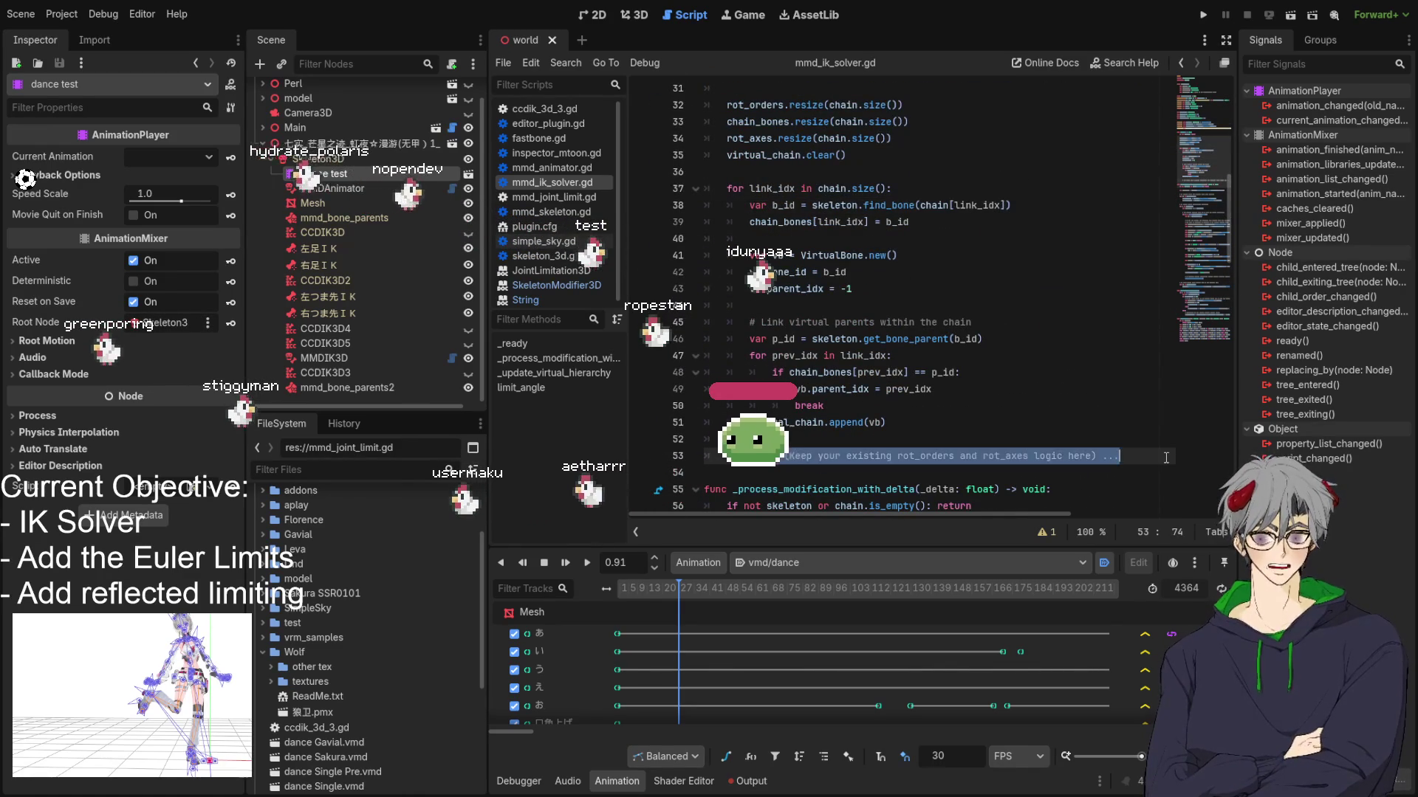
pyautogui.hotkey('ctrl', 'v')
# Step: Delete the undeclared chain_poses.resize line, save the script, and rewind the dance to 0.0
pyautogui.scroll(3, 857, 303)
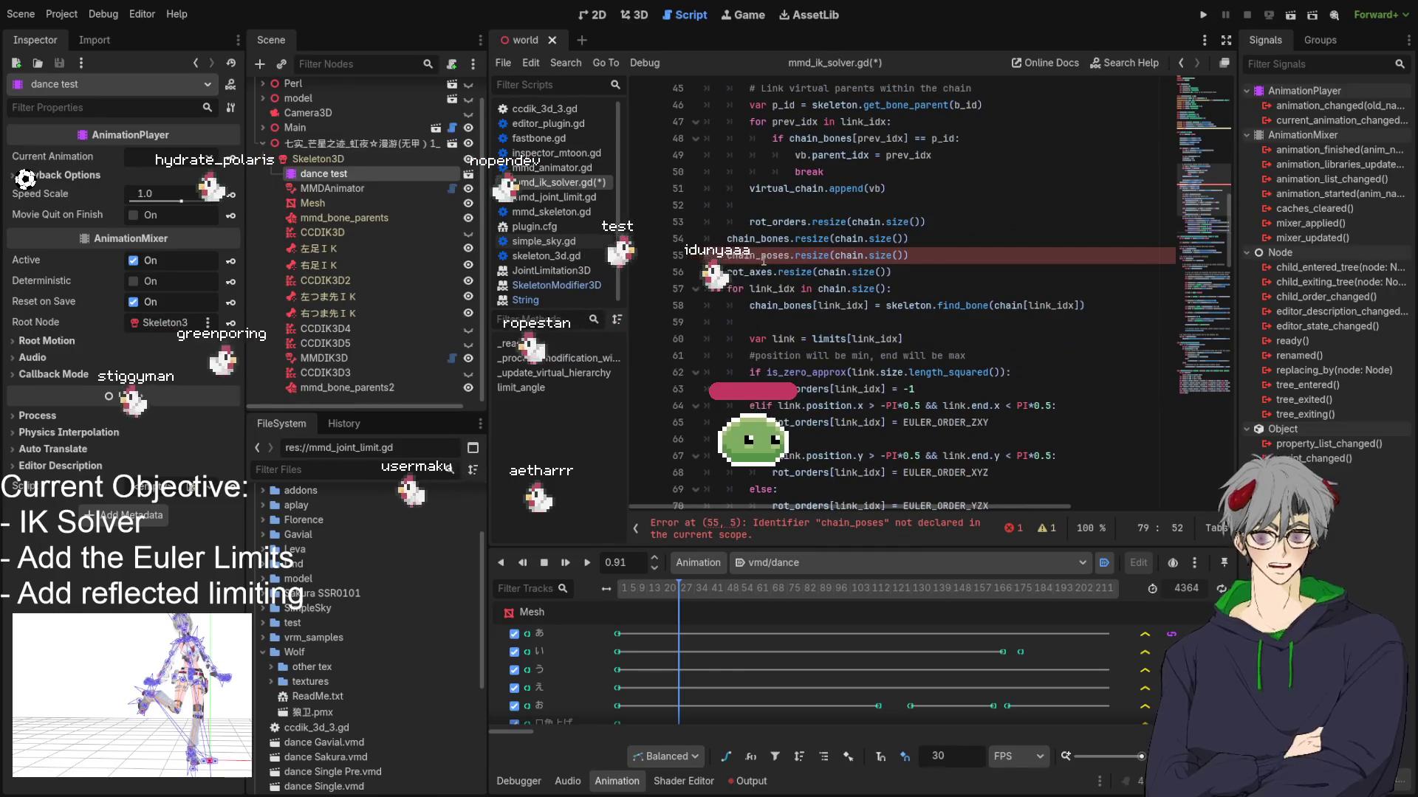
pyautogui.click(936, 242)
pyautogui.moveTo(937, 244); pyautogui.dragTo(943, 250)
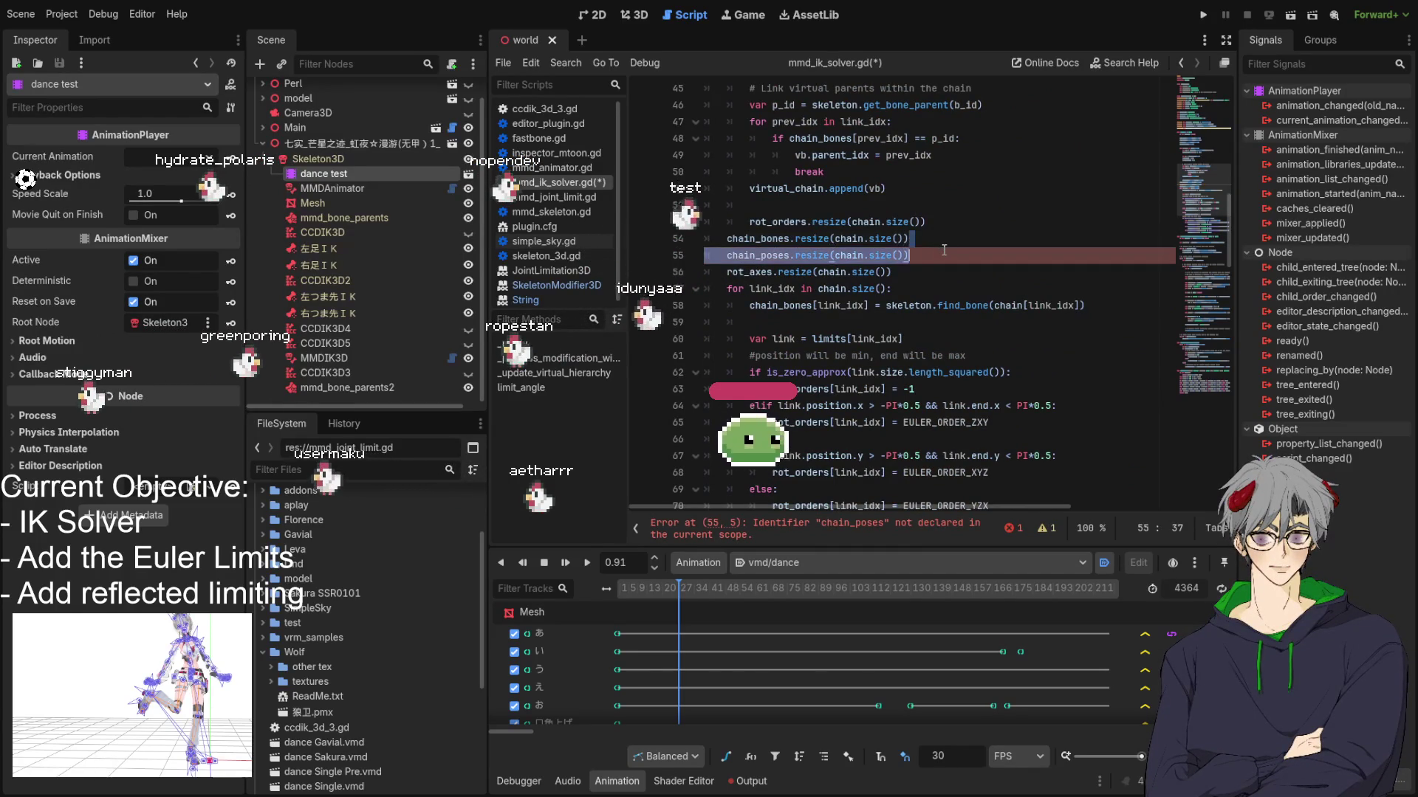
pyautogui.press('BackSpace')
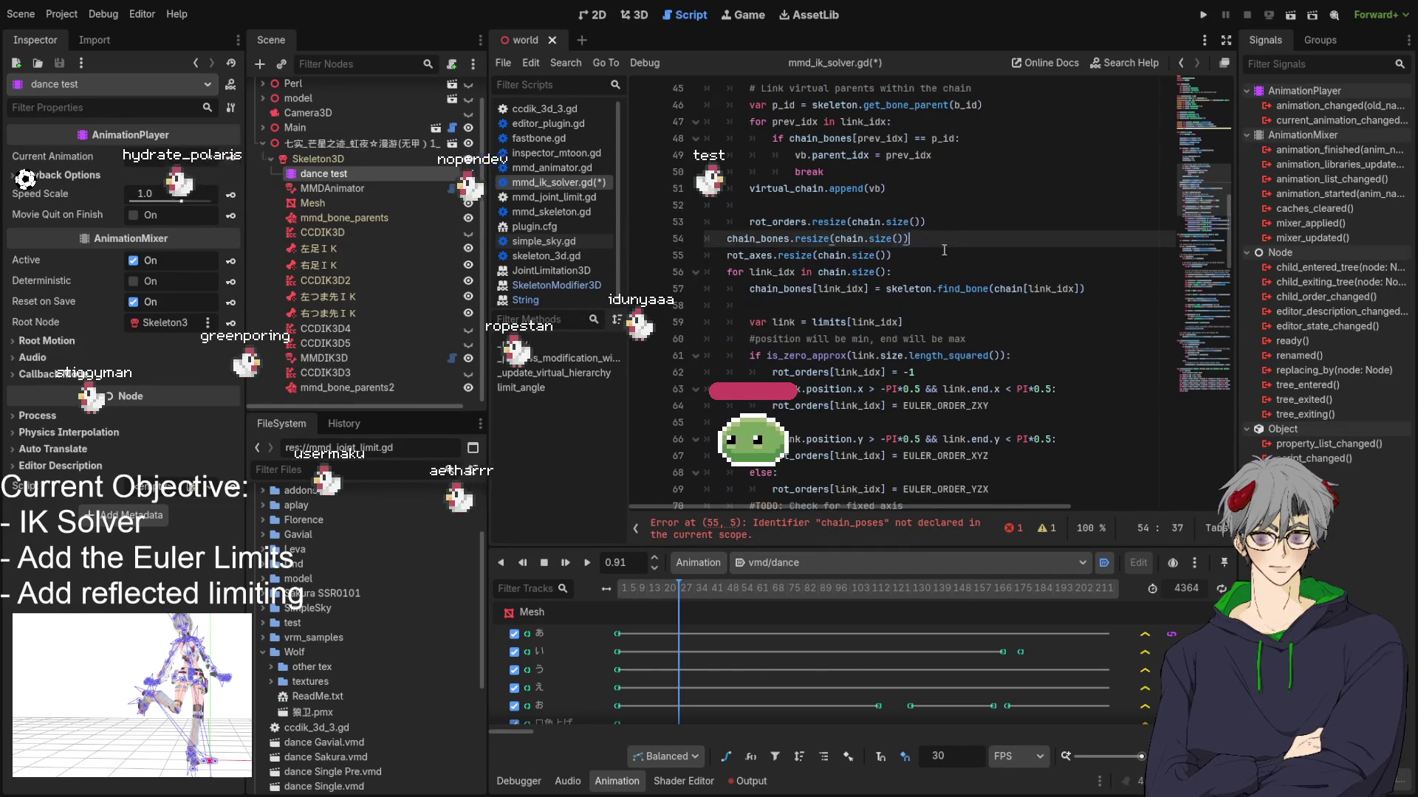
pyautogui.scroll(-20, 841, 270)
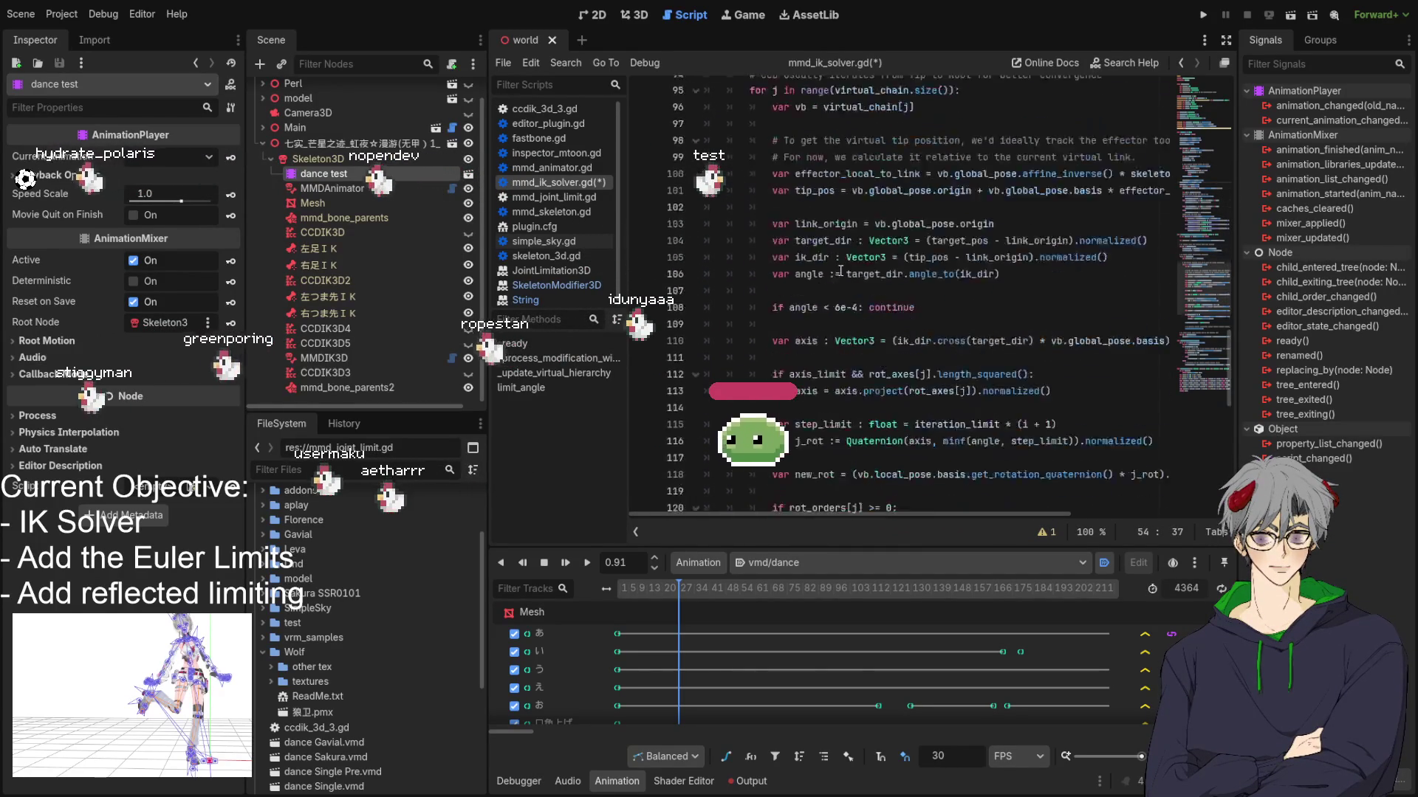
pyautogui.hotkey('ctrl', 's')
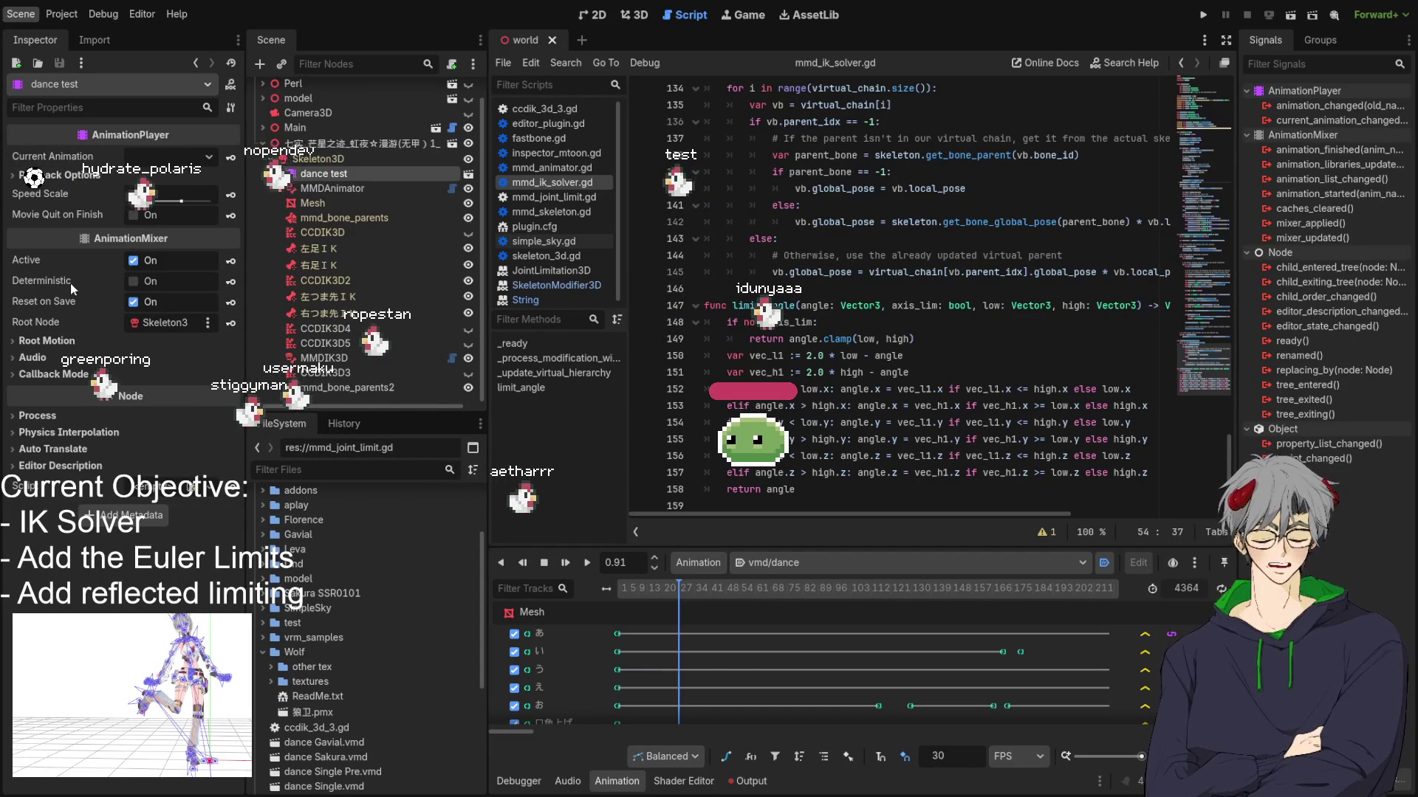
pyautogui.press('s')
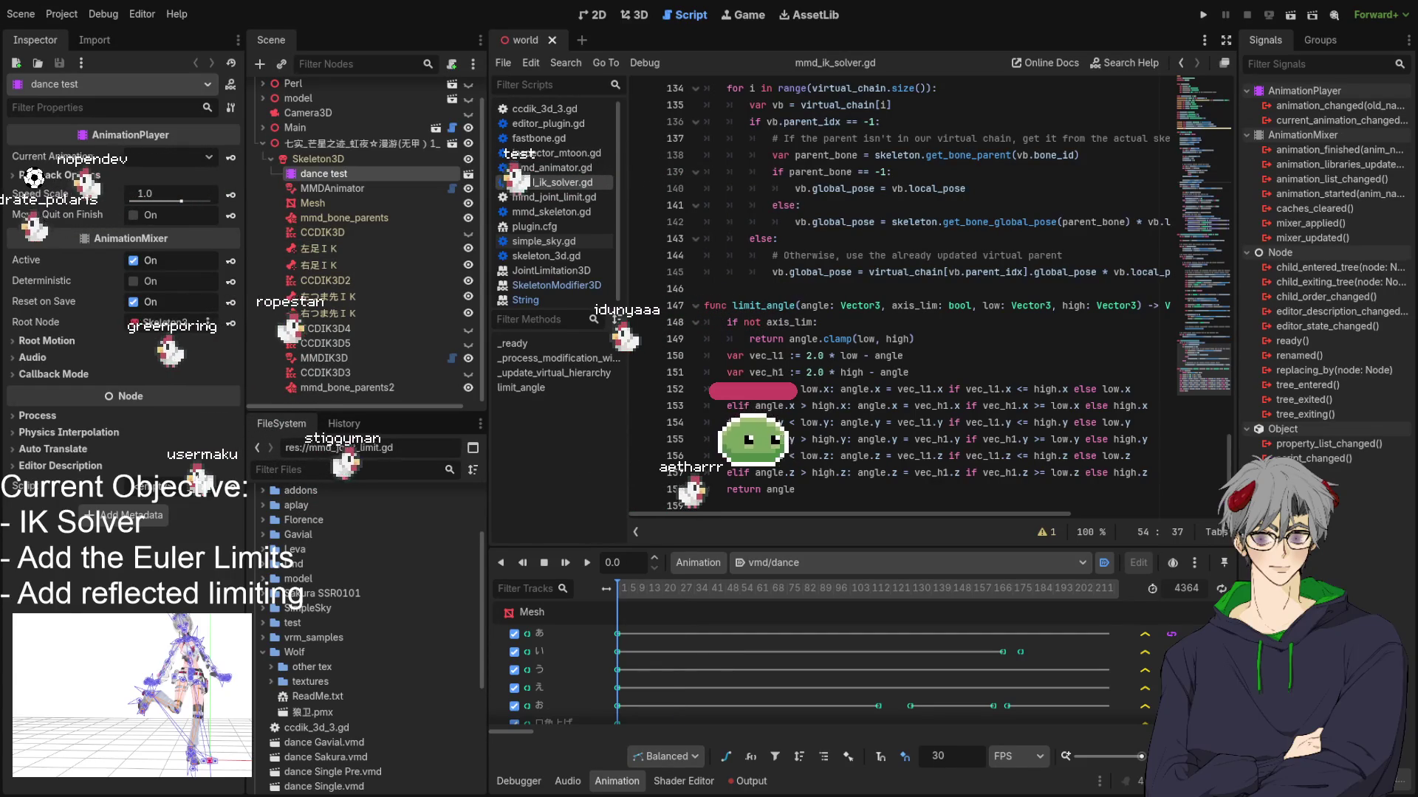
# Step: Orbit around the character, play vmd/dance to watch the leg IK, then select the MMDIK3D node
pyautogui.click(642, 15)
pyautogui.moveTo(932, 270)
pyautogui.mouseDown()
pyautogui.moveTo(842, 271)
pyautogui.moveTo(912, 276)
pyautogui.moveTo(775, 458)
pyautogui.mouseUp()
pyautogui.click(587, 564)
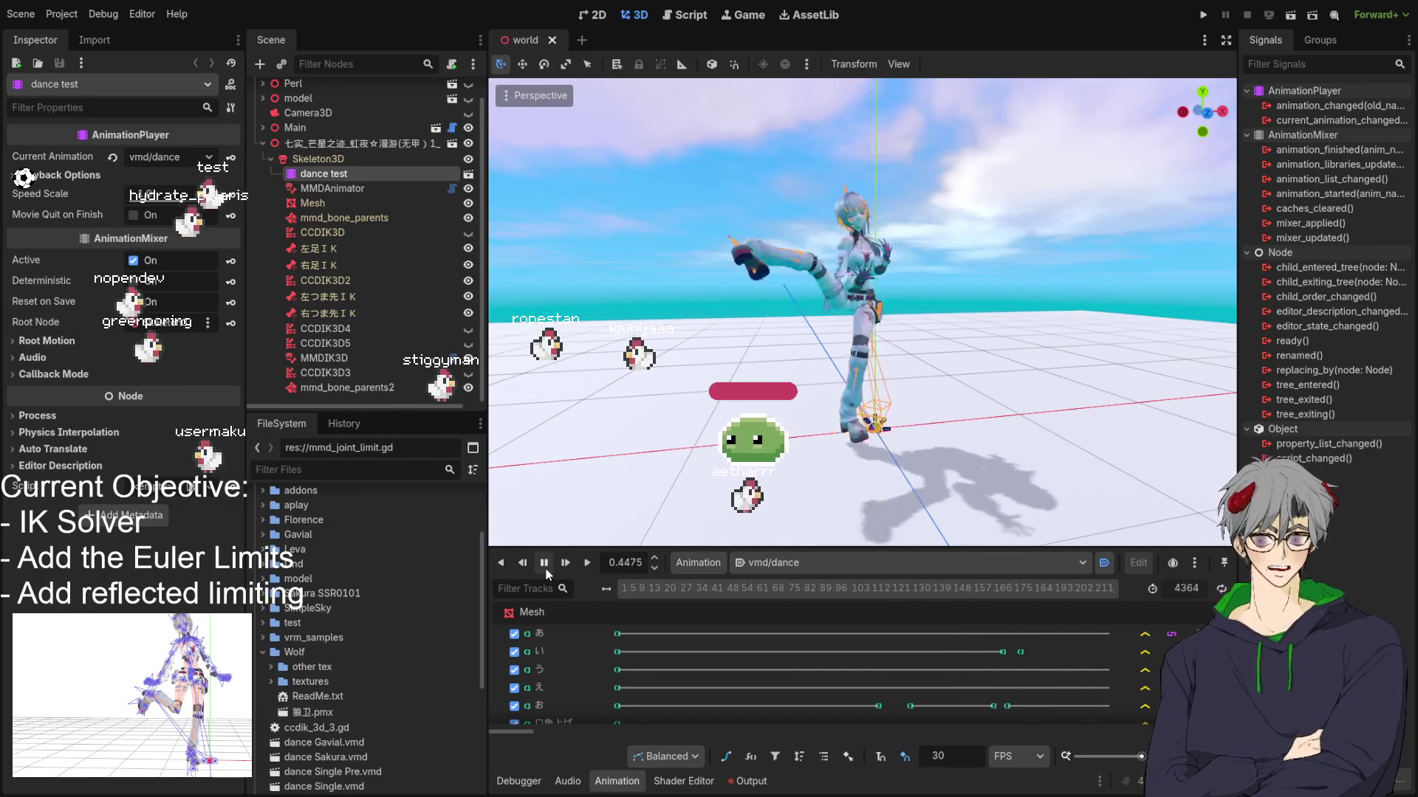
pyautogui.scroll(2, 859, 327)
pyautogui.scroll(2, 858, 327)
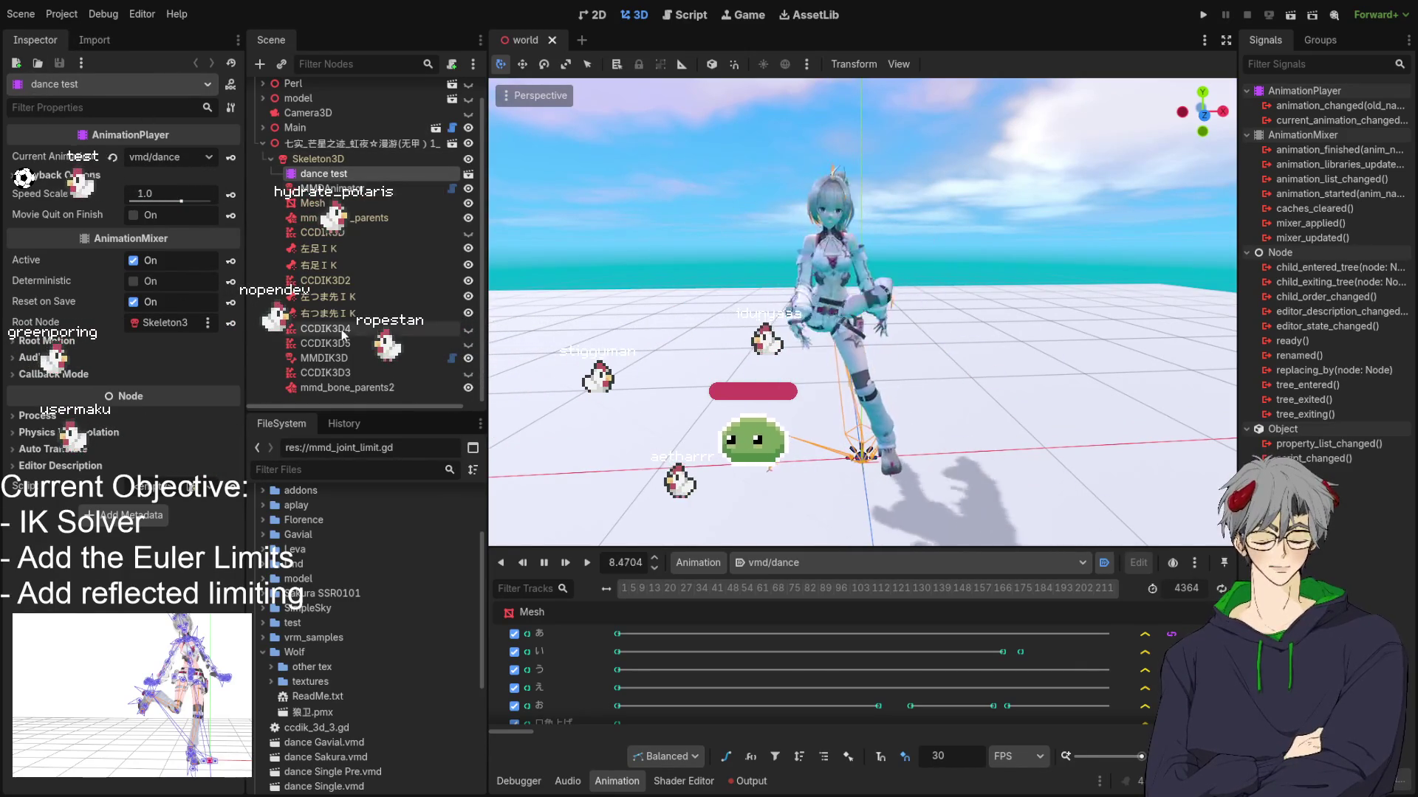
pyautogui.click(325, 359)
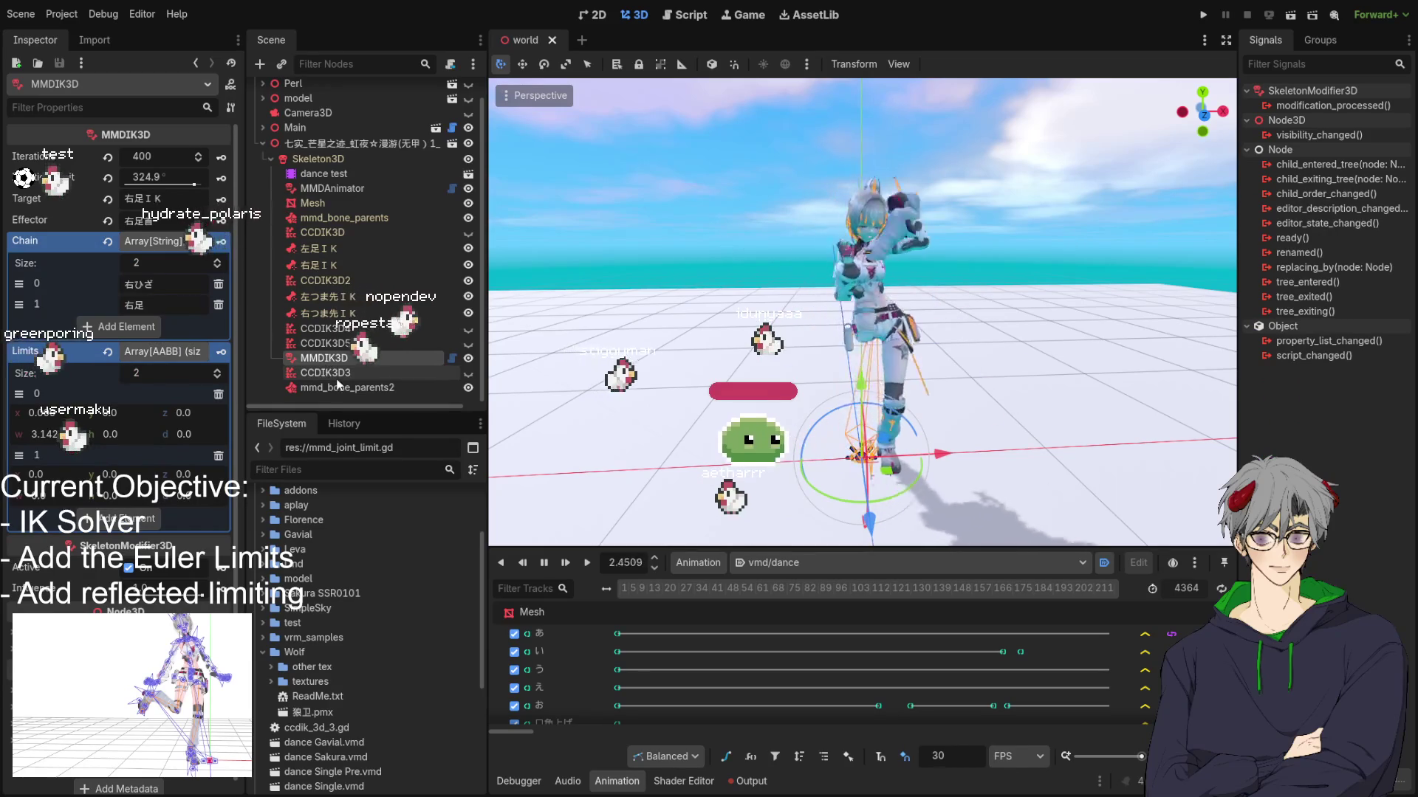
pyautogui.click(325, 373)
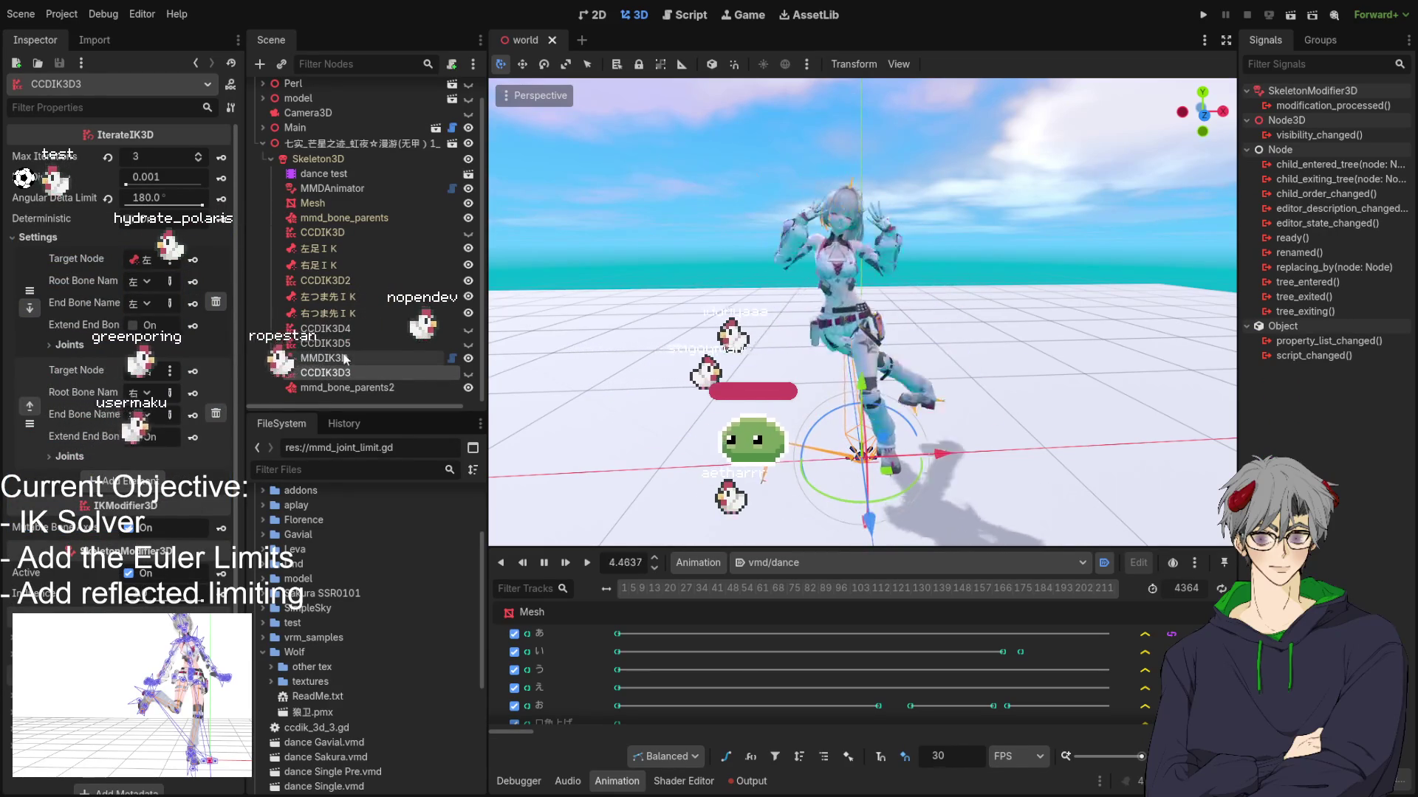
pyautogui.click(325, 359)
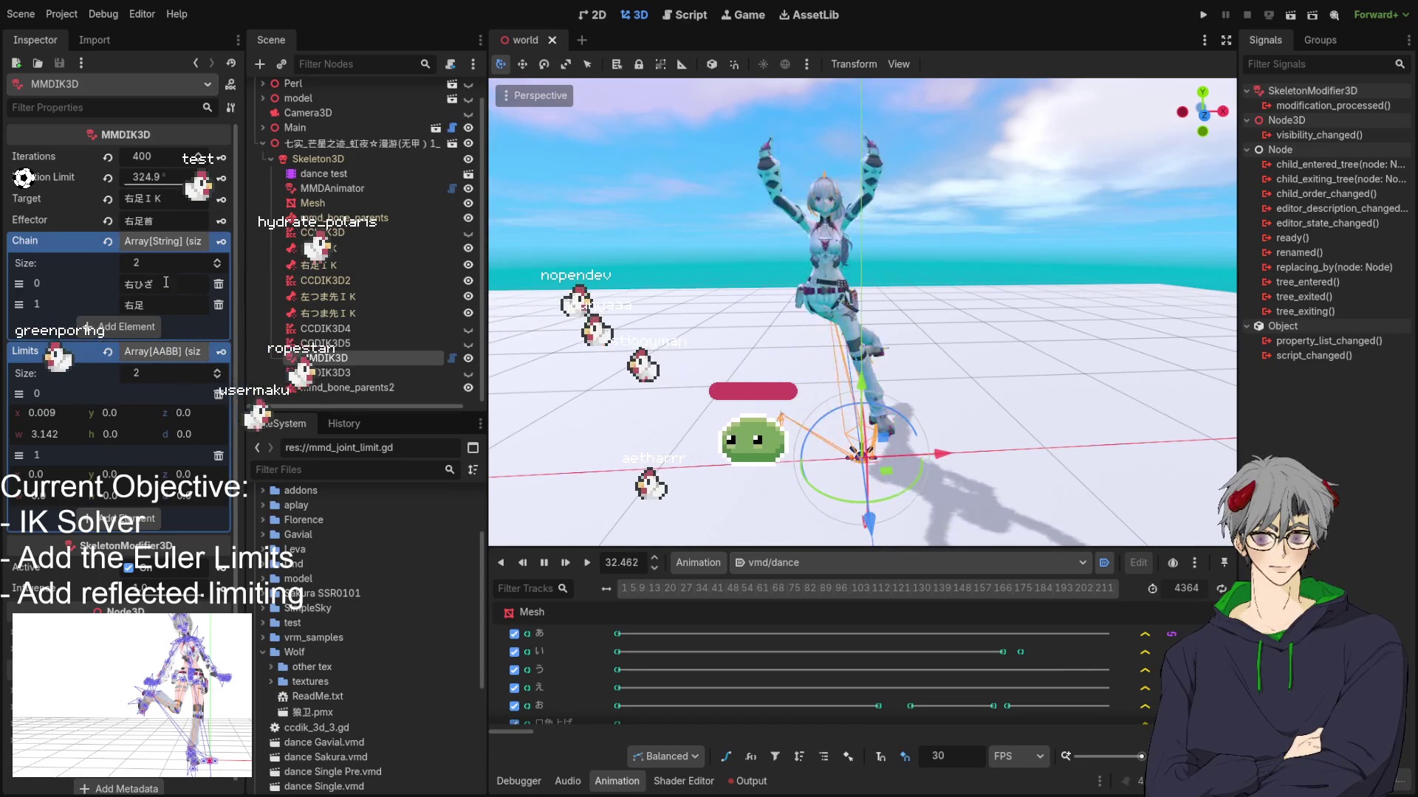
pyautogui.scroll(-1, 40, 369)
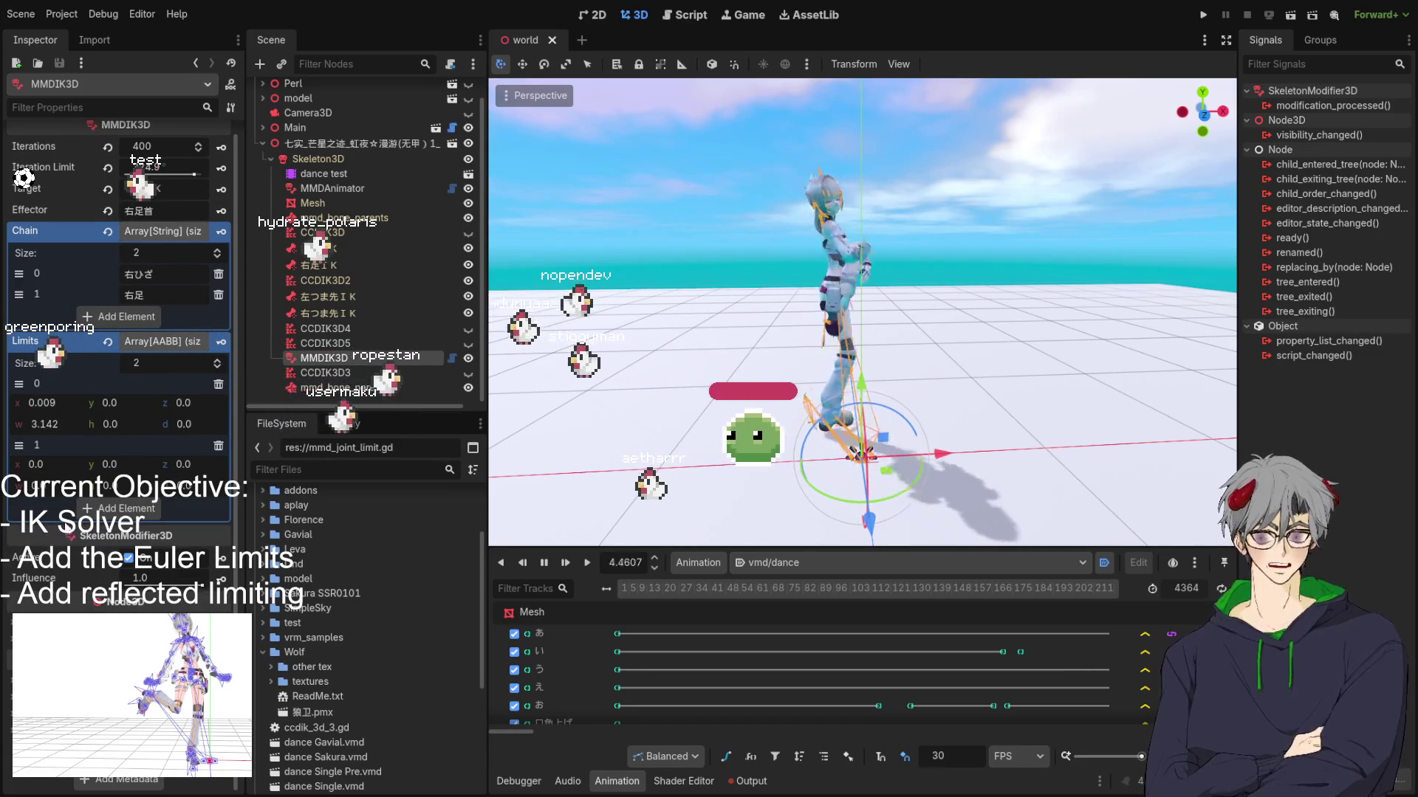
pyautogui.scroll(1, 172, 304)
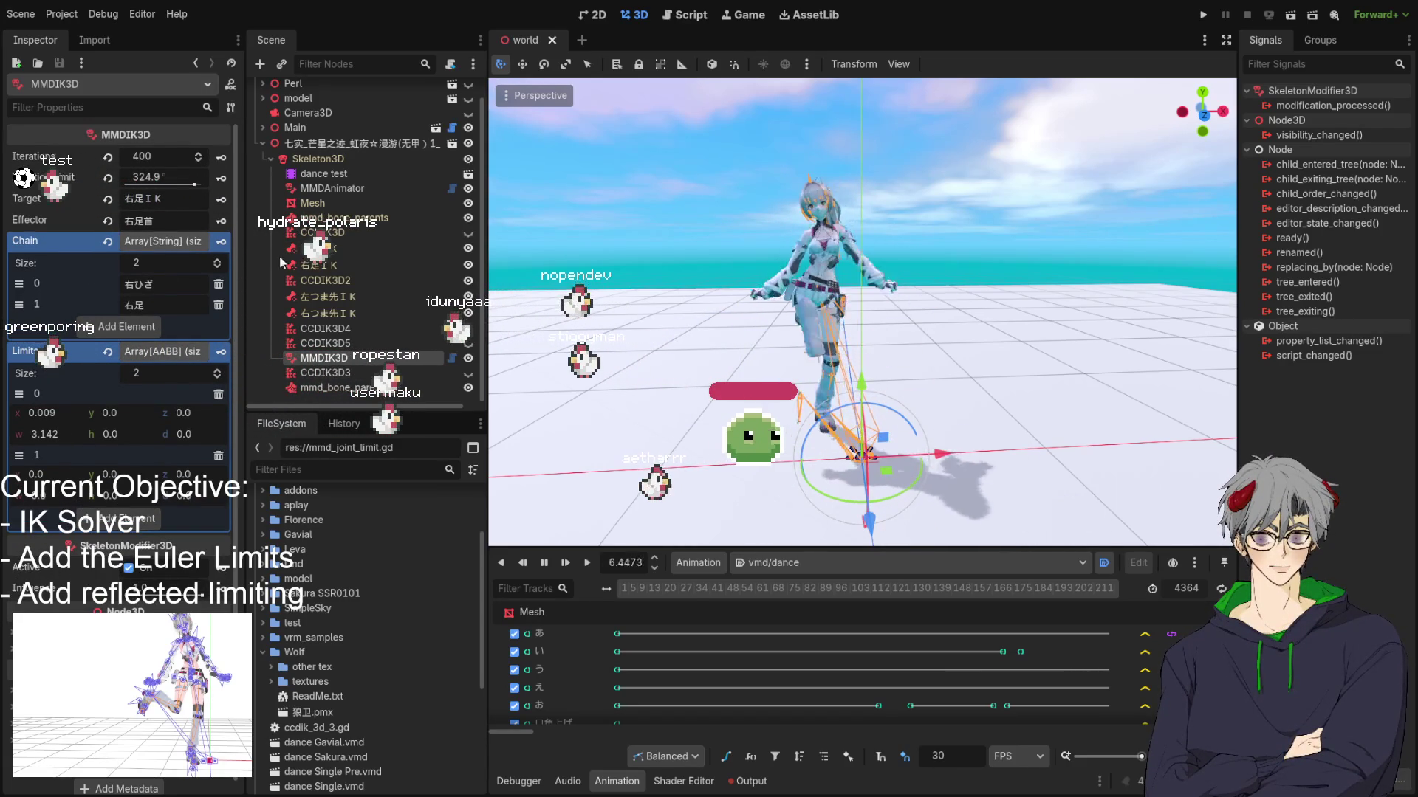
pyautogui.click(135, 158)
pyautogui.write('40')
pyautogui.press('Return')
pyautogui.press('Tab')
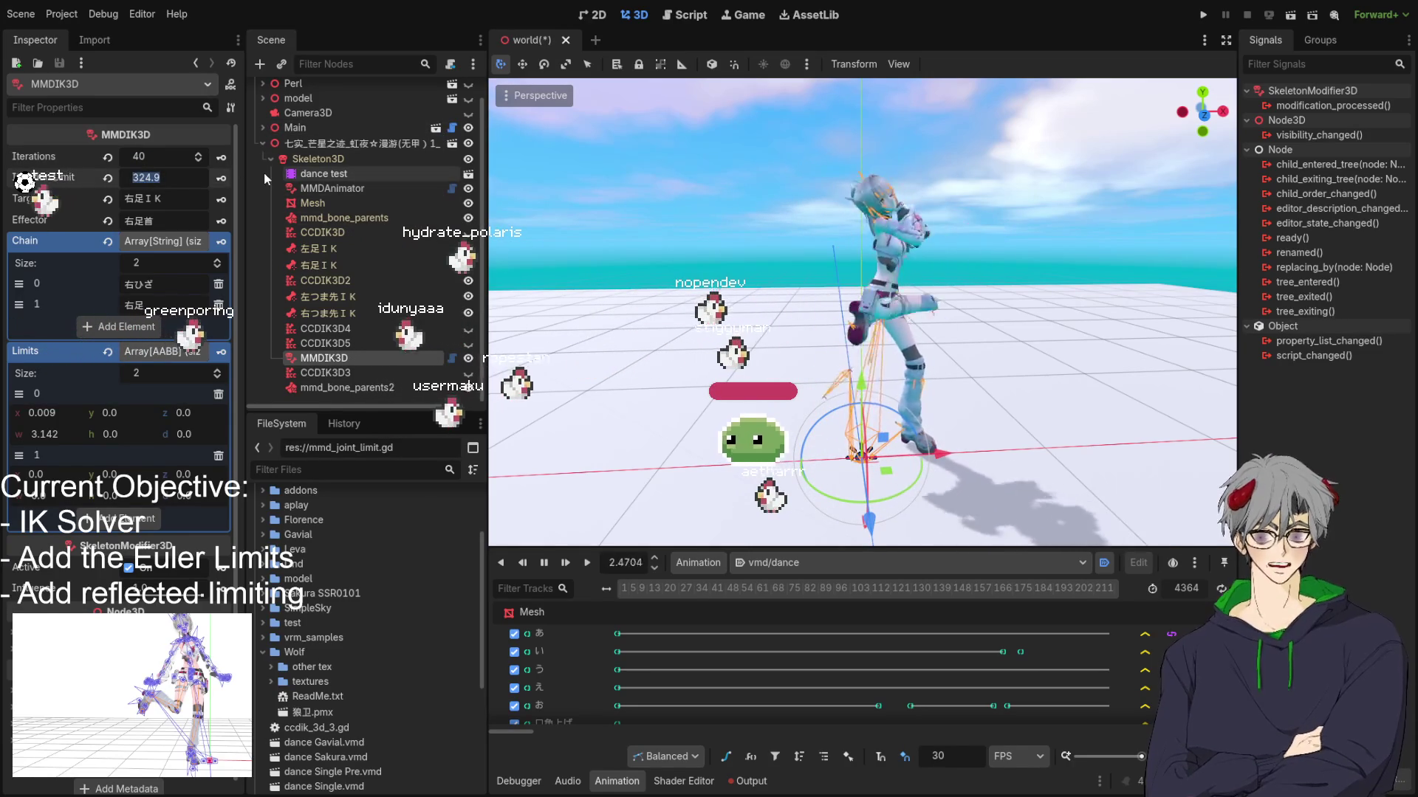
pyautogui.write('115')
pyautogui.press('Return')
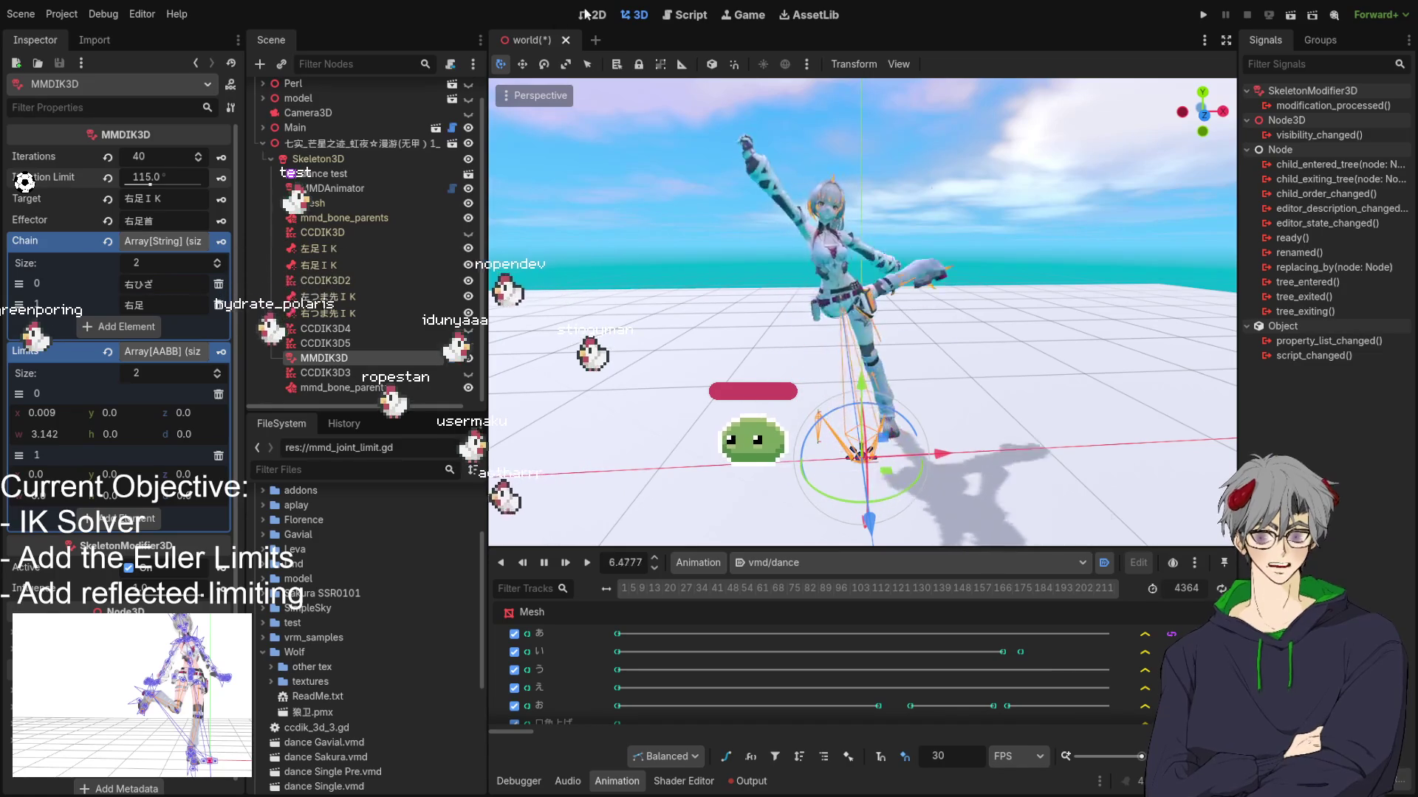
pyautogui.click(686, 15)
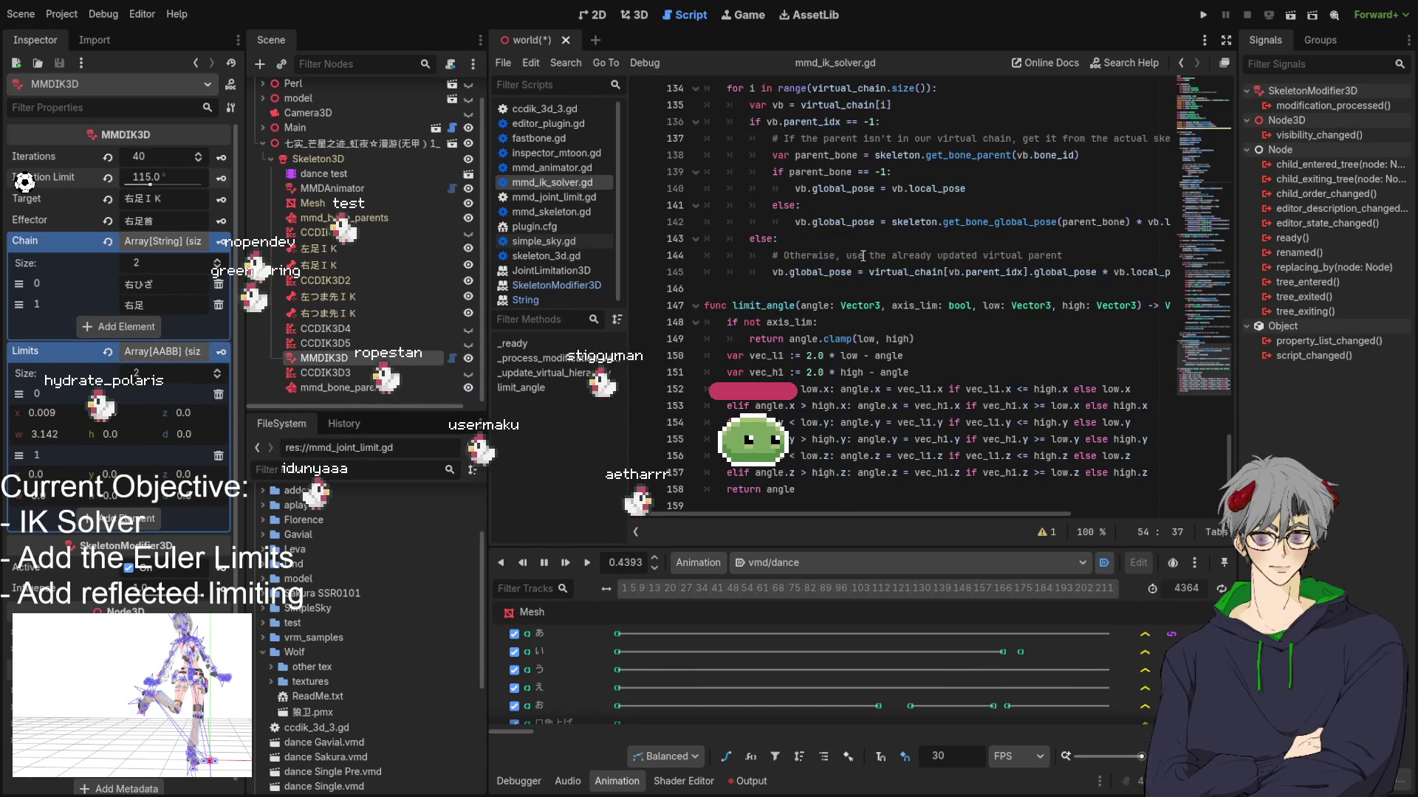
pyautogui.scroll(5, 863, 367)
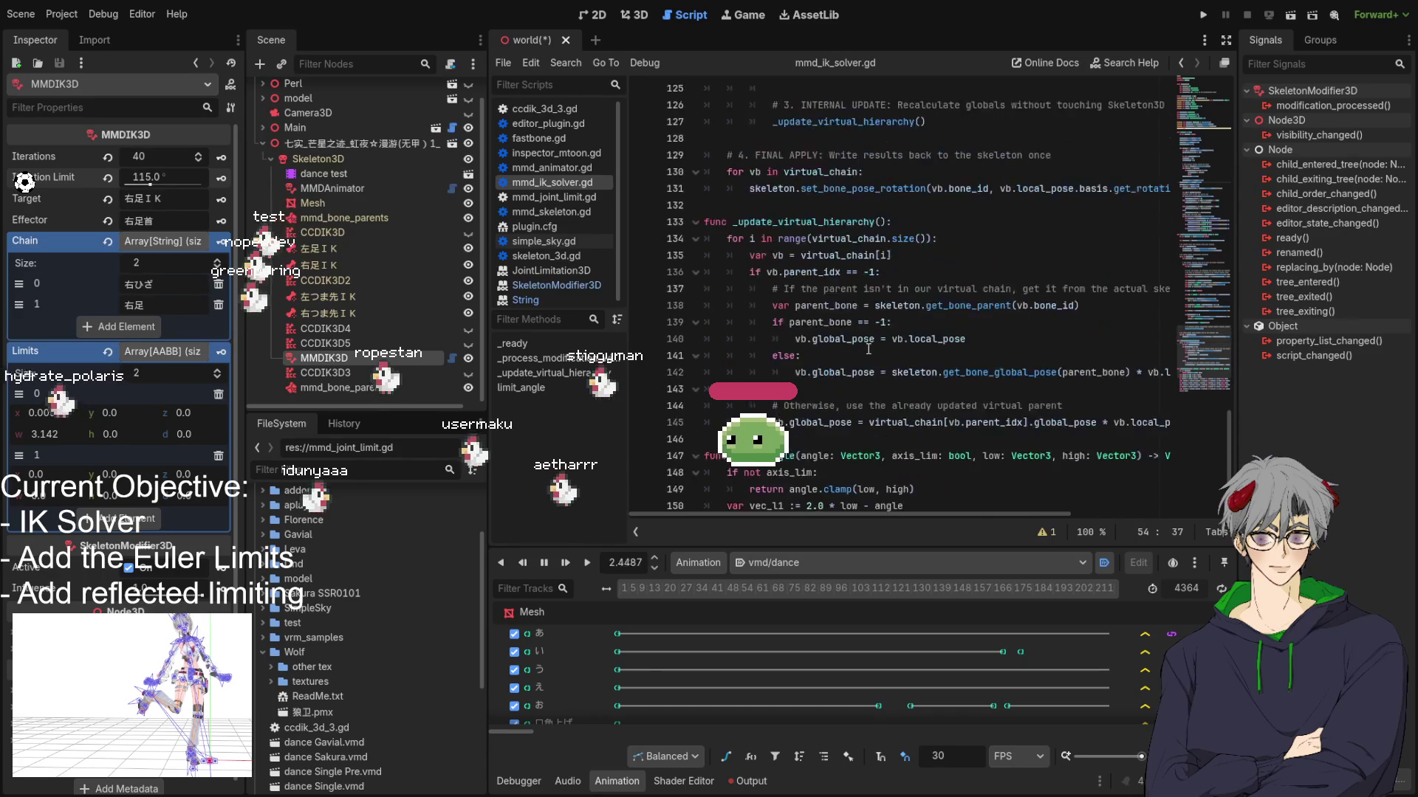
pyautogui.scroll(-2, 868, 346)
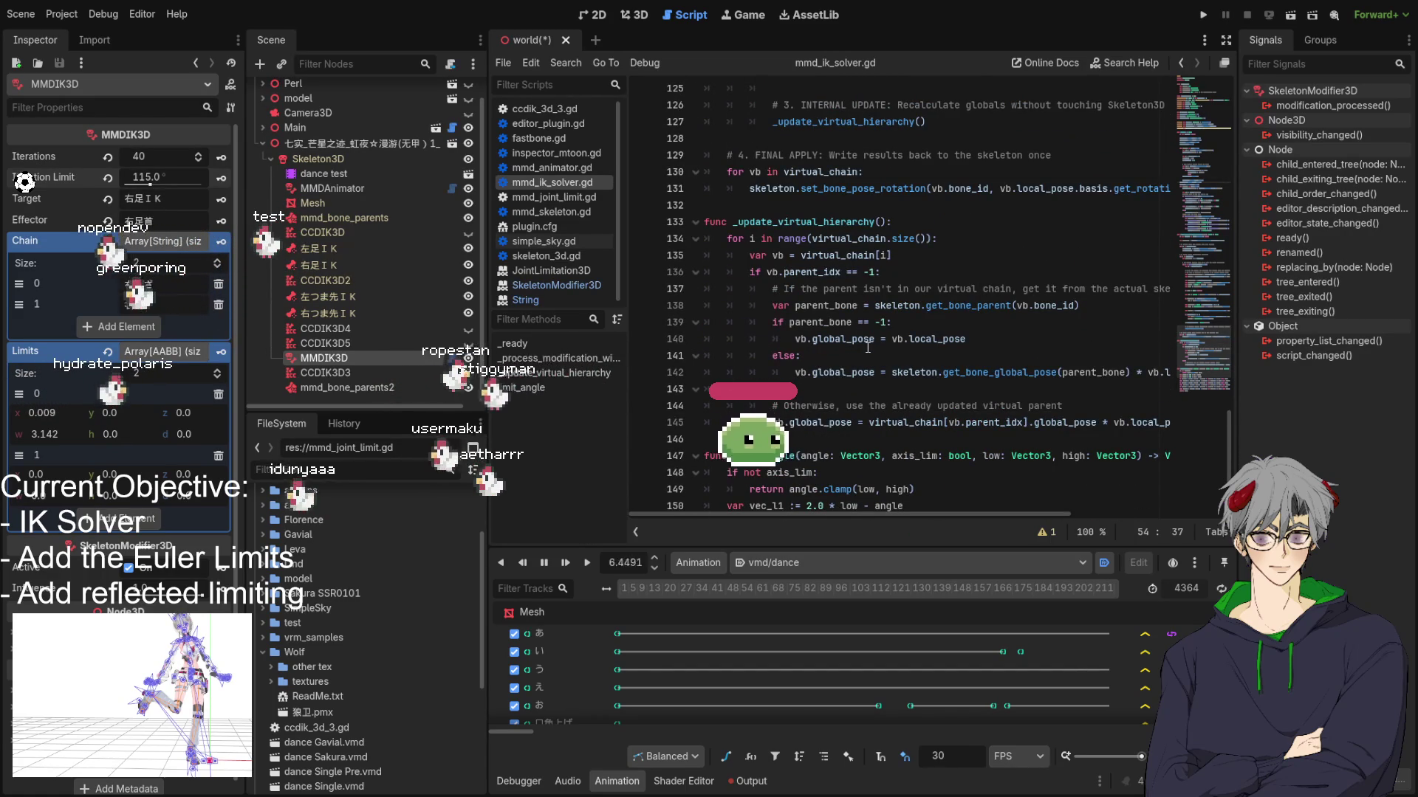
pyautogui.scroll(3, 863, 346)
pyautogui.scroll(10, 878, 275)
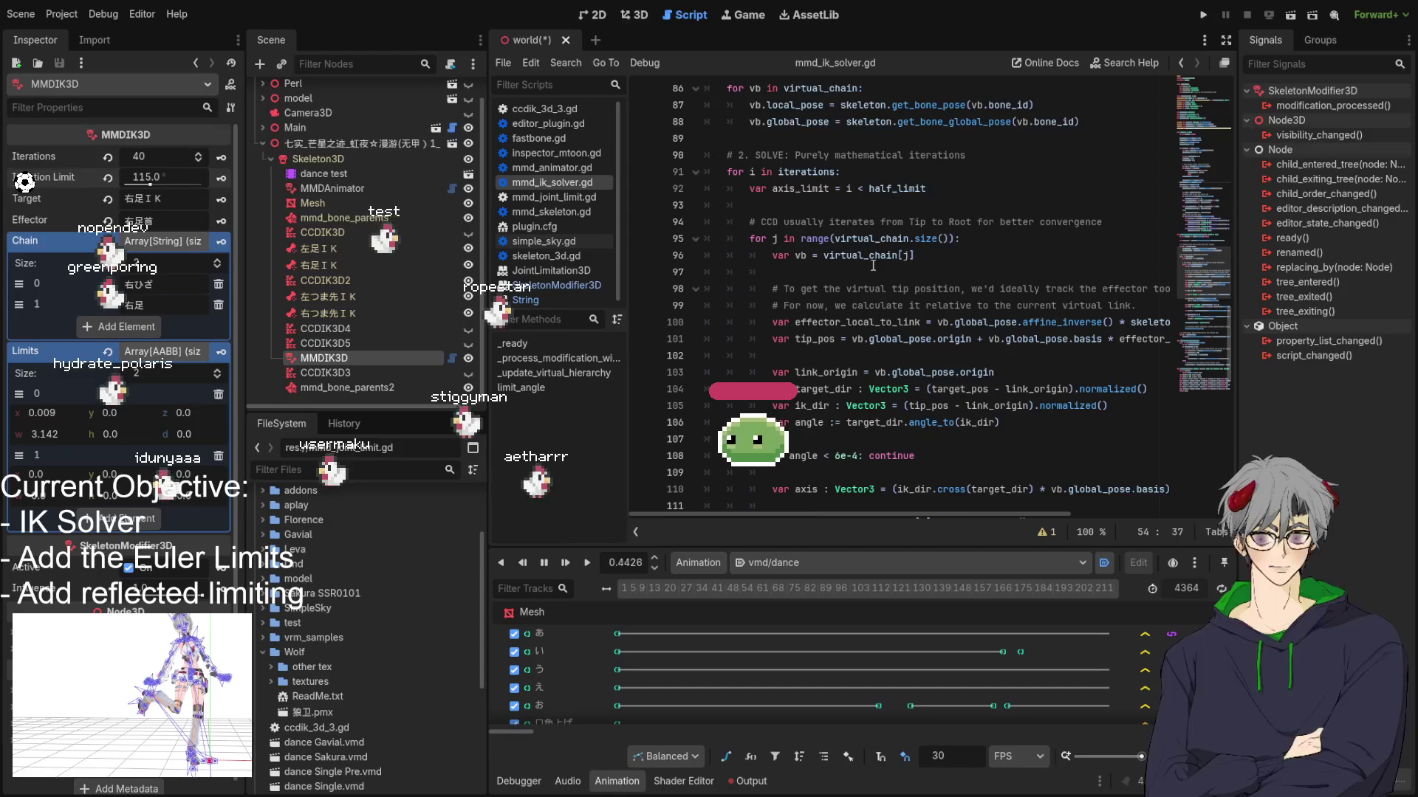
pyautogui.scroll(3, 876, 265)
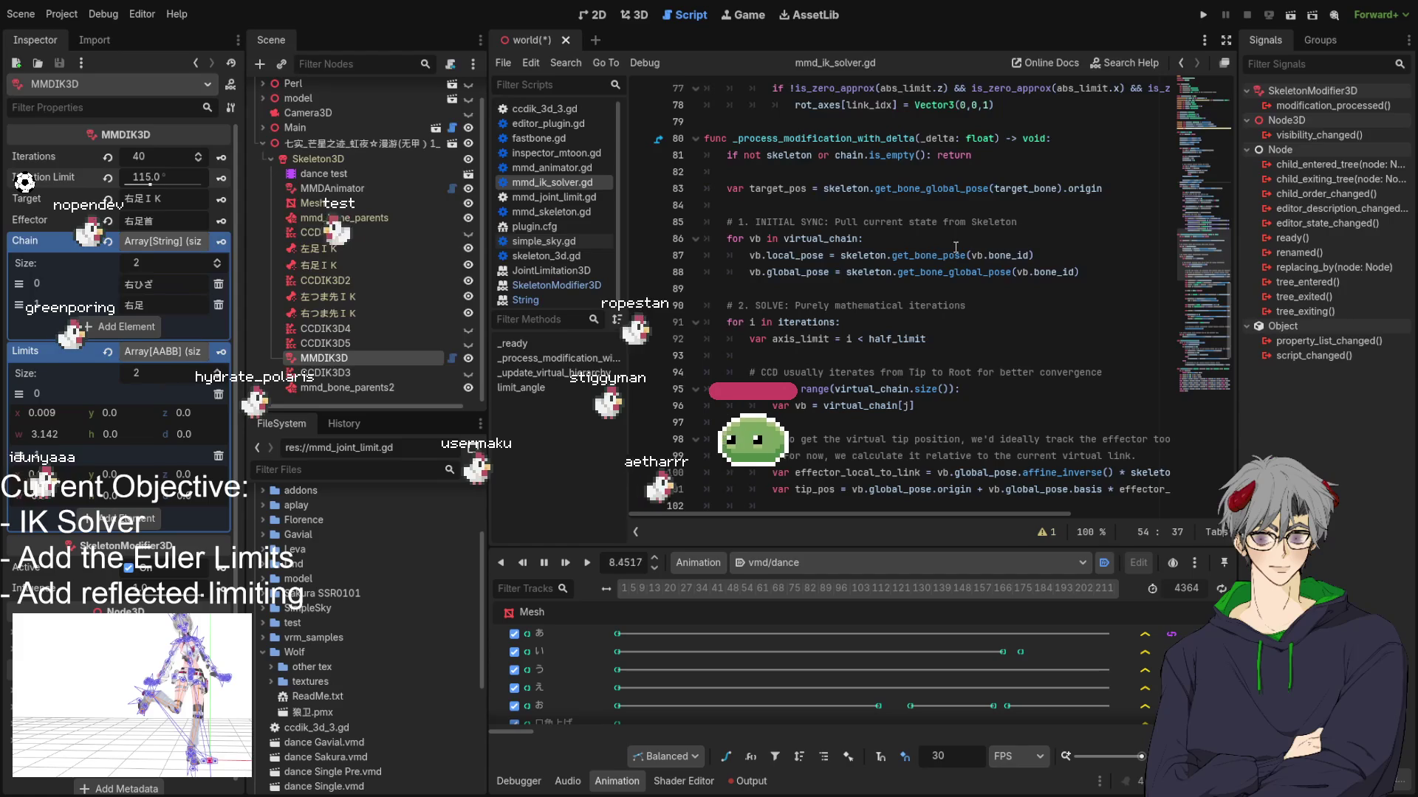
pyautogui.scroll(-4, 956, 248)
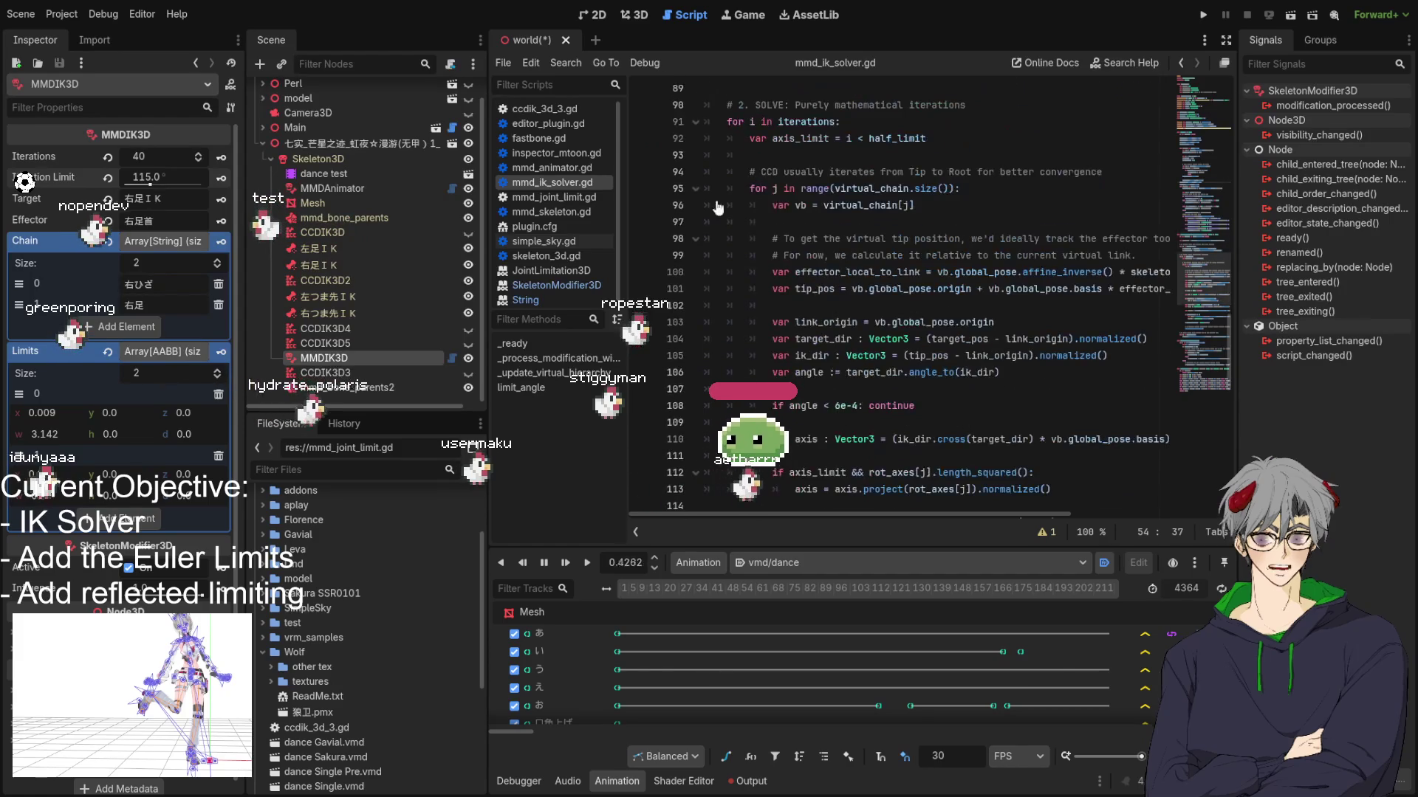
pyautogui.scroll(-6, 788, 305)
pyautogui.scroll(-2, 788, 304)
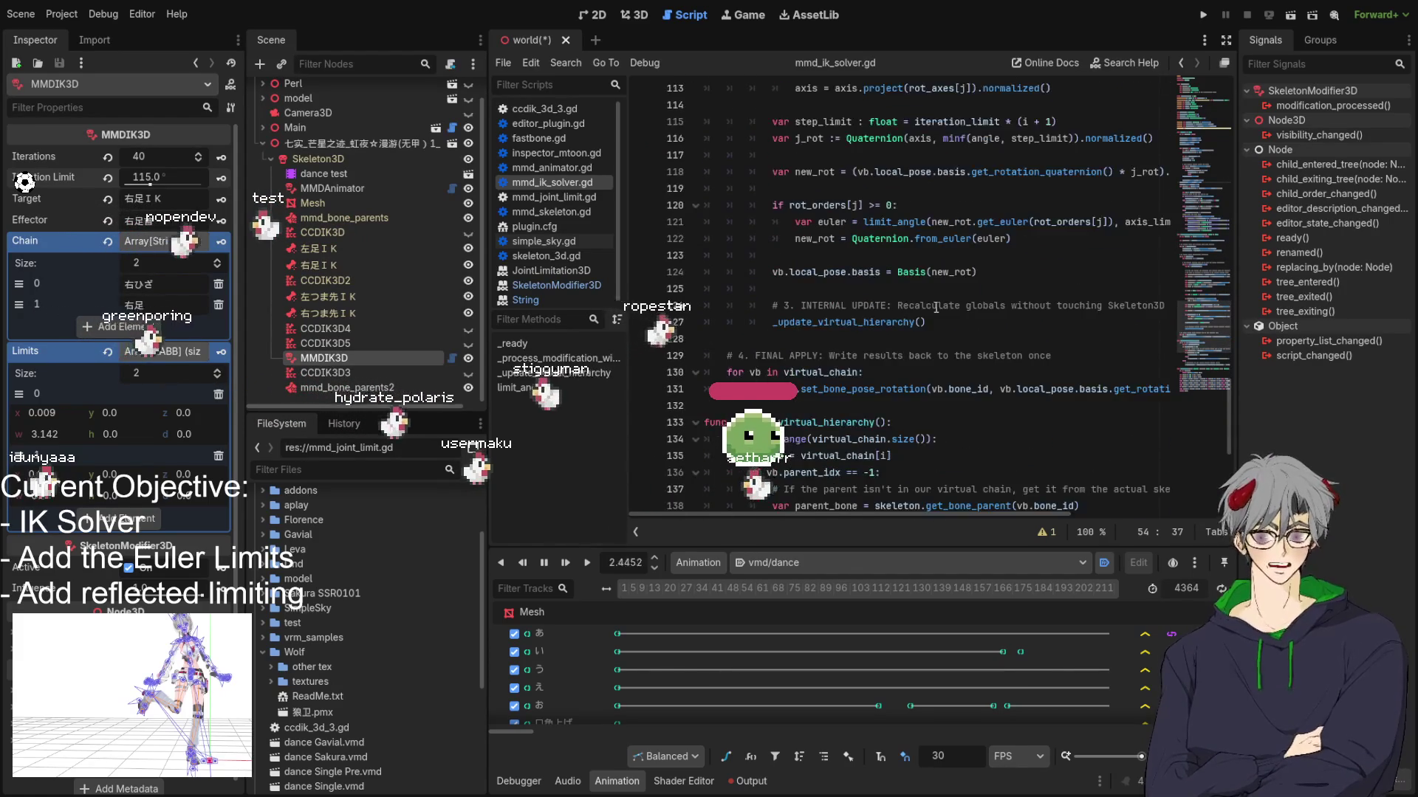
pyautogui.doubleClick(900, 304)
pyautogui.scroll(-5, 905, 325)
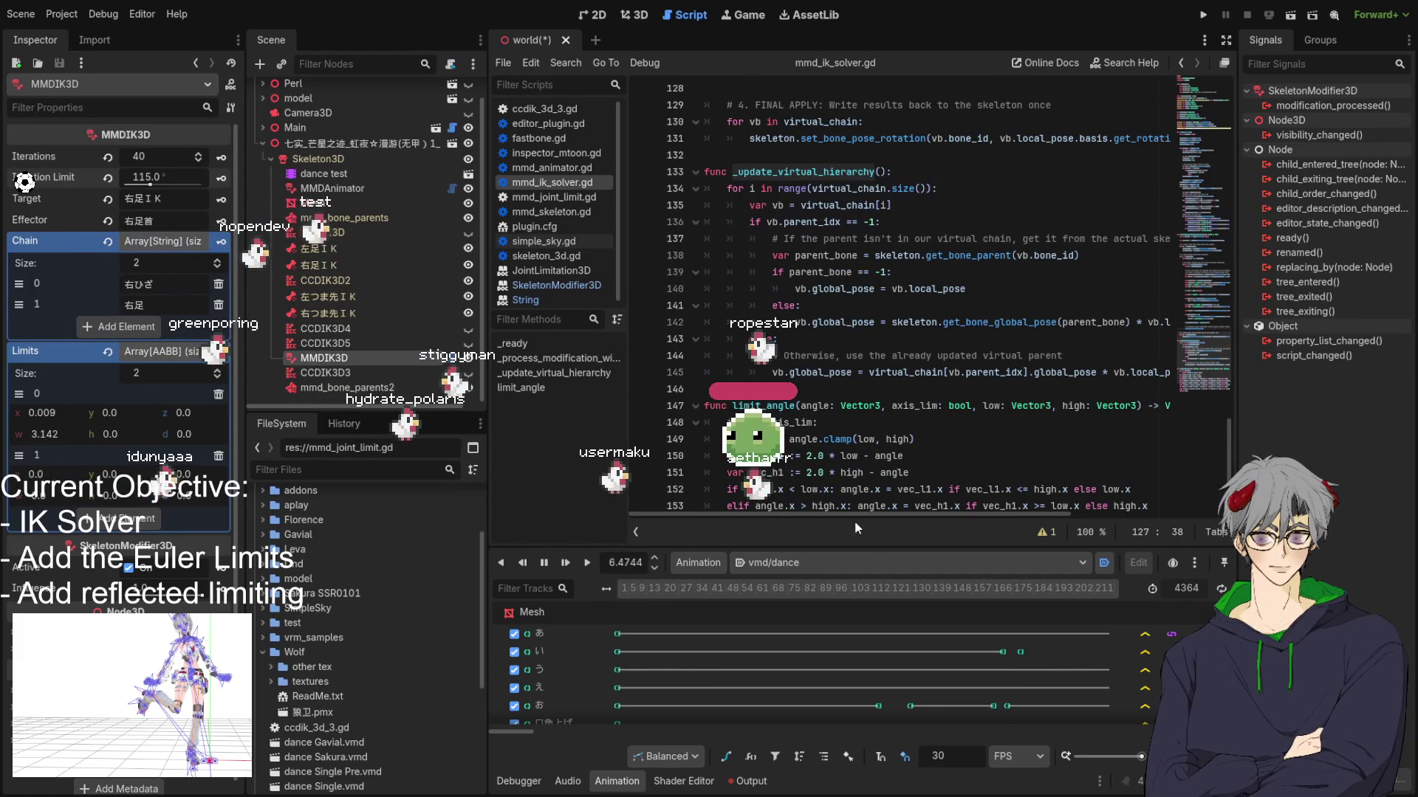
pyautogui.moveTo(849, 516)
pyautogui.mouseDown()
pyautogui.moveTo(968, 519)
pyautogui.moveTo(777, 524)
pyautogui.mouseUp()
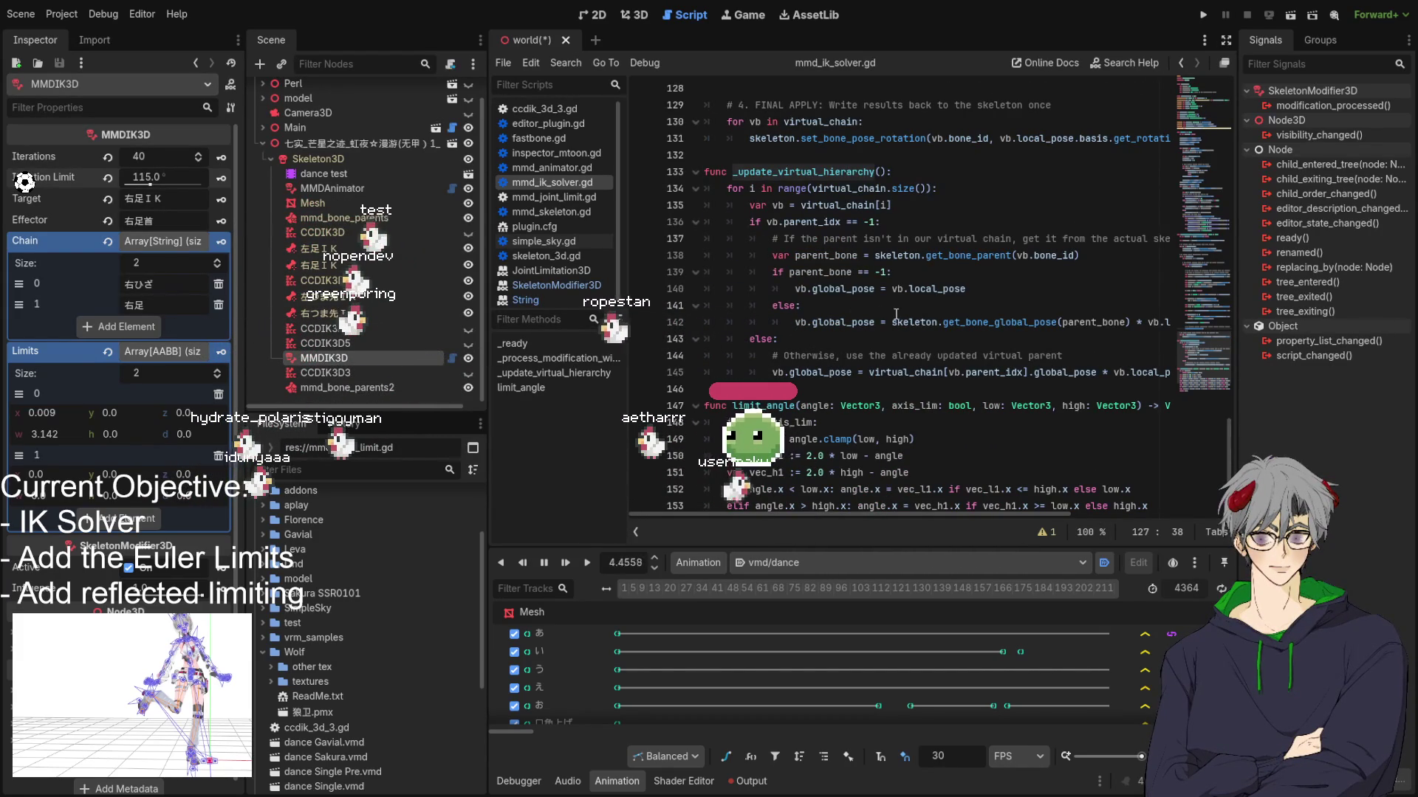
pyautogui.scroll(7, 879, 312)
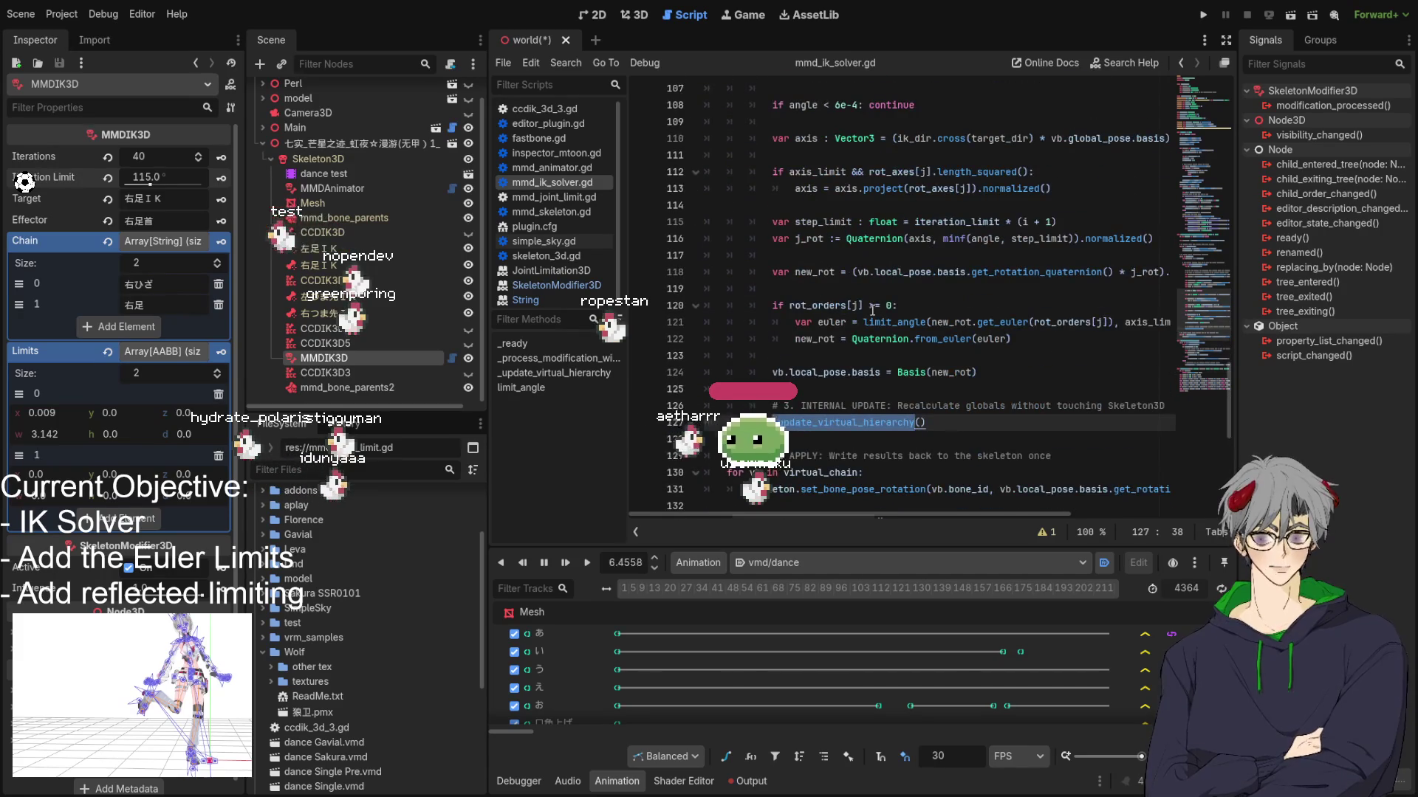
pyautogui.scroll(4, 872, 310)
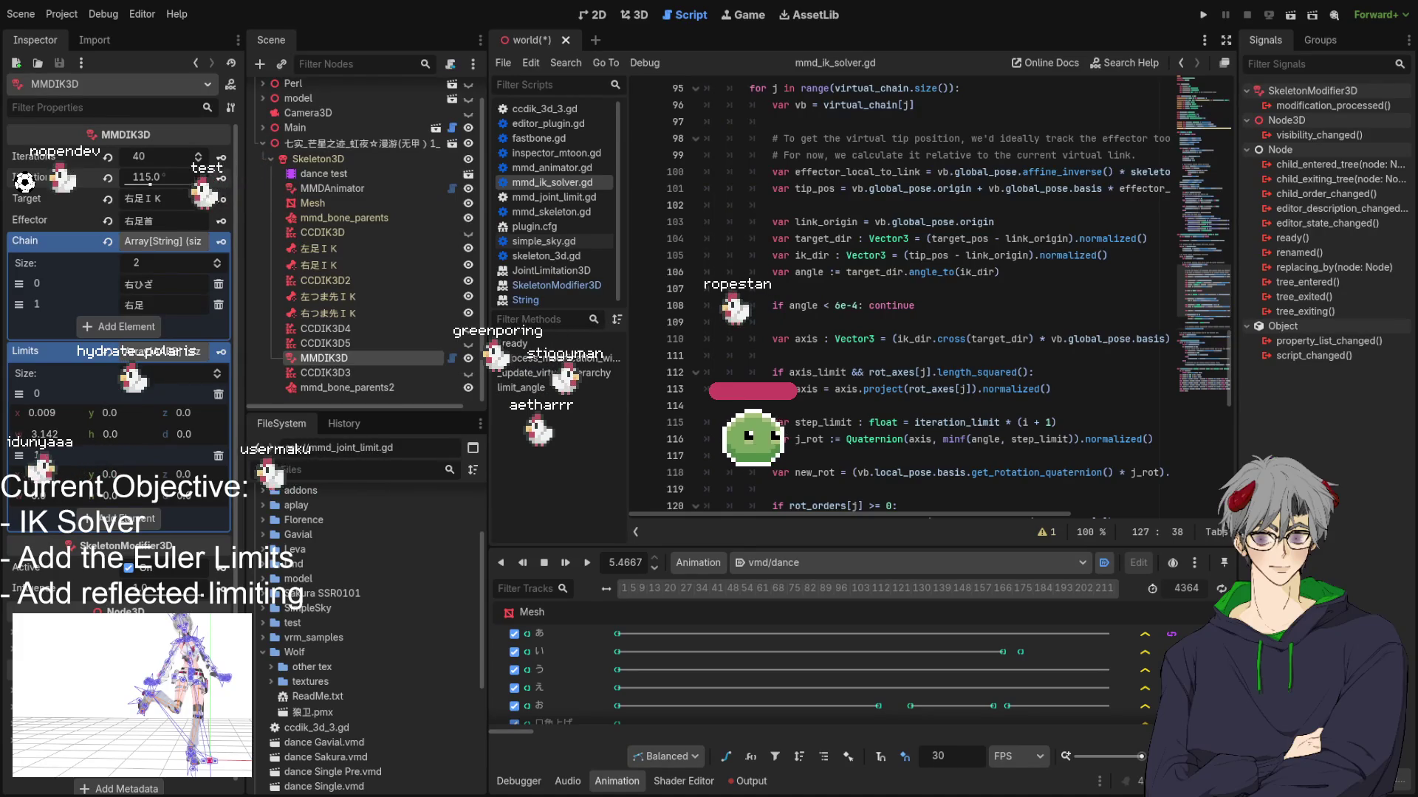
pyautogui.hotkey('ctrl', 'F2')
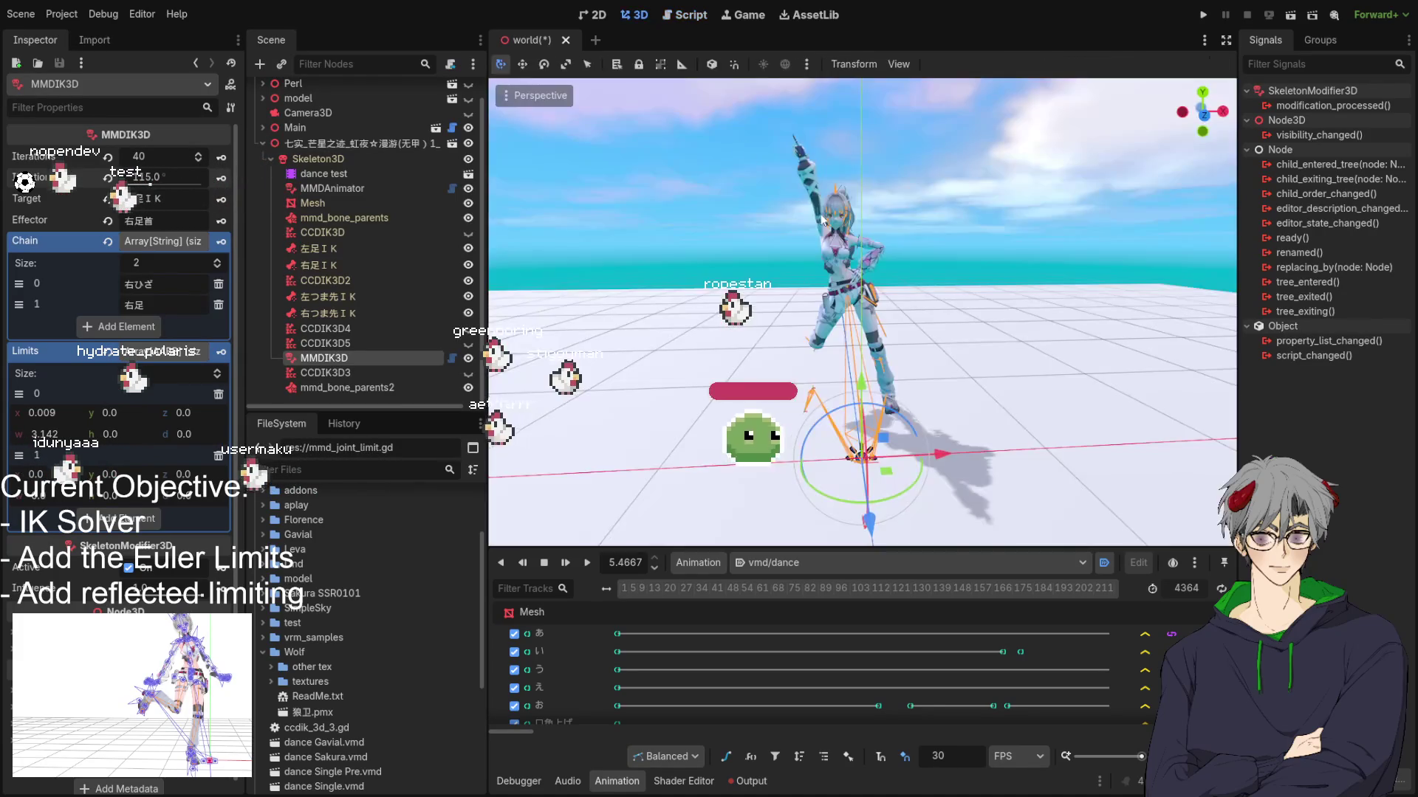
# Step: Replay vmd/dance from the start, then bring up mmd_ik_solver.gd at its virtual-chain loop
pyautogui.click(590, 561)
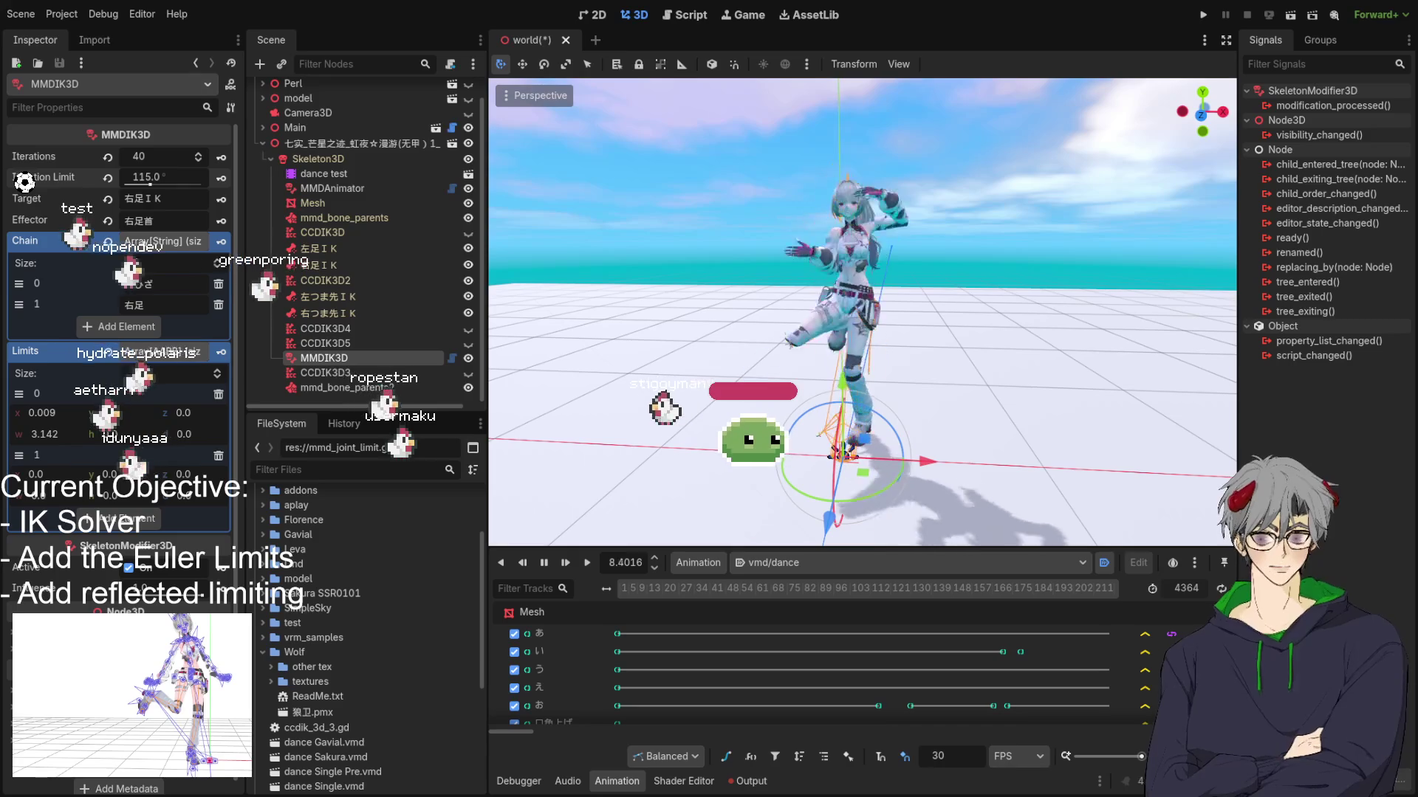
pyautogui.hotkey('ctrl', 'F3')
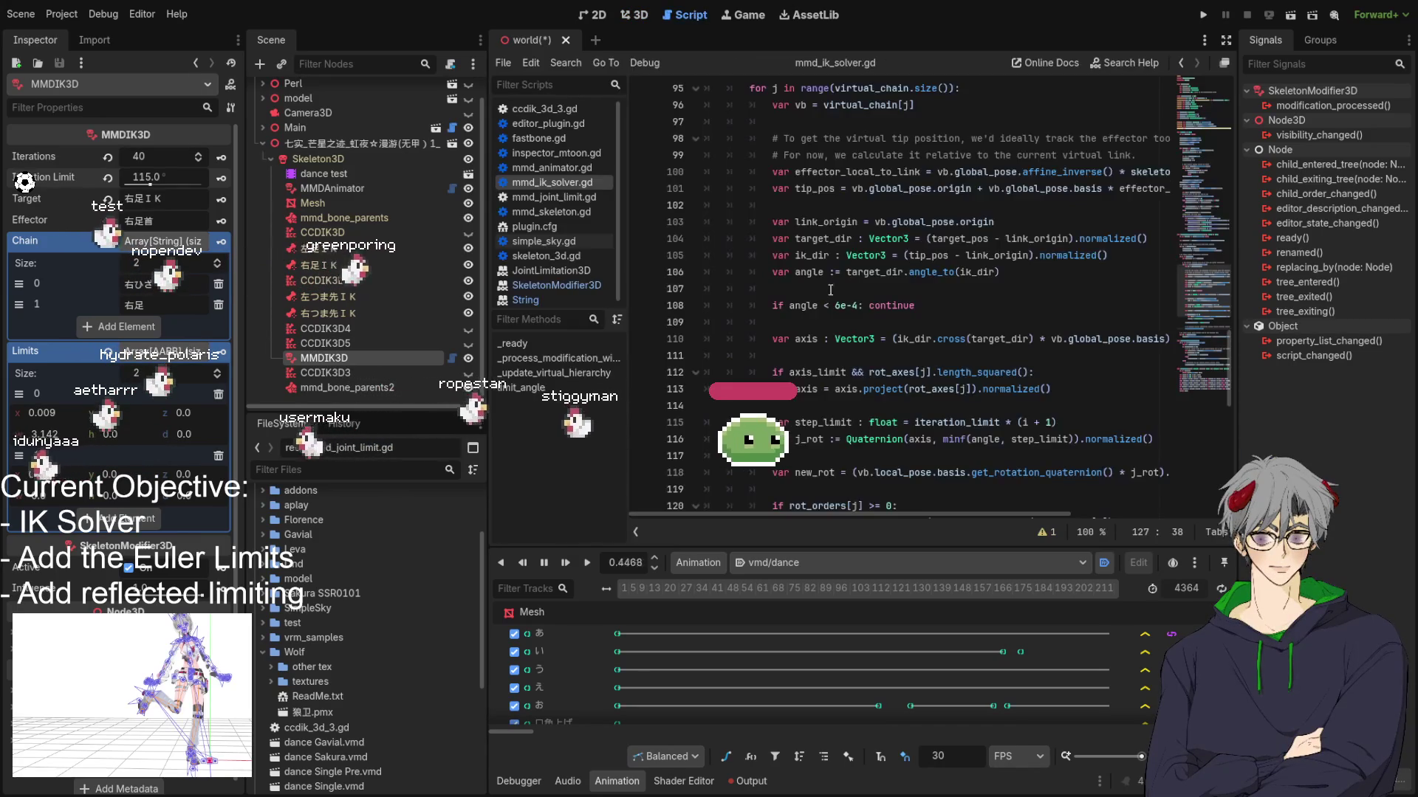
# Step: Select and read through the solver loop code, lines 80 to 144
pyautogui.scroll(2, 766, 301)
pyautogui.moveTo(705, 239)
pyautogui.mouseDown()
pyautogui.moveTo(908, 311)
pyautogui.moveTo(930, 509)
pyautogui.moveTo(936, 236)
pyautogui.moveTo(982, 369)
pyautogui.moveTo(1029, 315)
pyautogui.mouseUp()
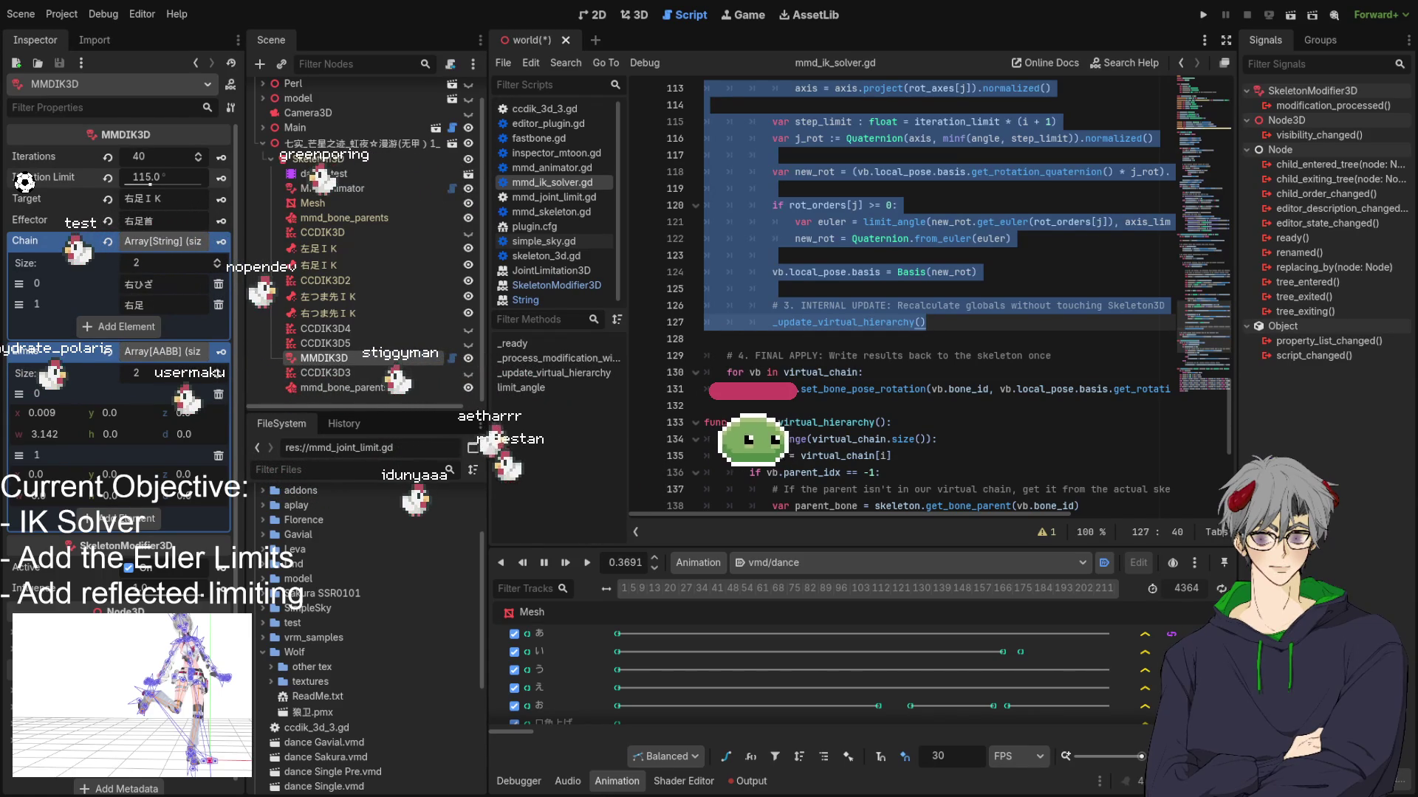
pyautogui.click(772, 272)
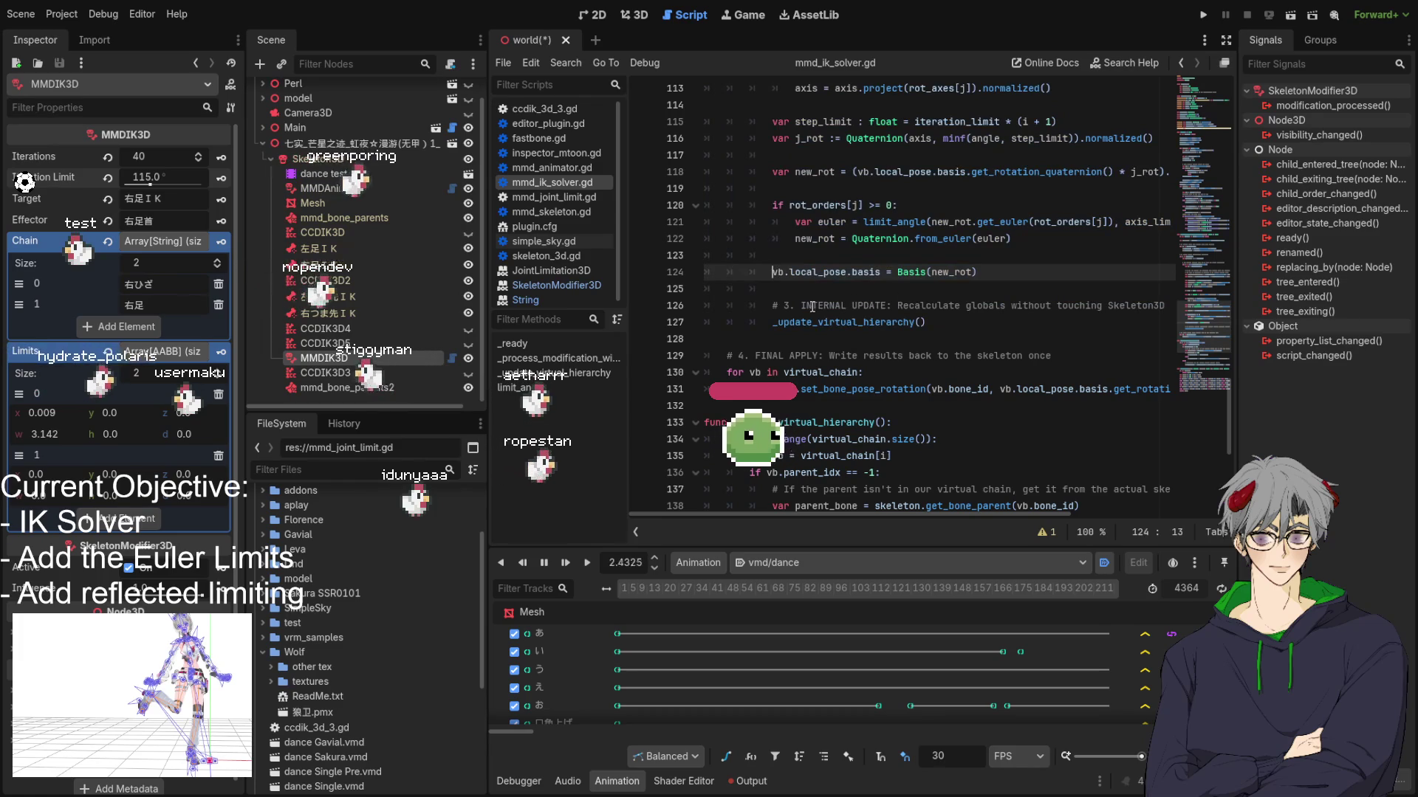
pyautogui.scroll(2, 792, 325)
pyautogui.scroll(-3, 905, 318)
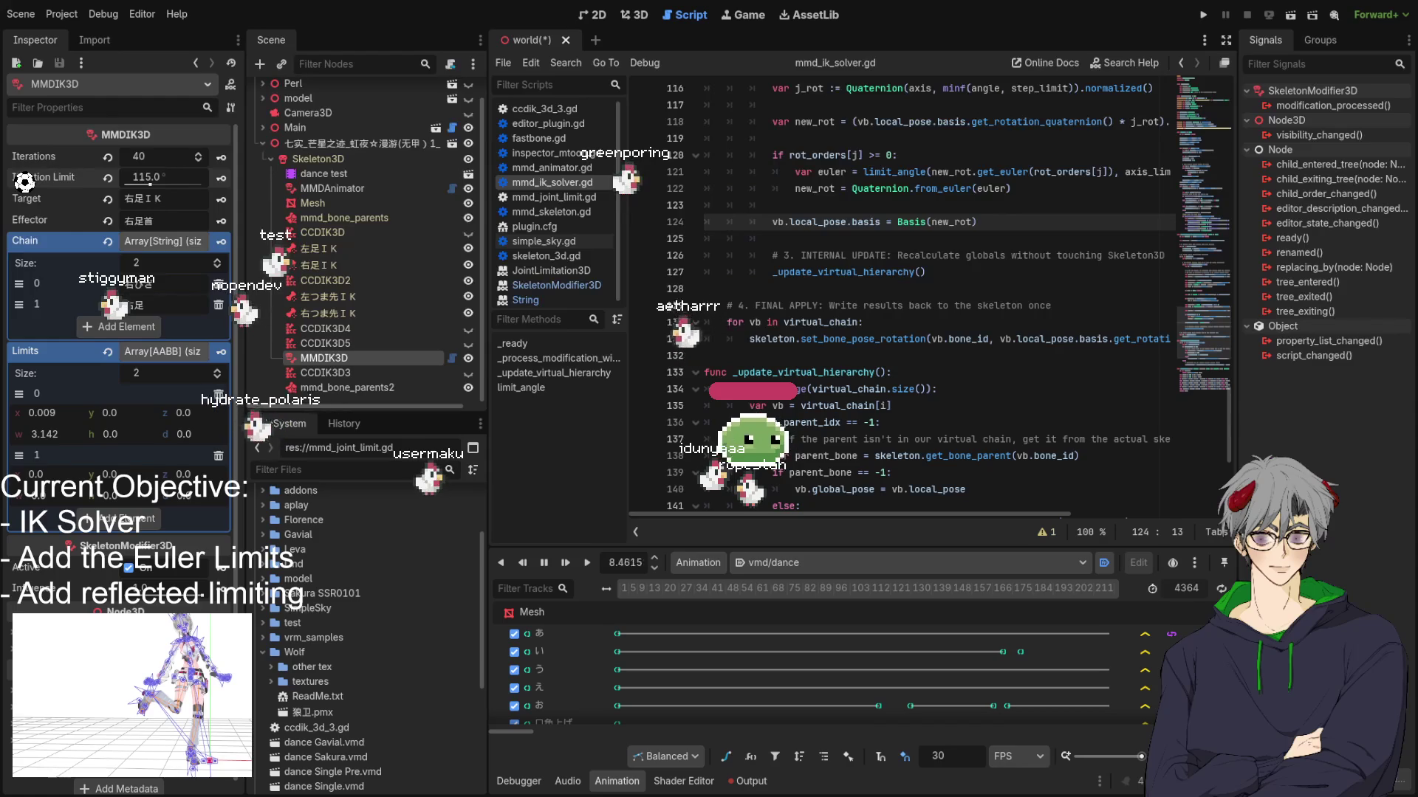
pyautogui.scroll(2, 901, 296)
pyautogui.scroll(-3, 901, 296)
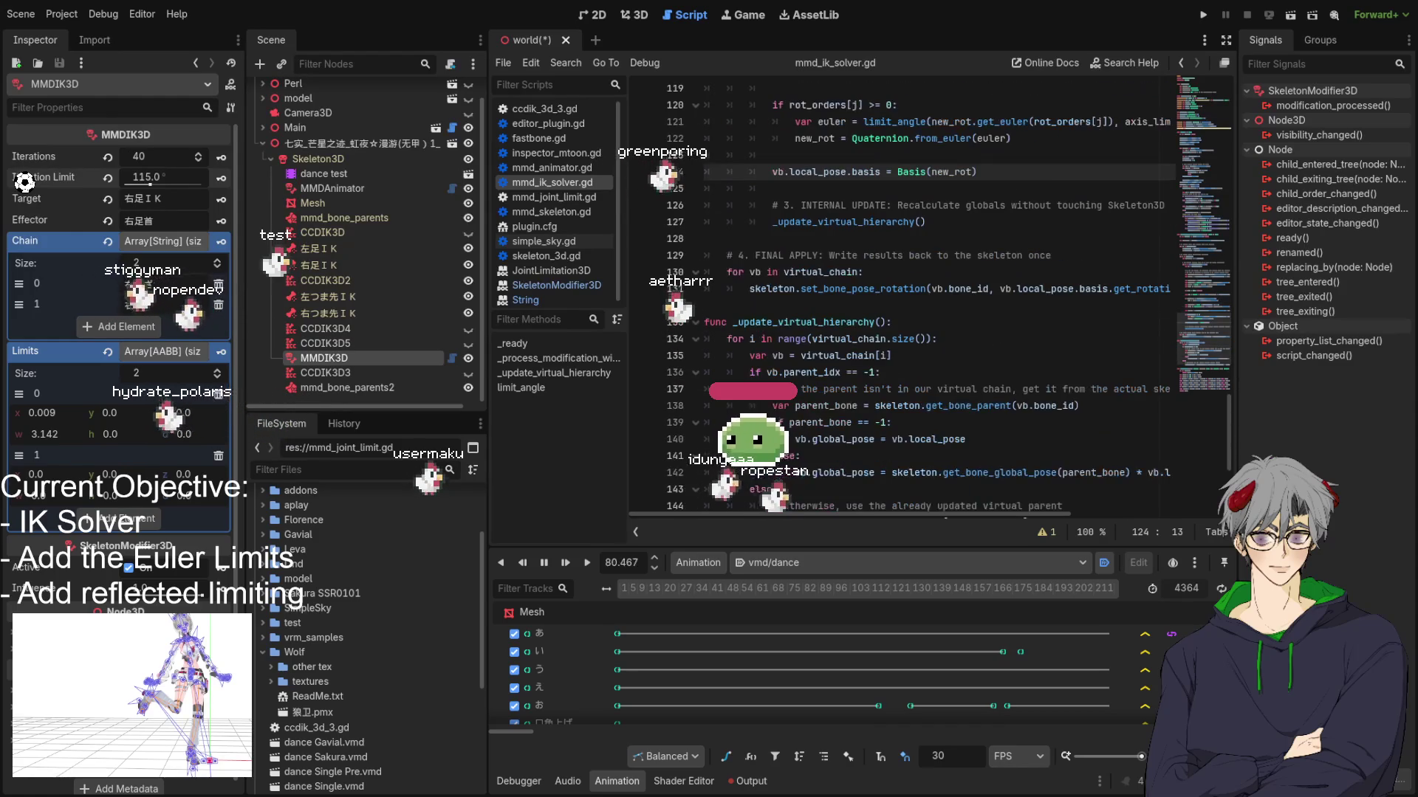
pyautogui.moveTo(728, 305)
pyautogui.mouseDown()
pyautogui.moveTo(727, 319)
pyautogui.moveTo(707, 290)
pyautogui.mouseUp()
pyautogui.scroll(15, 728, 310)
pyautogui.scroll(-20, 923, 256)
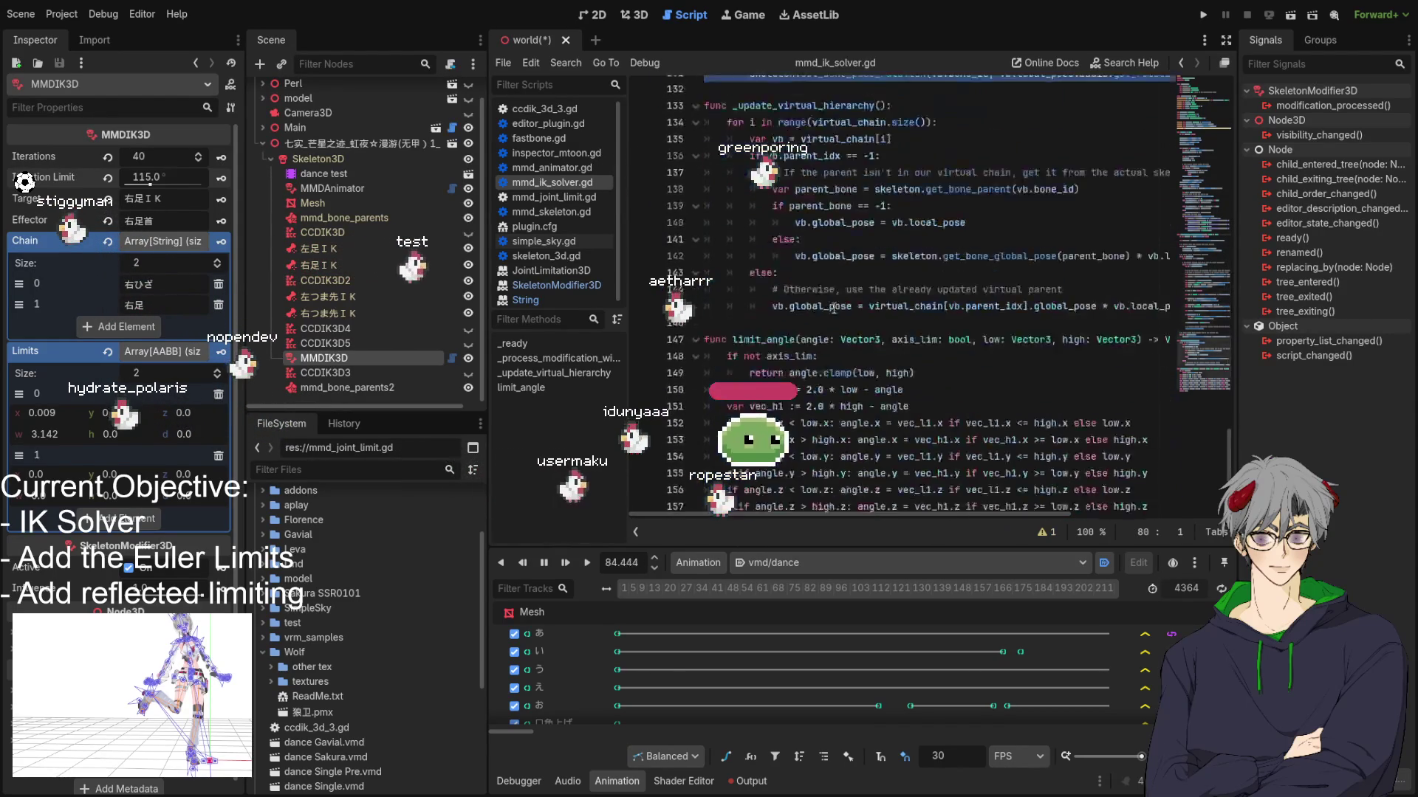
pyautogui.scroll(10, 923, 257)
pyautogui.scroll(-10, 923, 257)
# Step: Review the hierarchy update lines 142–146, then switch to the 3D scene with Ctrl+F2
pyautogui.moveTo(727, 272); pyautogui.dragTo(733, 241)
pyautogui.click(727, 289)
pyautogui.moveTo(705, 289)
pyautogui.mouseDown()
pyautogui.moveTo(701, 354)
pyautogui.moveTo(701, 338)
pyautogui.mouseUp()
pyautogui.scroll(20, 704, 299)
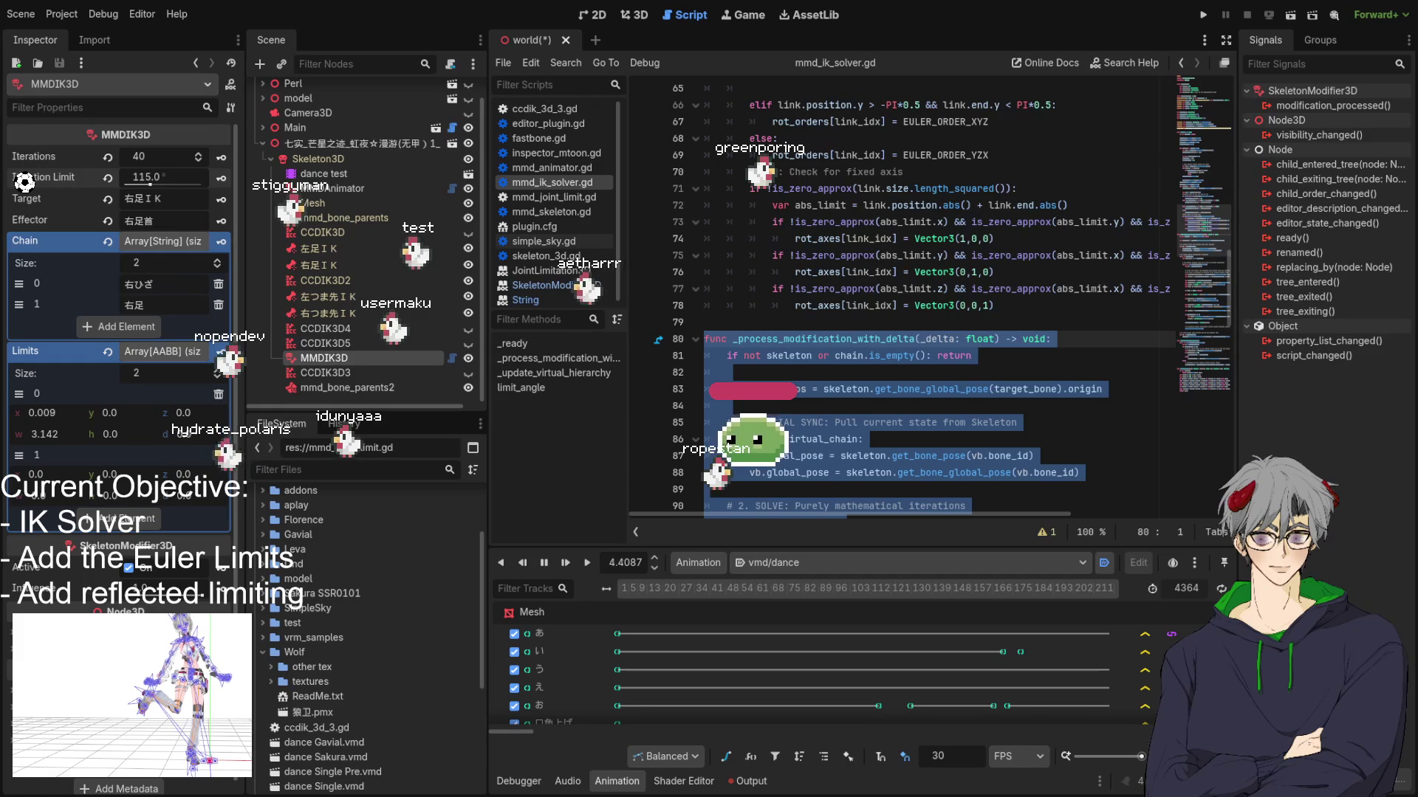
pyautogui.hotkey('ctrl', 'F2')
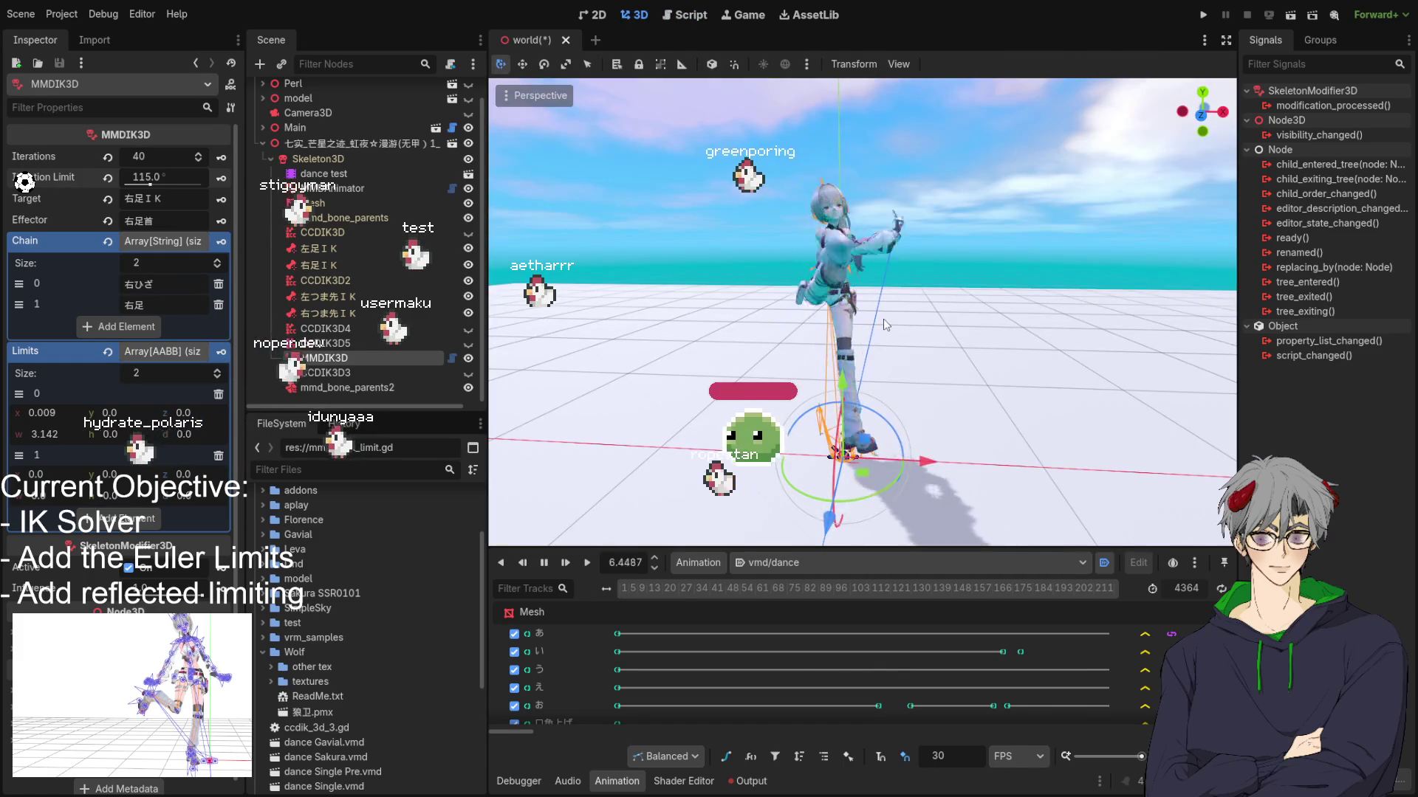
# Step: Orbit around the dancing character's legs, then reopen mmd_ik_solver.gd at its solving loop
pyautogui.moveTo(995, 338); pyautogui.dragTo(912, 347)
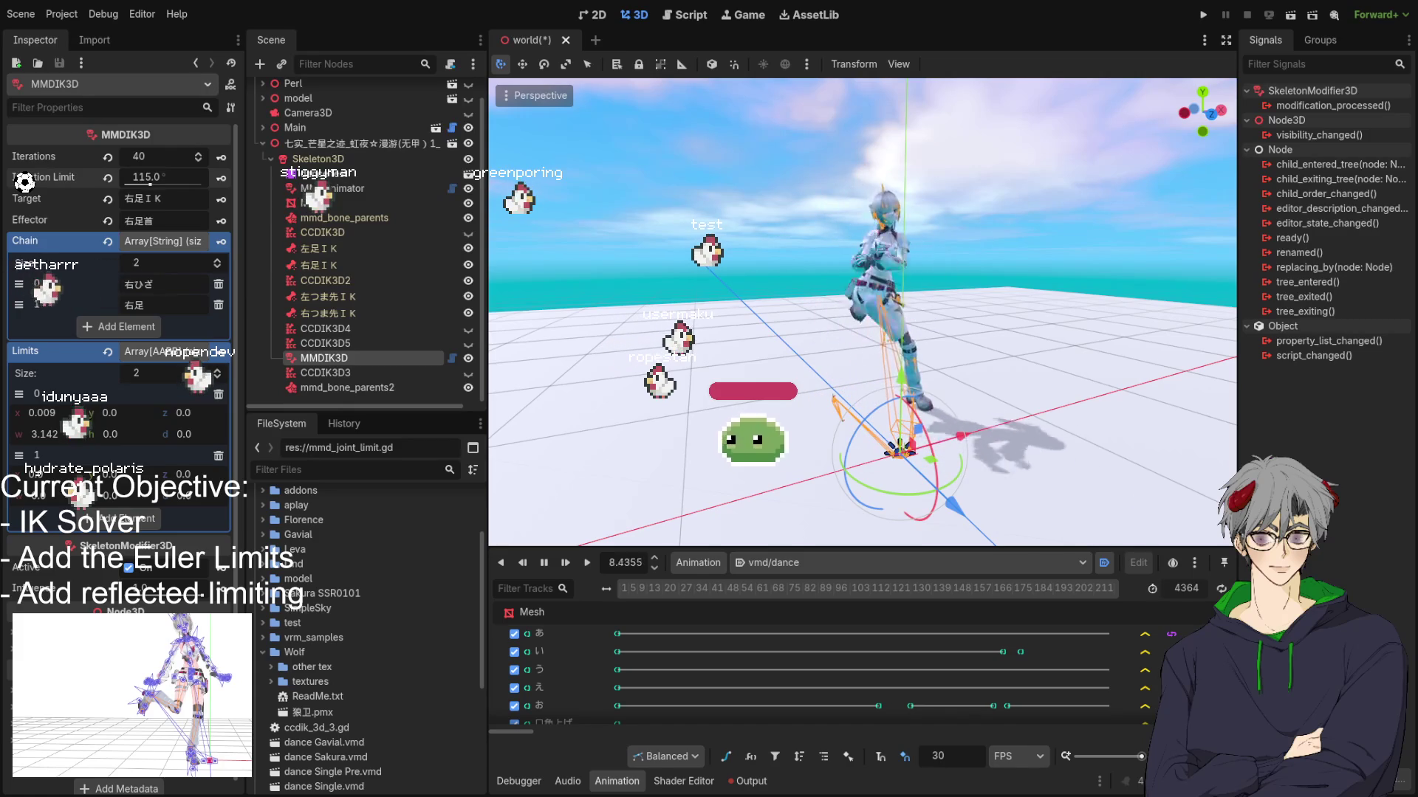
pyautogui.click(689, 16)
pyautogui.scroll(-3, 857, 294)
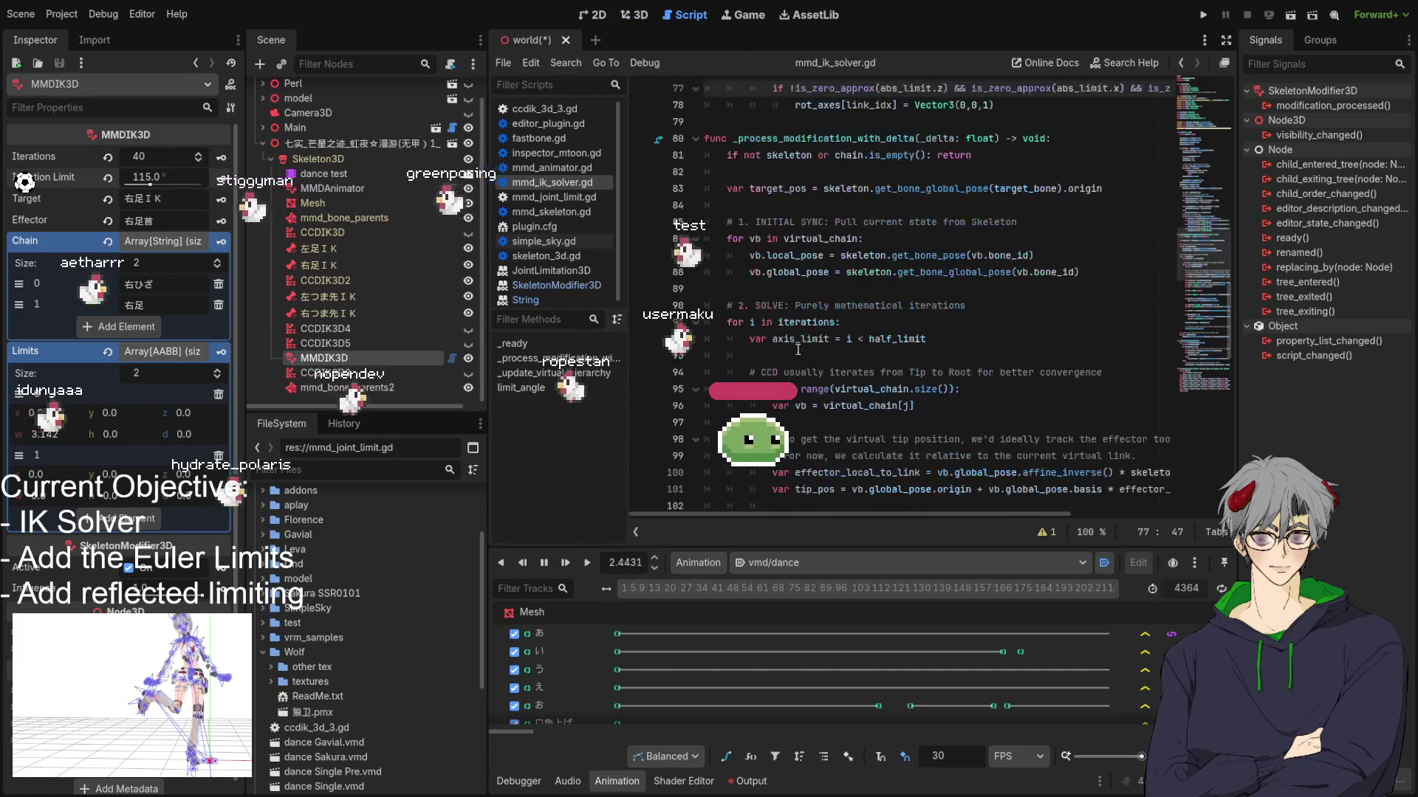
# Step: Search mmd_ik_solver.gd for 'global'
pyautogui.hotkey('ctrl', 'f')
pyautogui.write('gñ')
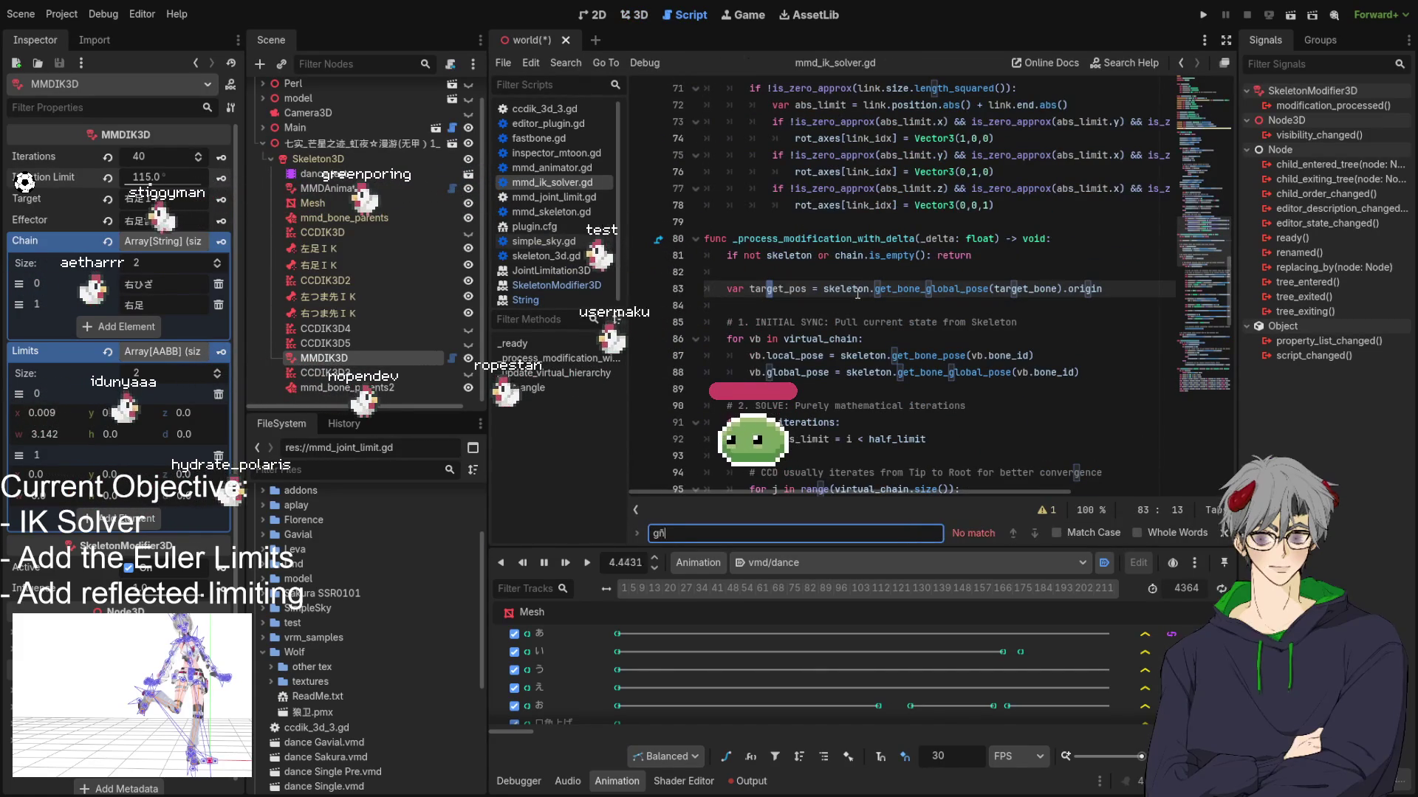
pyautogui.press('BackSpace')
pyautogui.write('lobal_ax')
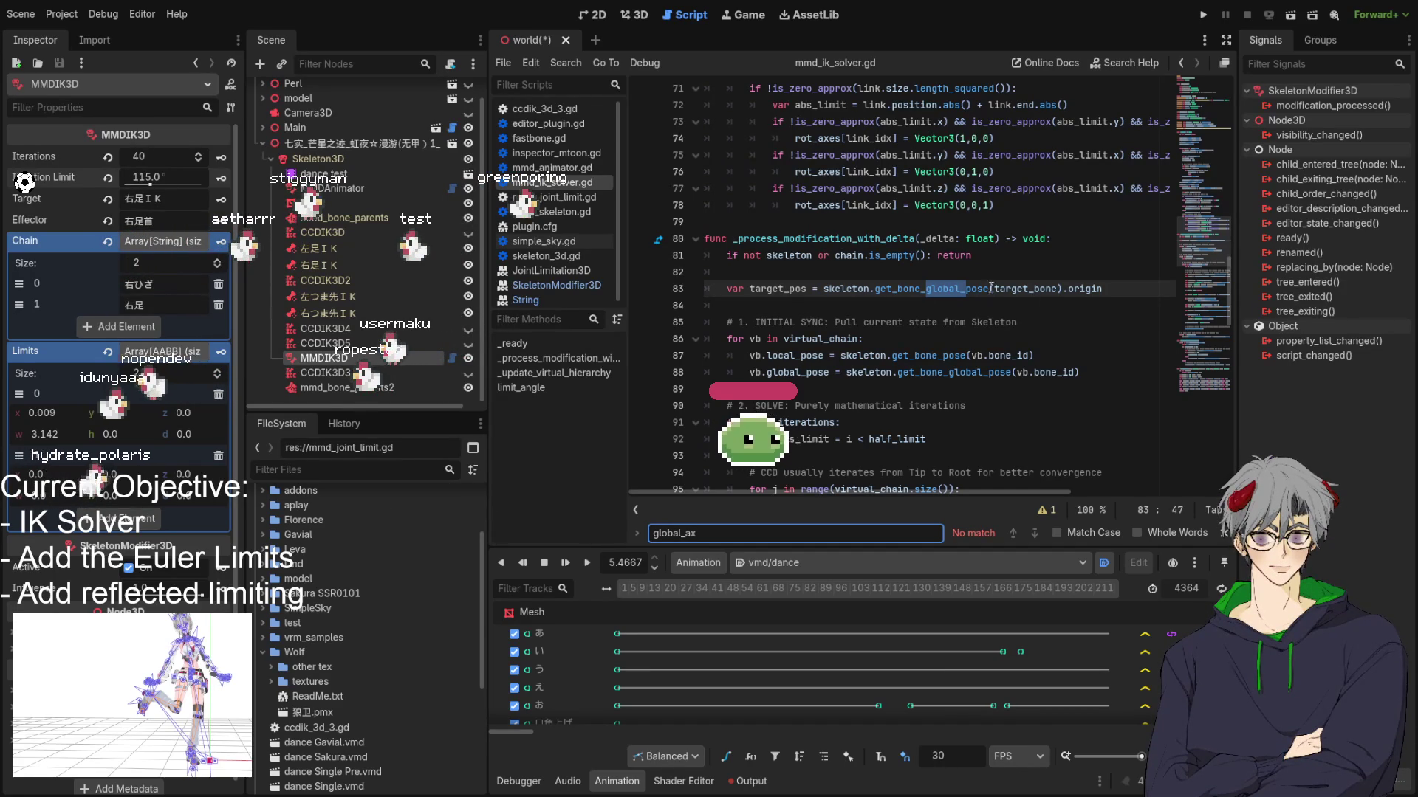
# Step: Search for 'cur' to find current, scroll through the matches, then clear the Find field
pyautogui.press('BackSpace')
pyautogui.press('BackSpace')
pyautogui.press('BackSpace')
pyautogui.write('r')
pyautogui.press('BackSpace')
pyautogui.write('ciu')
pyautogui.press('BackSpace')
pyautogui.write('urrent_ro')
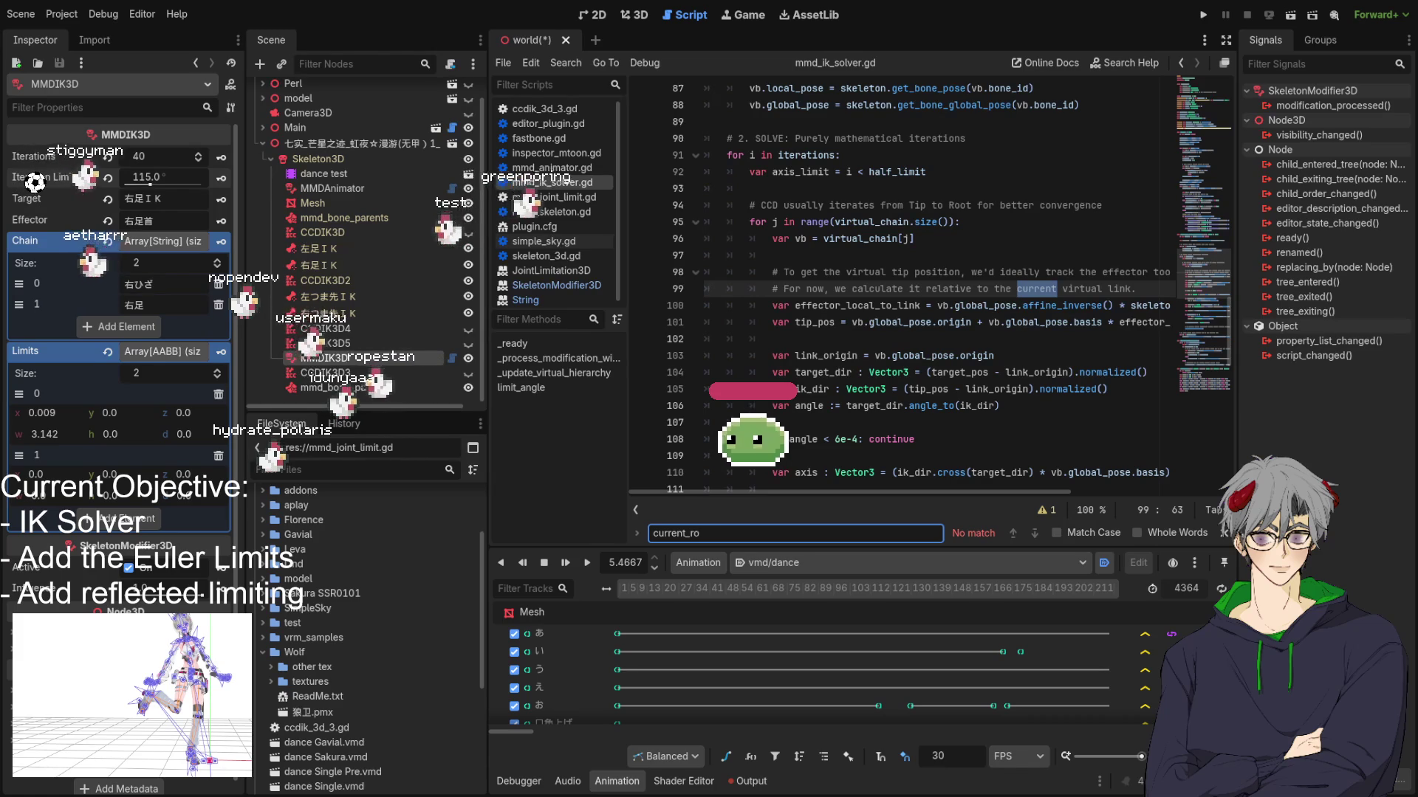
pyautogui.scroll(-2, 881, 317)
pyautogui.scroll(-7, 881, 318)
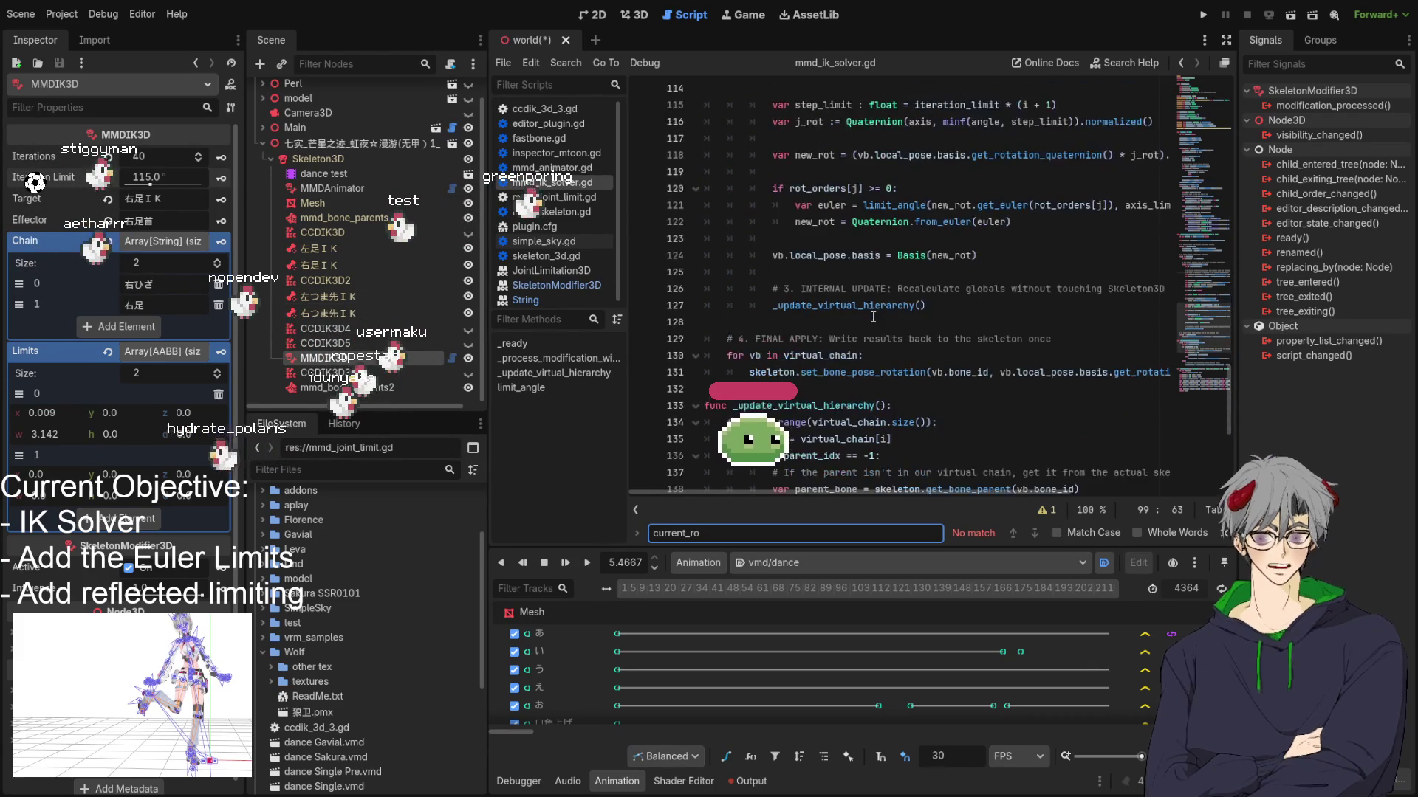
pyautogui.scroll(2, 873, 317)
pyautogui.scroll(4, 866, 315)
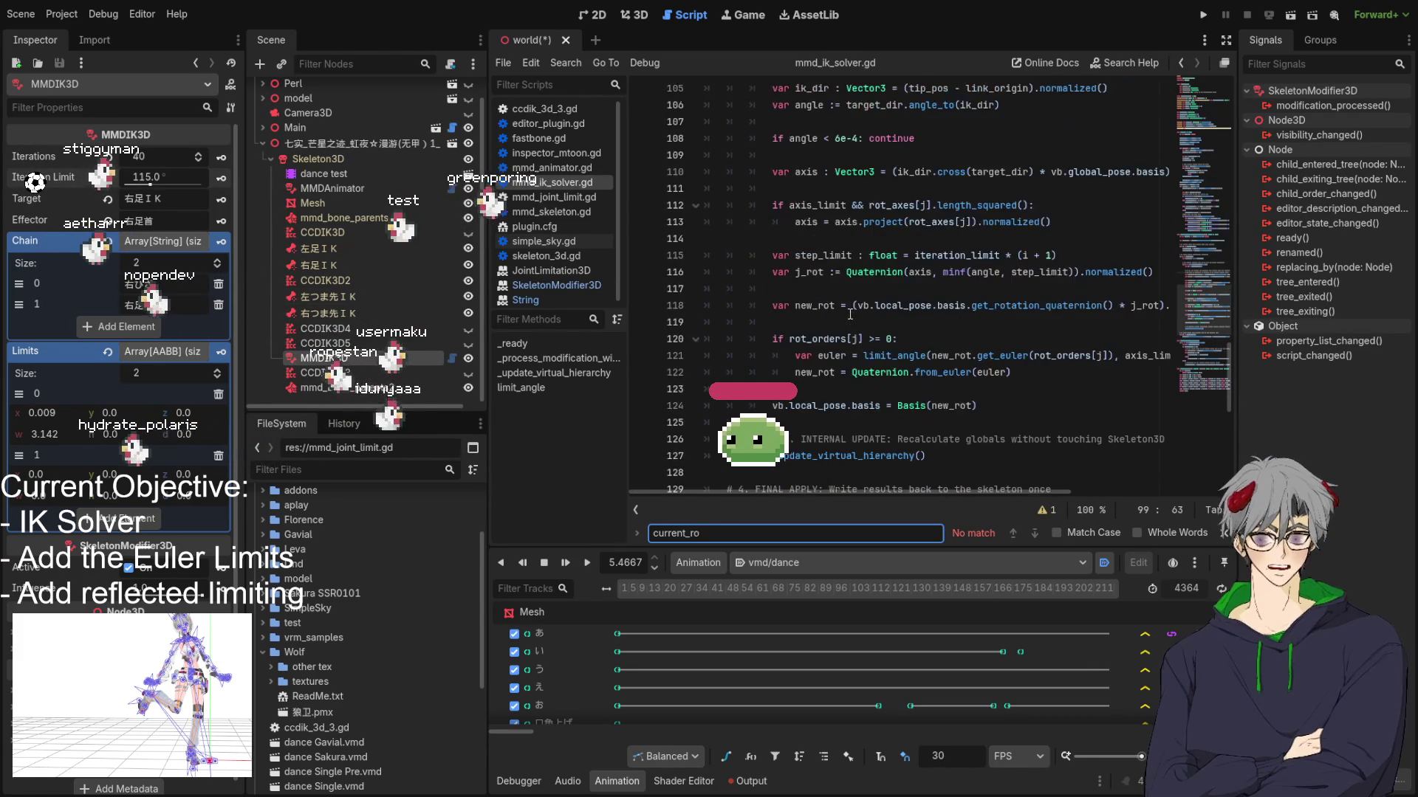
pyautogui.press('BackSpace')
pyautogui.press('BackSpace')
pyautogui.press('BackSpace')
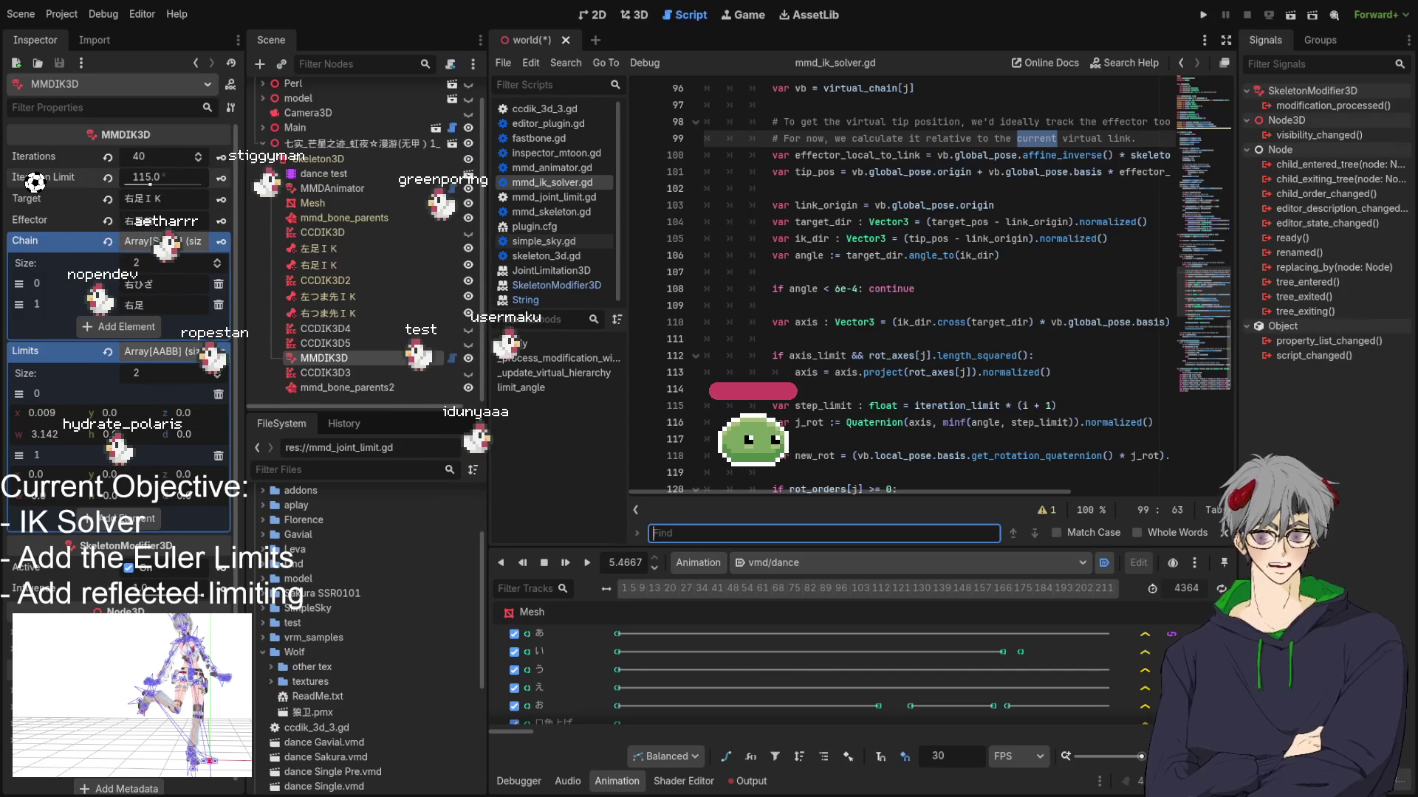
# Step: Locate the new_rot line 118 in the CCD loop and review the surrounding code
pyautogui.click(842, 357)
pyautogui.scroll(-2, 819, 360)
pyautogui.click(803, 357)
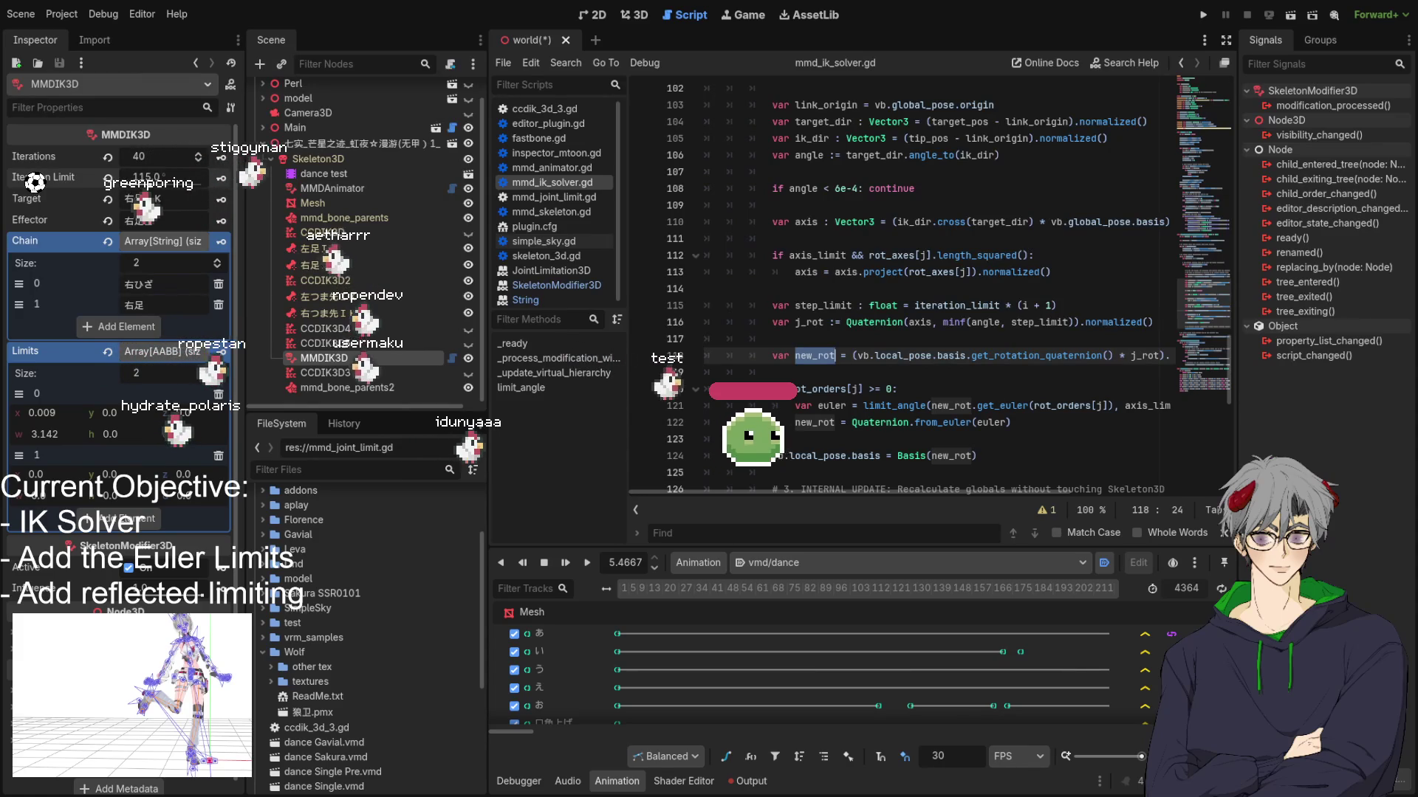
pyautogui.scroll(6, 838, 361)
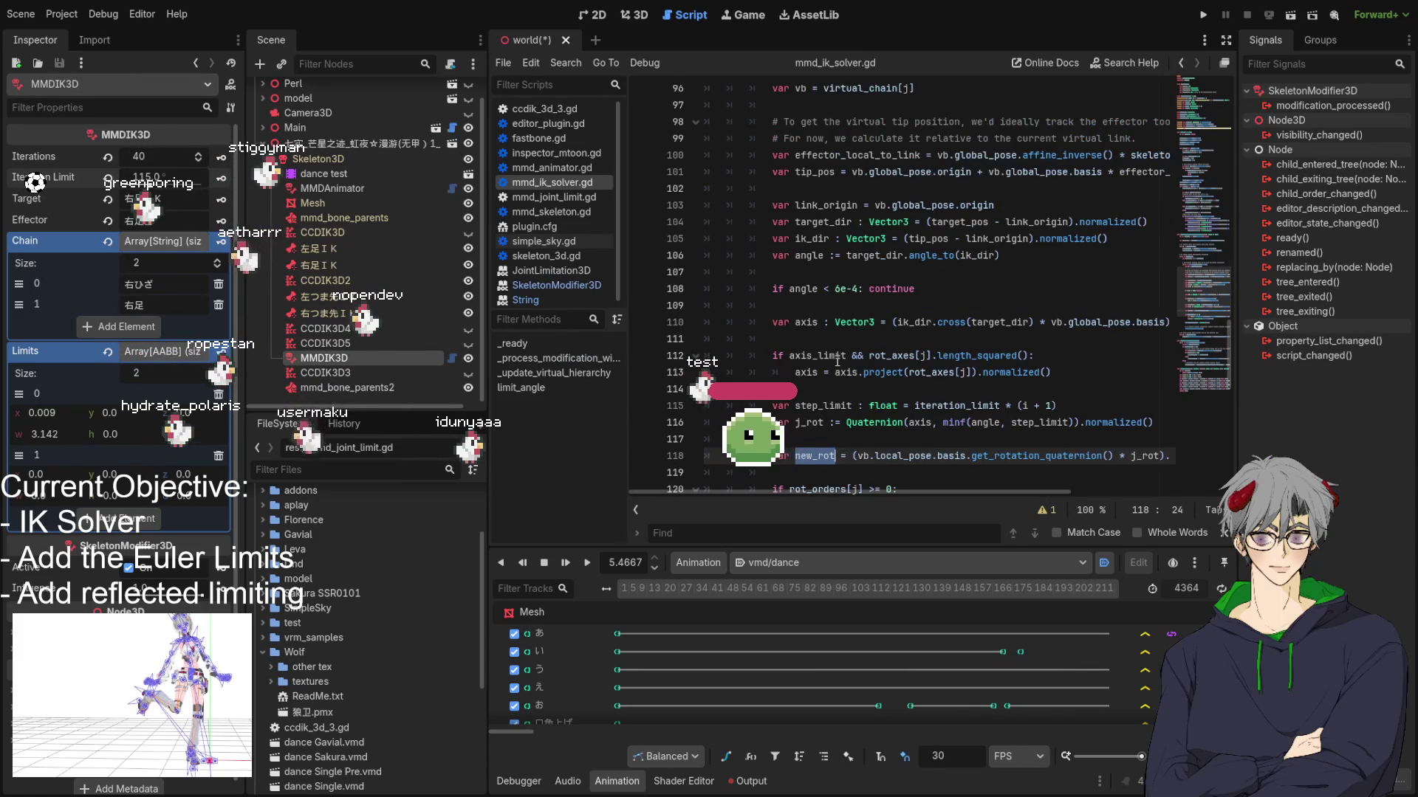
pyautogui.scroll(-8, 837, 361)
pyautogui.scroll(-2, 837, 361)
pyautogui.scroll(4, 838, 361)
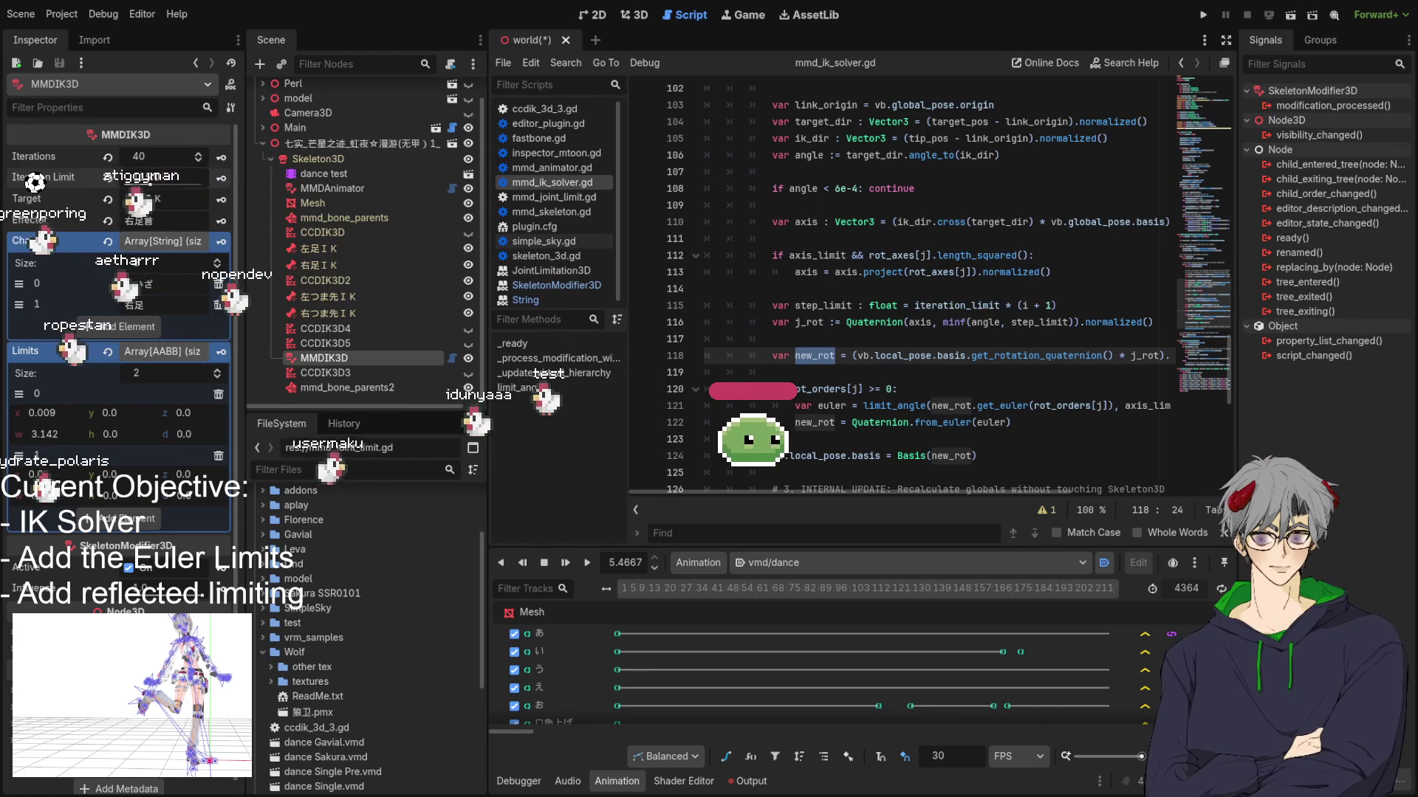
# Step: Replace lines 110–118 with the pasted axis-snapping, local-delta CCD block
pyautogui.click(897, 209)
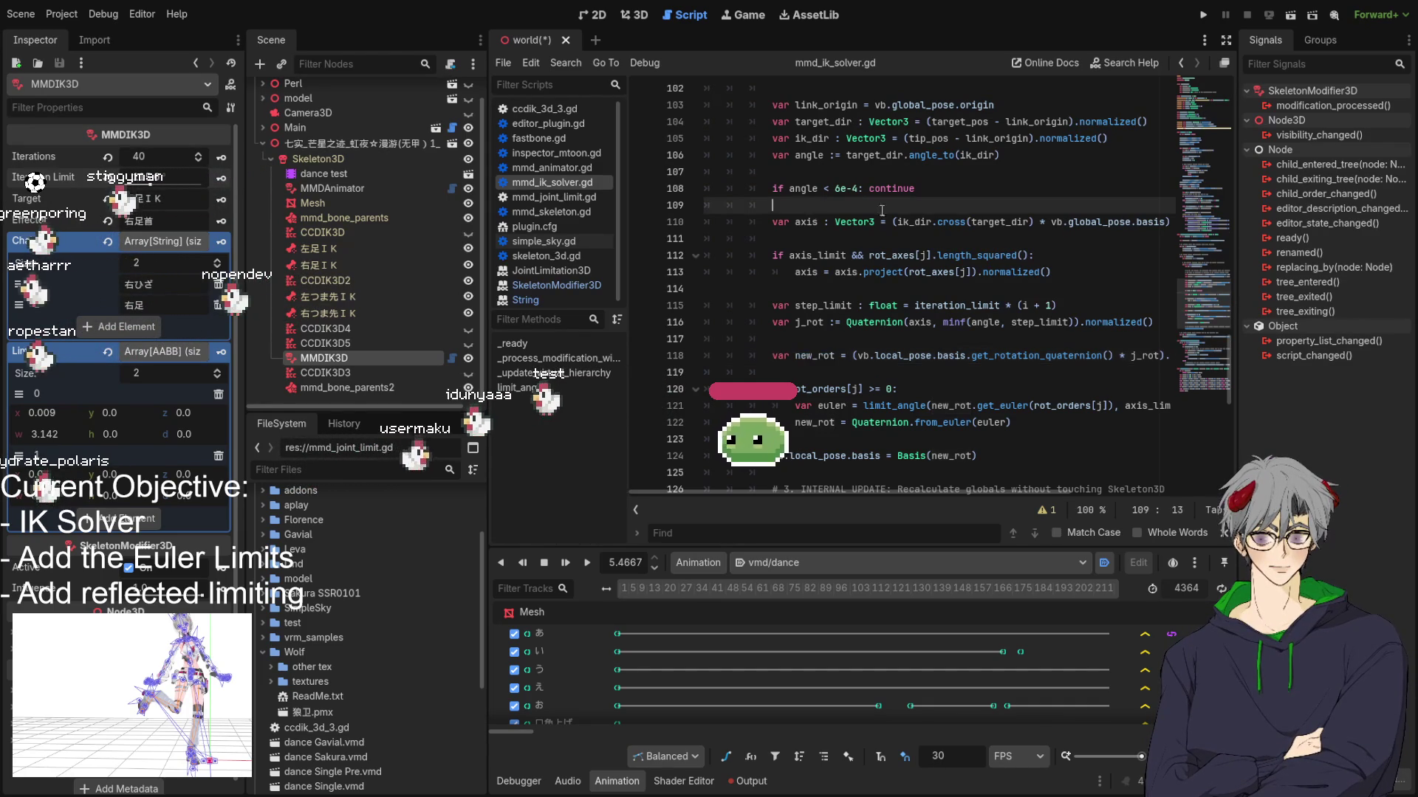
pyautogui.moveTo(763, 203)
pyautogui.mouseDown()
pyautogui.moveTo(1056, 273)
pyautogui.moveTo(1152, 325)
pyautogui.moveTo(960, 380)
pyautogui.moveTo(1074, 362)
pyautogui.mouseUp()
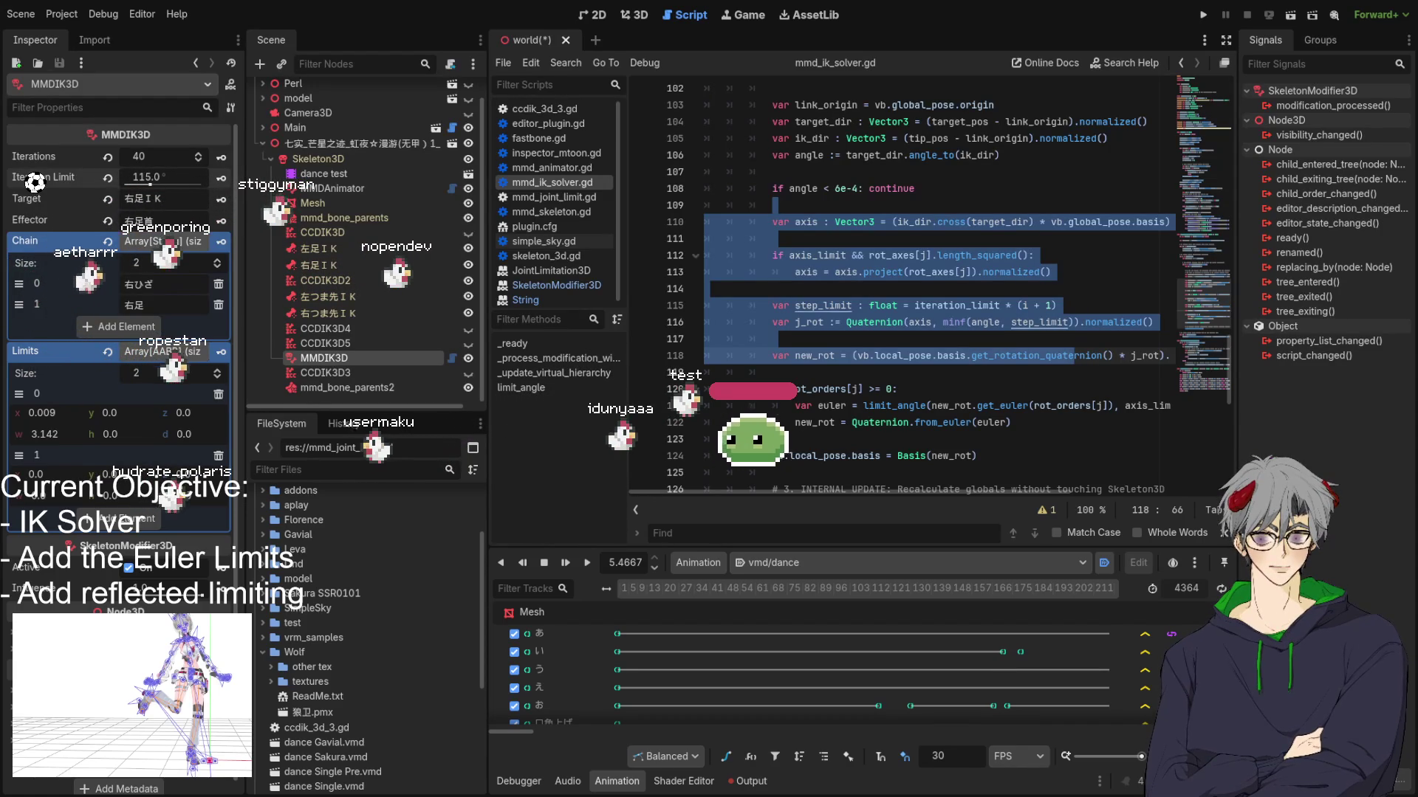
pyautogui.moveTo(772, 221)
pyautogui.mouseDown()
pyautogui.moveTo(1107, 229)
pyautogui.moveTo(1021, 355)
pyautogui.moveTo(826, 356)
pyautogui.moveTo(773, 375)
pyautogui.mouseUp()
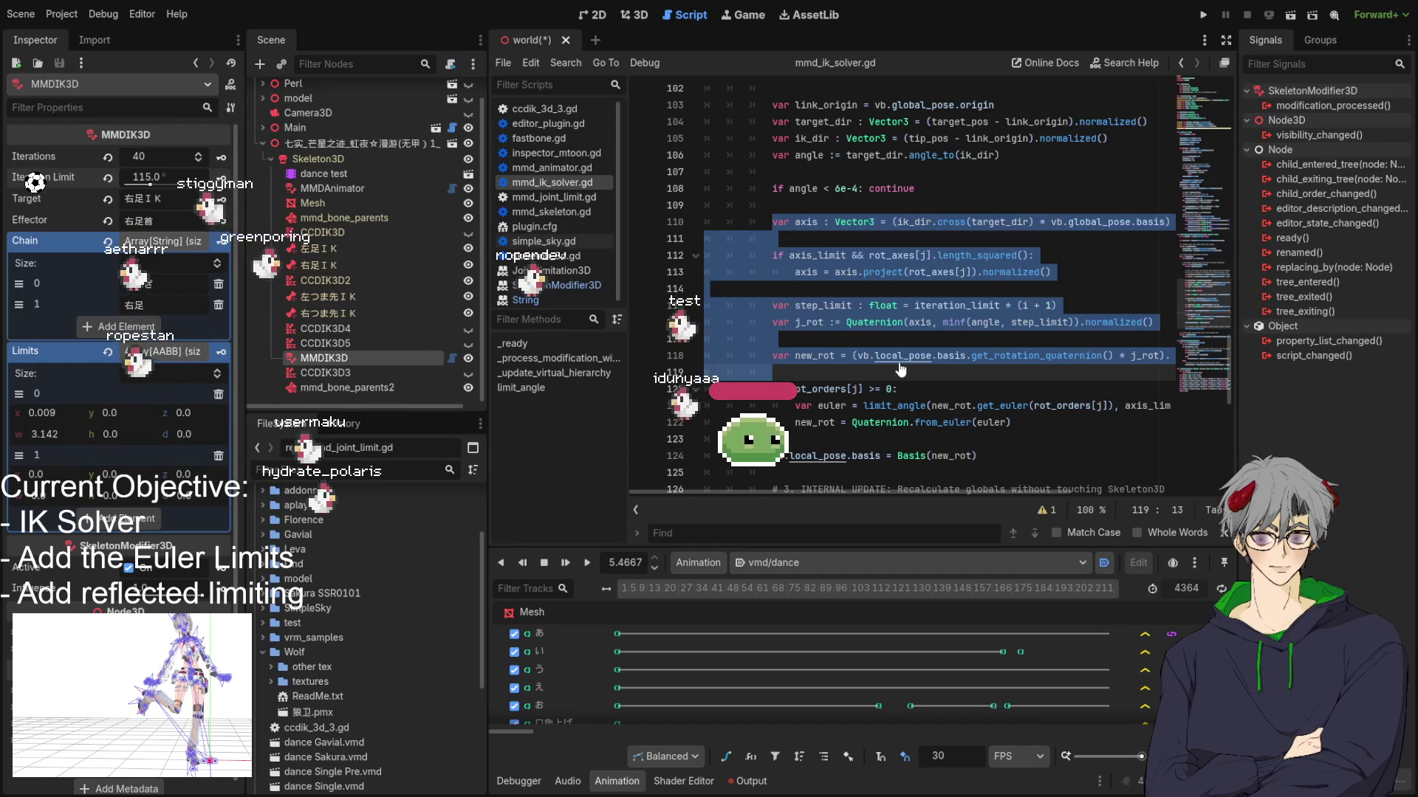
pyautogui.hotkey('ctrl', 'v')
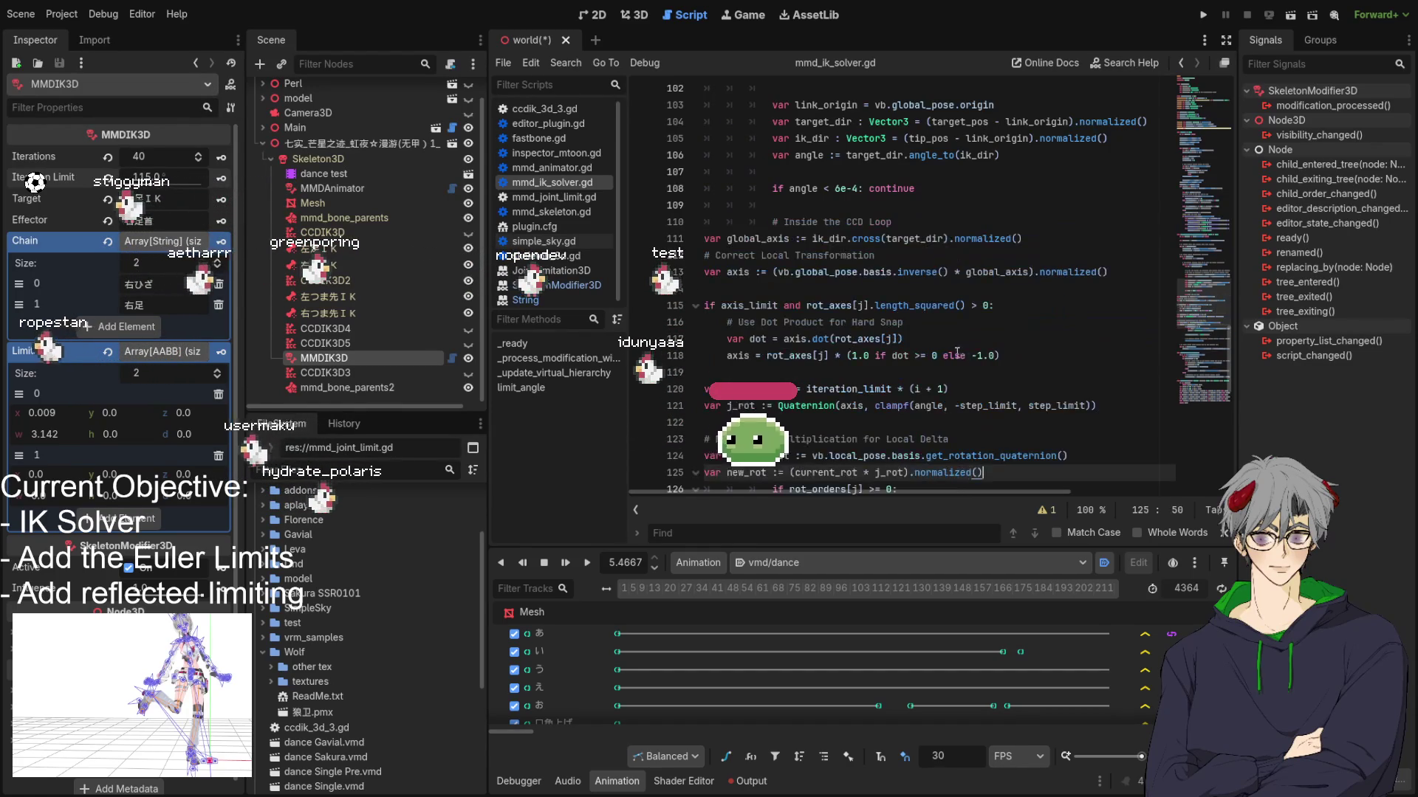
# Step: Indent the pasted block into the loop, including the comment, dot and axis line 118
pyautogui.moveTo(741, 238)
pyautogui.mouseDown()
pyautogui.moveTo(849, 391)
pyautogui.moveTo(886, 483)
pyautogui.moveTo(886, 342)
pyautogui.mouseUp()
pyautogui.scroll(2, 886, 342)
pyautogui.press('Tab')
pyautogui.press('Tab')
pyautogui.press('Tab')
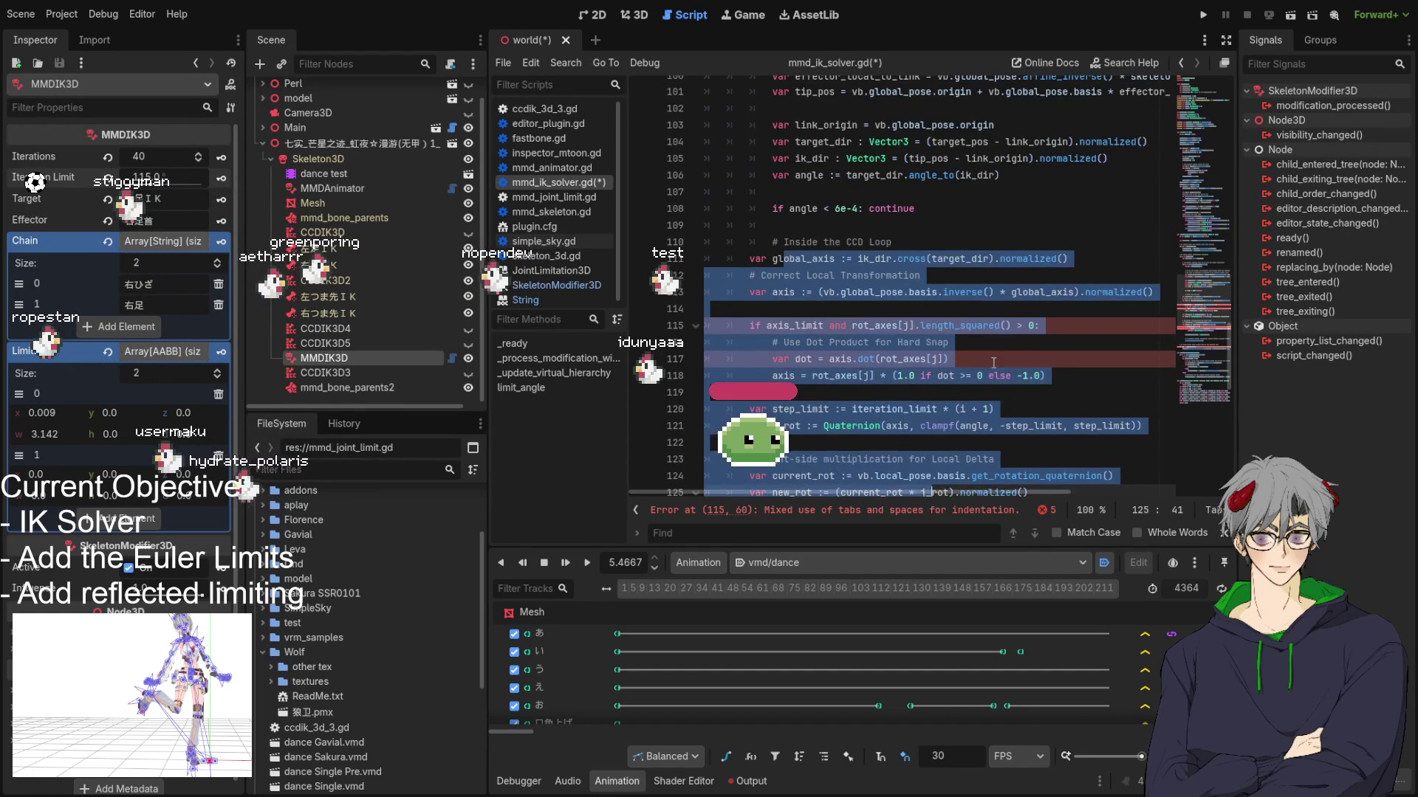
pyautogui.scroll(-1, 894, 347)
pyautogui.moveTo(807, 242)
pyautogui.mouseDown()
pyautogui.moveTo(923, 277)
pyautogui.moveTo(881, 258)
pyautogui.mouseUp()
pyautogui.hotkey('shift', 'Tab')
pyautogui.hotkey('shift', 'Tab')
pyautogui.hotkey('shift', 'Tab')
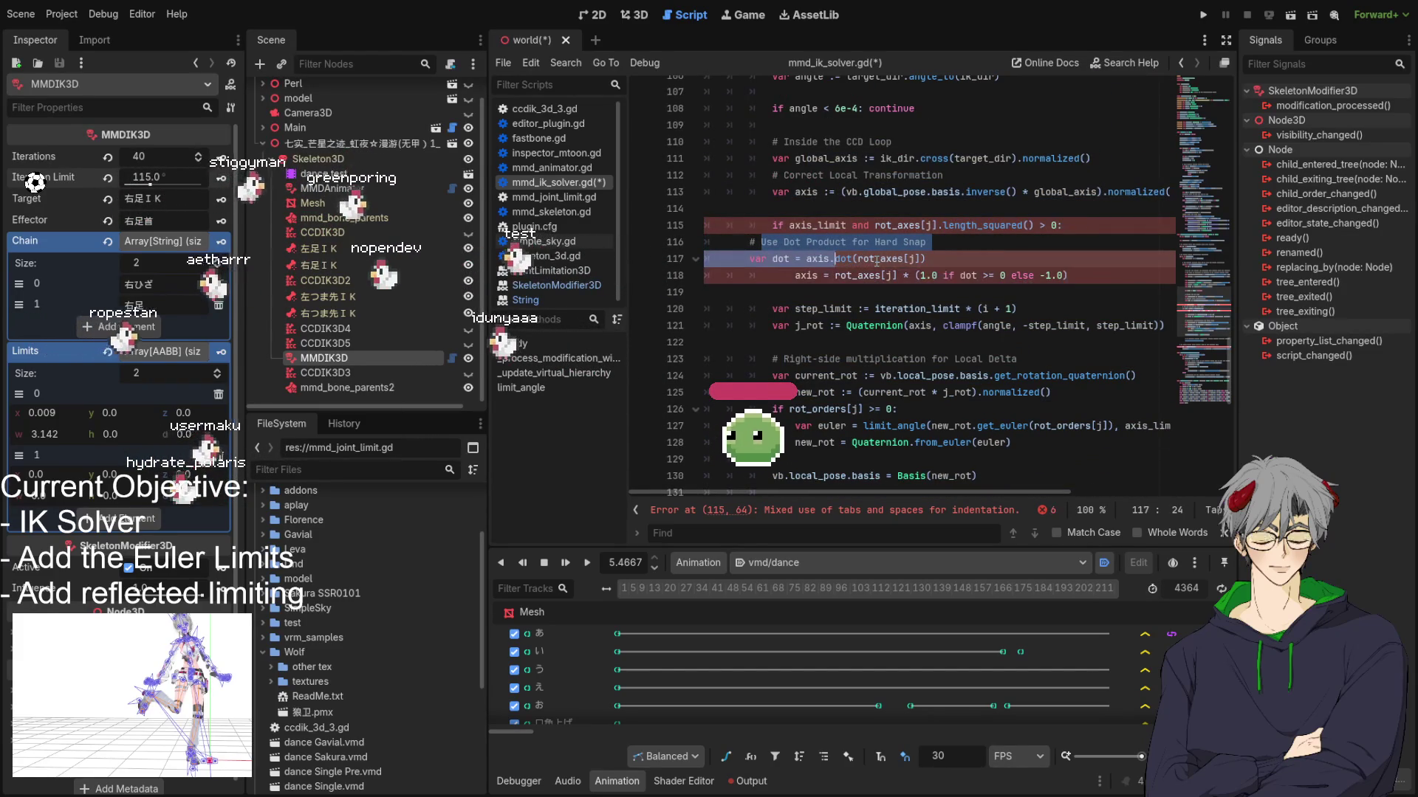
pyautogui.scroll(1, 876, 262)
pyautogui.press('Tab')
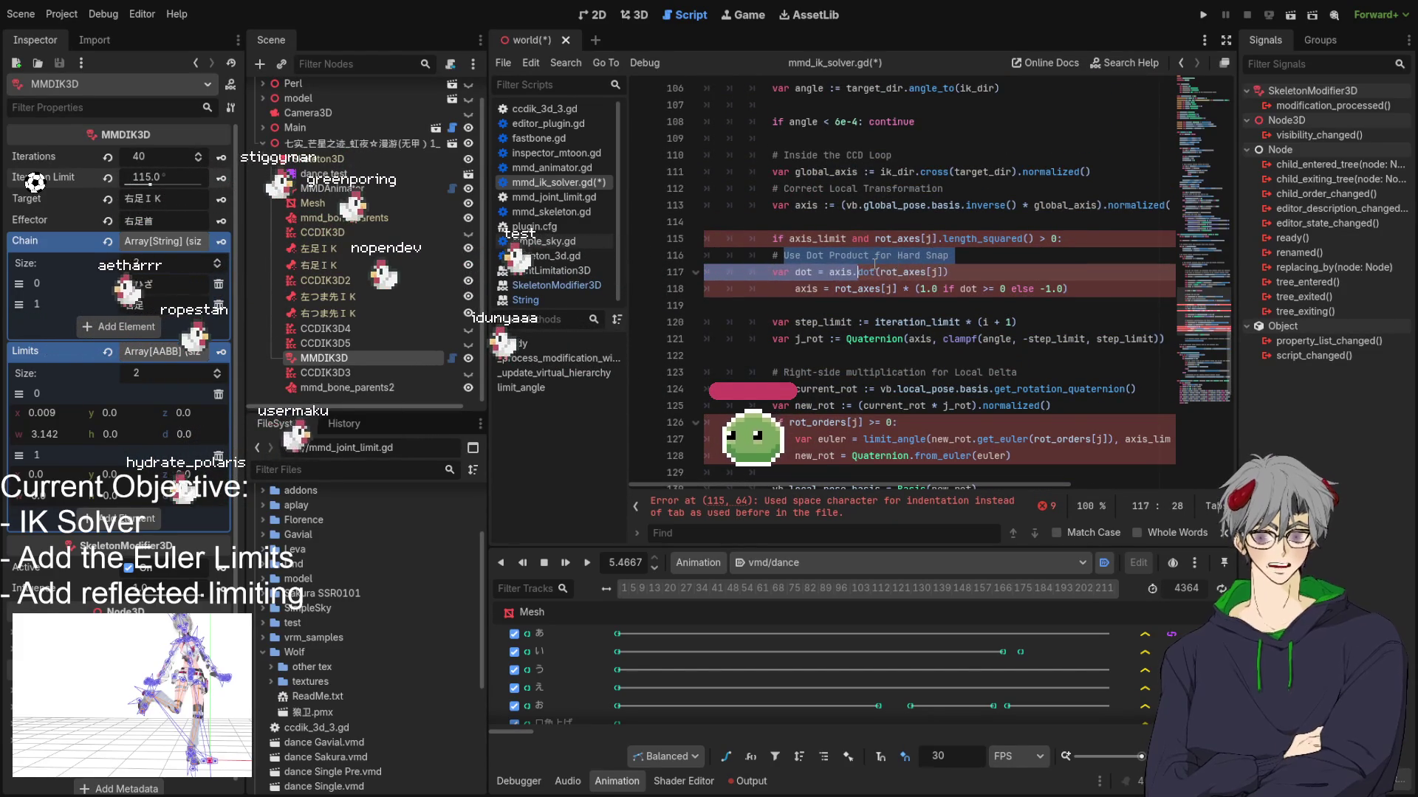
pyautogui.click(821, 290)
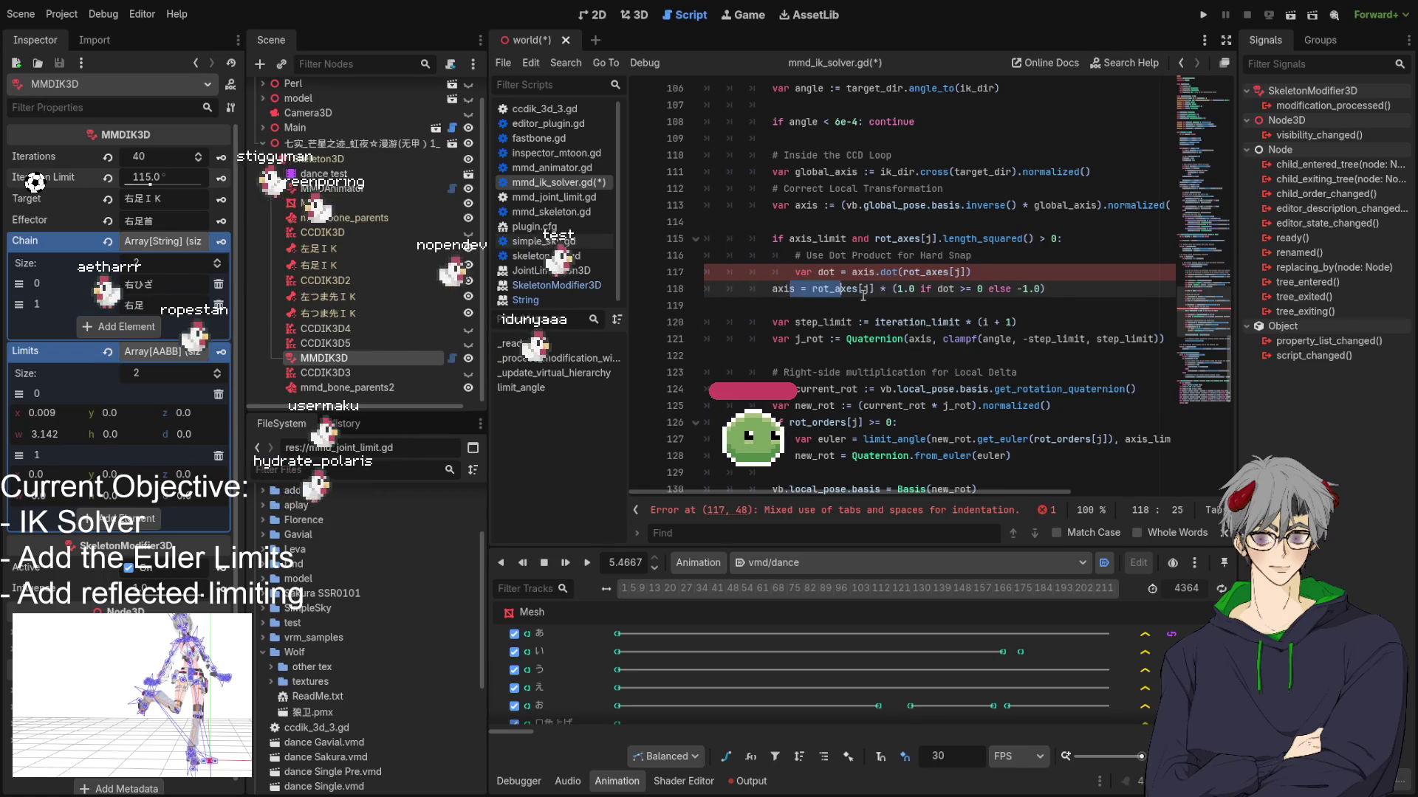
pyautogui.press('Tab')
pyautogui.press('Tab')
pyautogui.press('Tab')
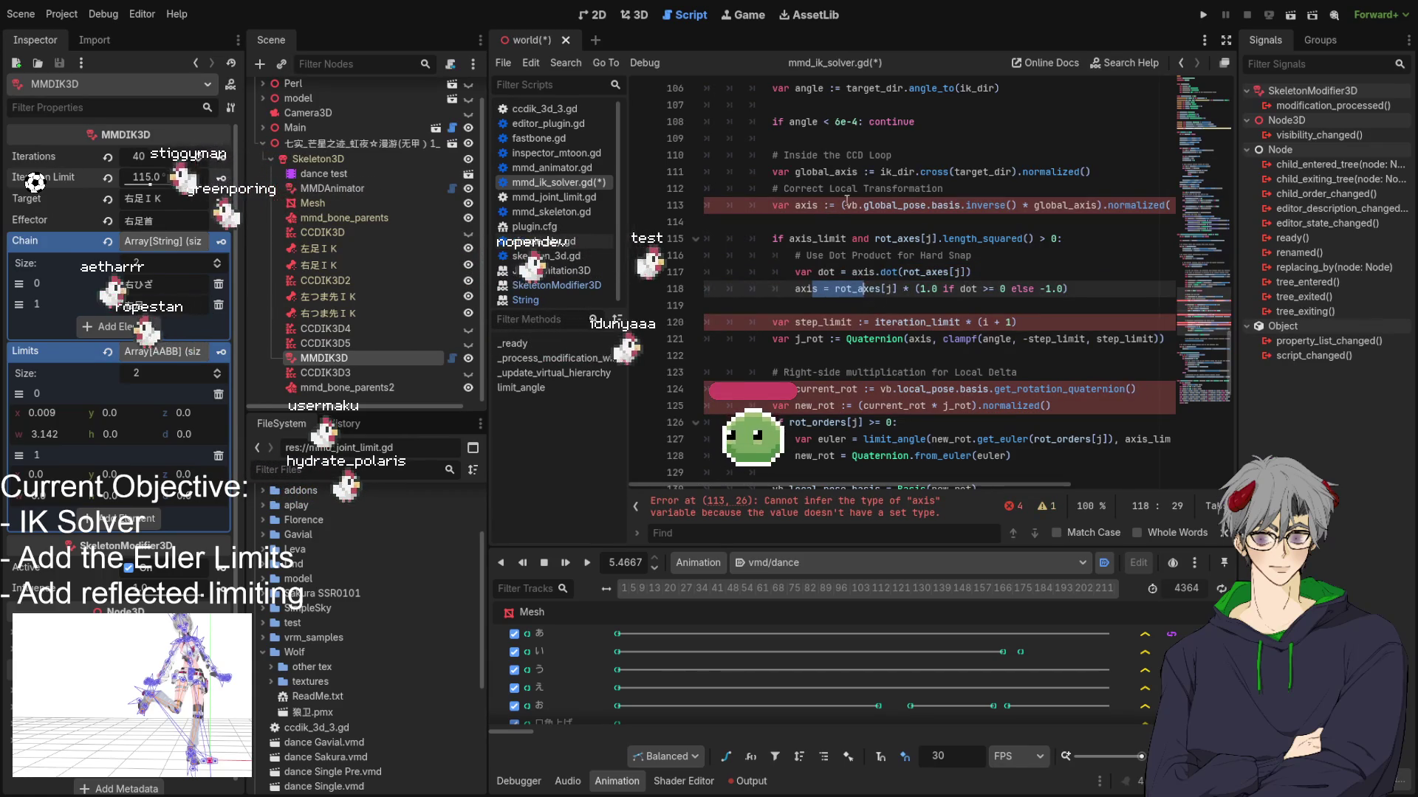
# Step: Delete empty line 114 and align the j_rot, current_rot and new_rot lines to loop level
pyautogui.click(847, 206)
pyautogui.click(836, 225)
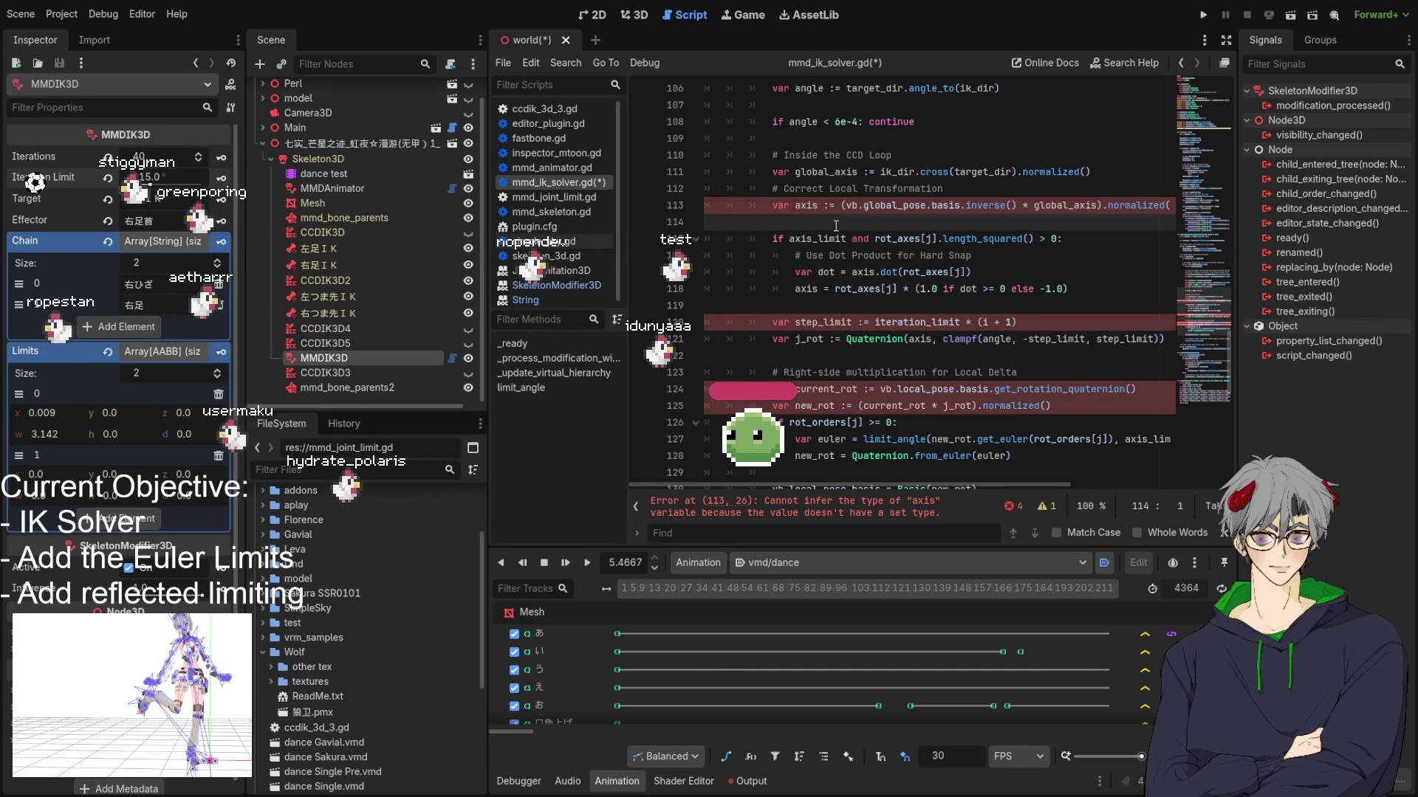
pyautogui.press('BackSpace')
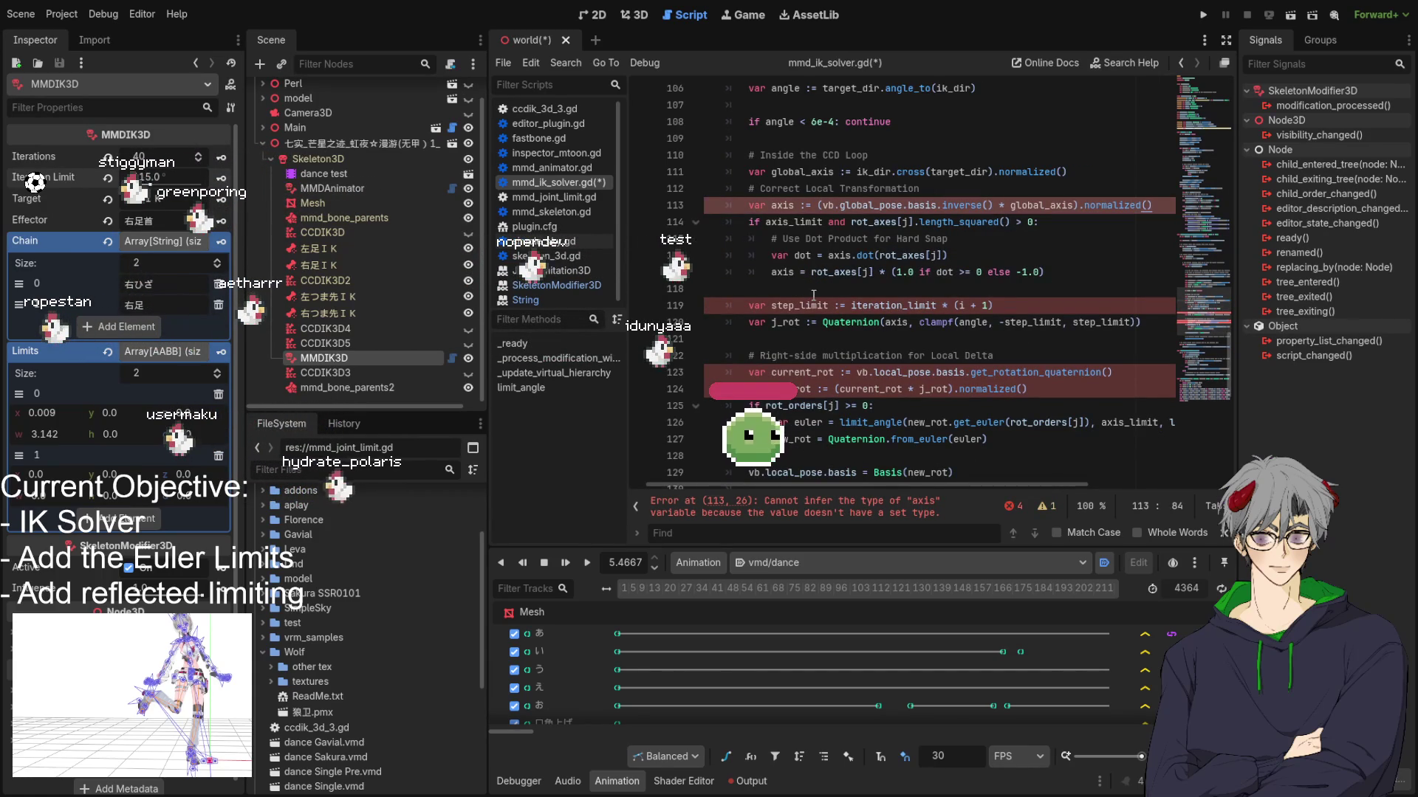
pyautogui.moveTo(793, 312); pyautogui.dragTo(638, 312)
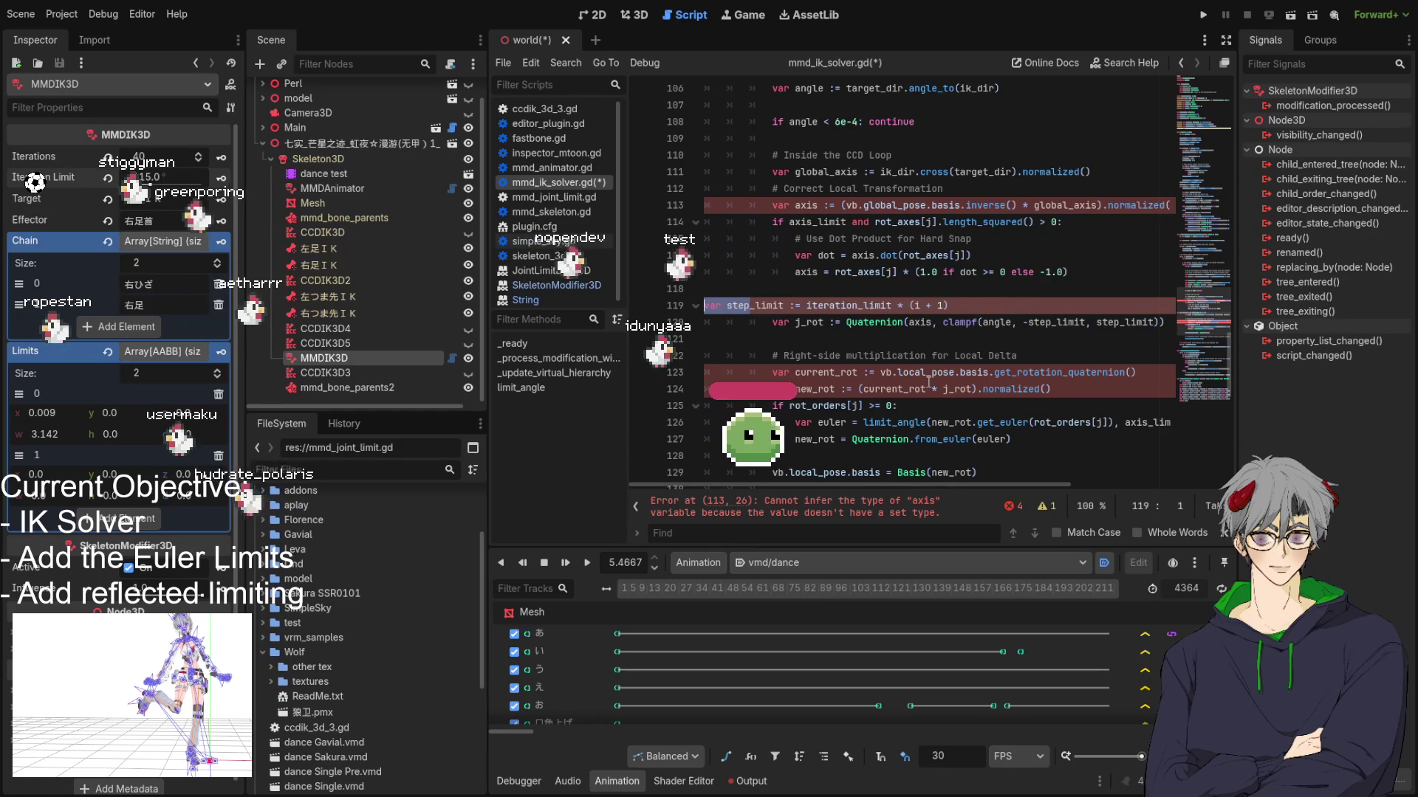
pyautogui.doubleClick(785, 322)
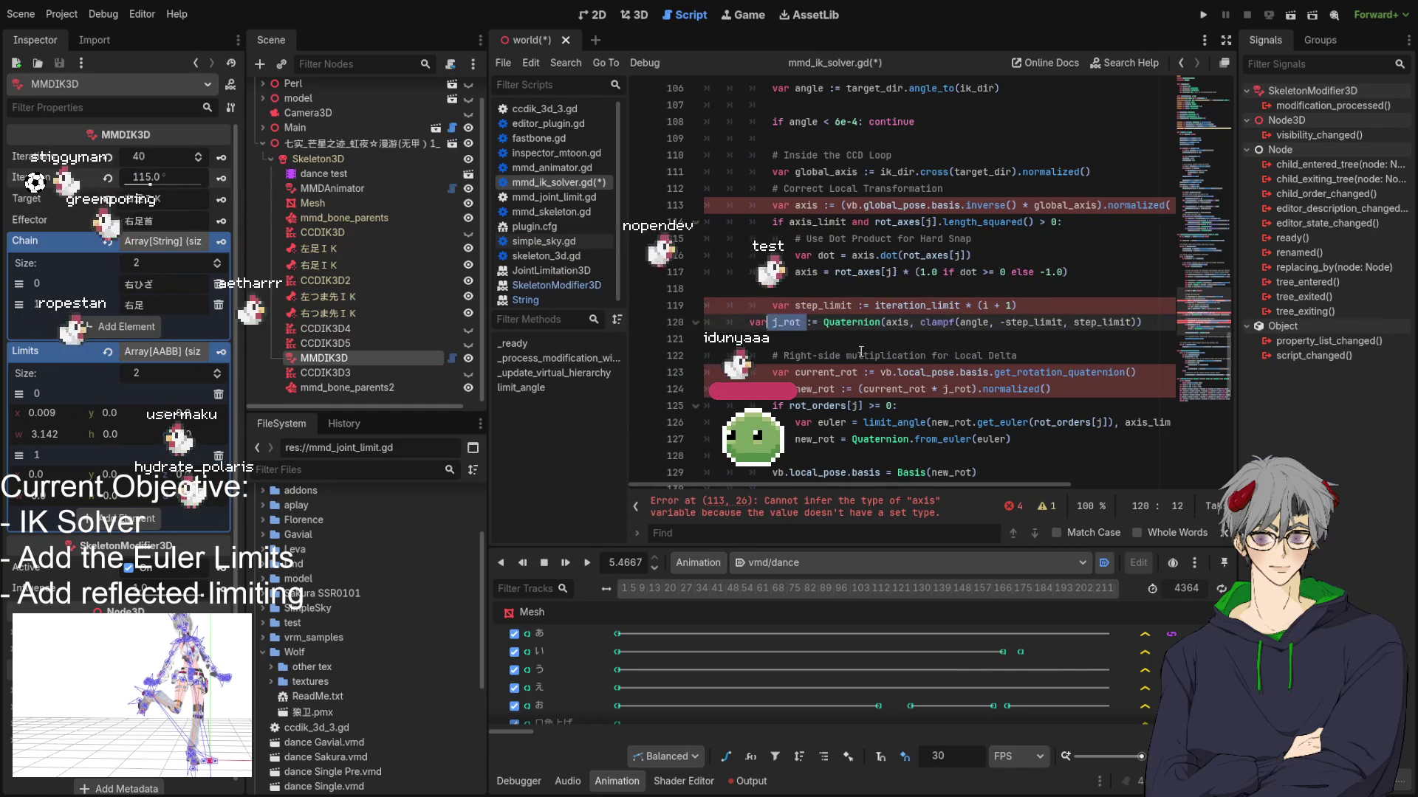
pyautogui.press('Tab')
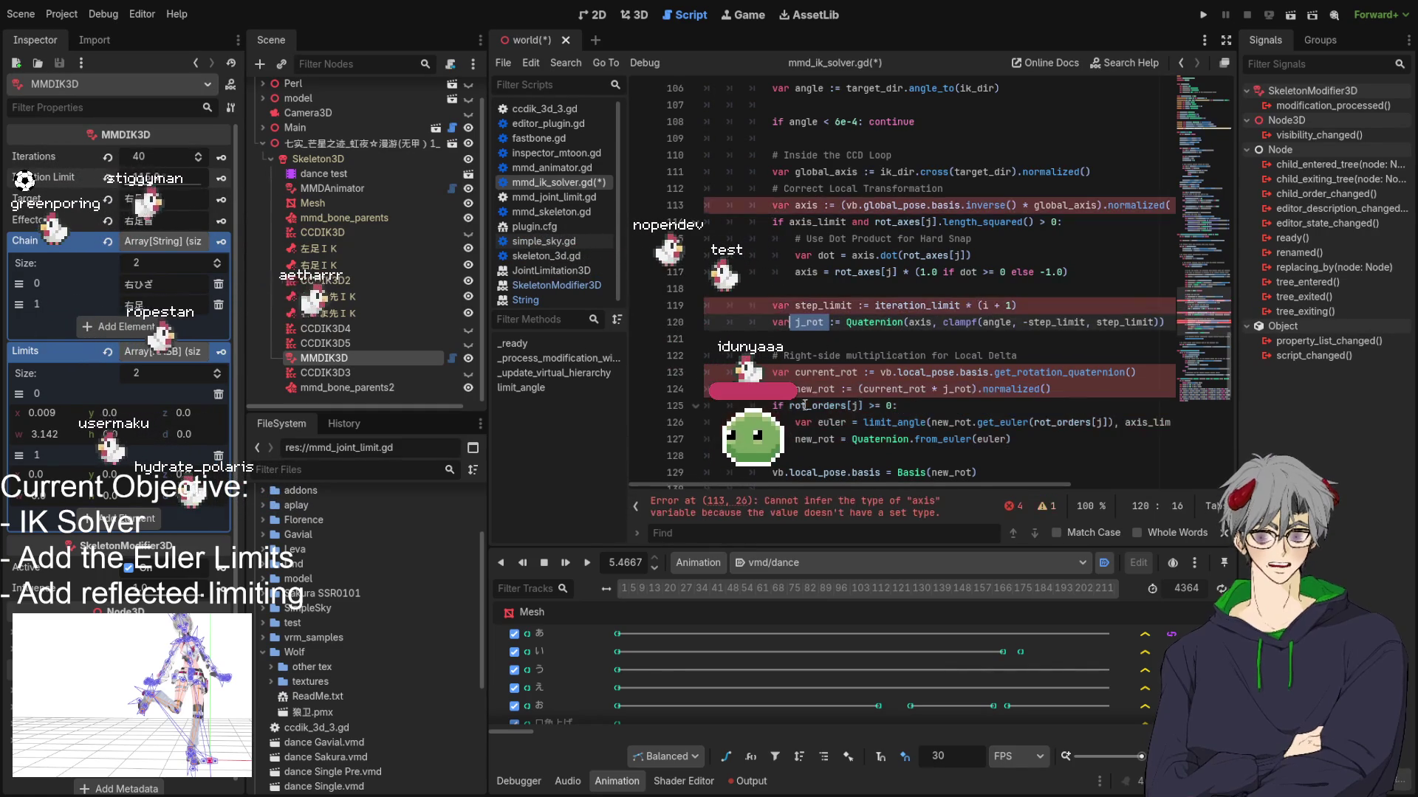
pyautogui.moveTo(799, 372); pyautogui.dragTo(891, 389)
pyautogui.hotkey('shift', 'Tab')
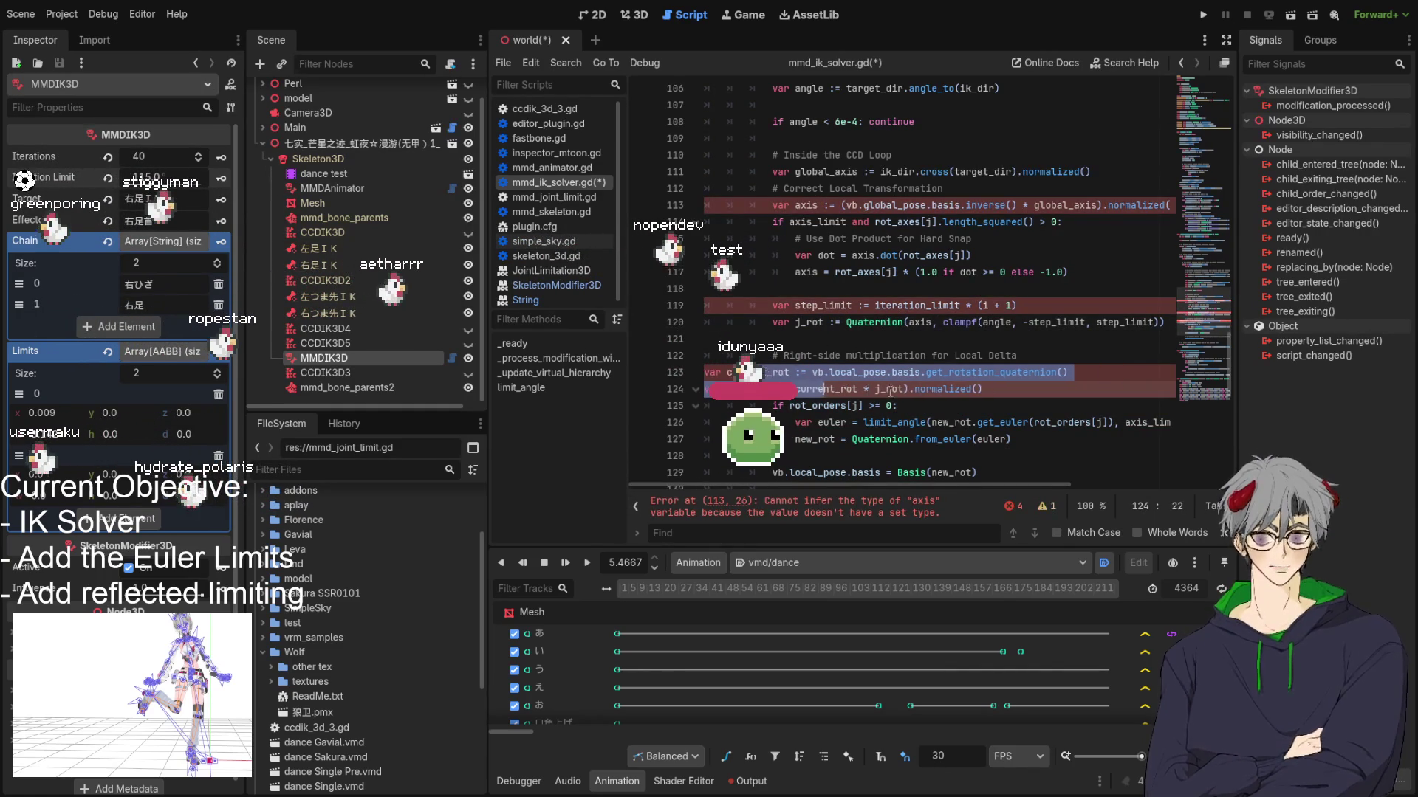
pyautogui.press('Tab')
pyautogui.press('Tab')
pyautogui.press('Tab')
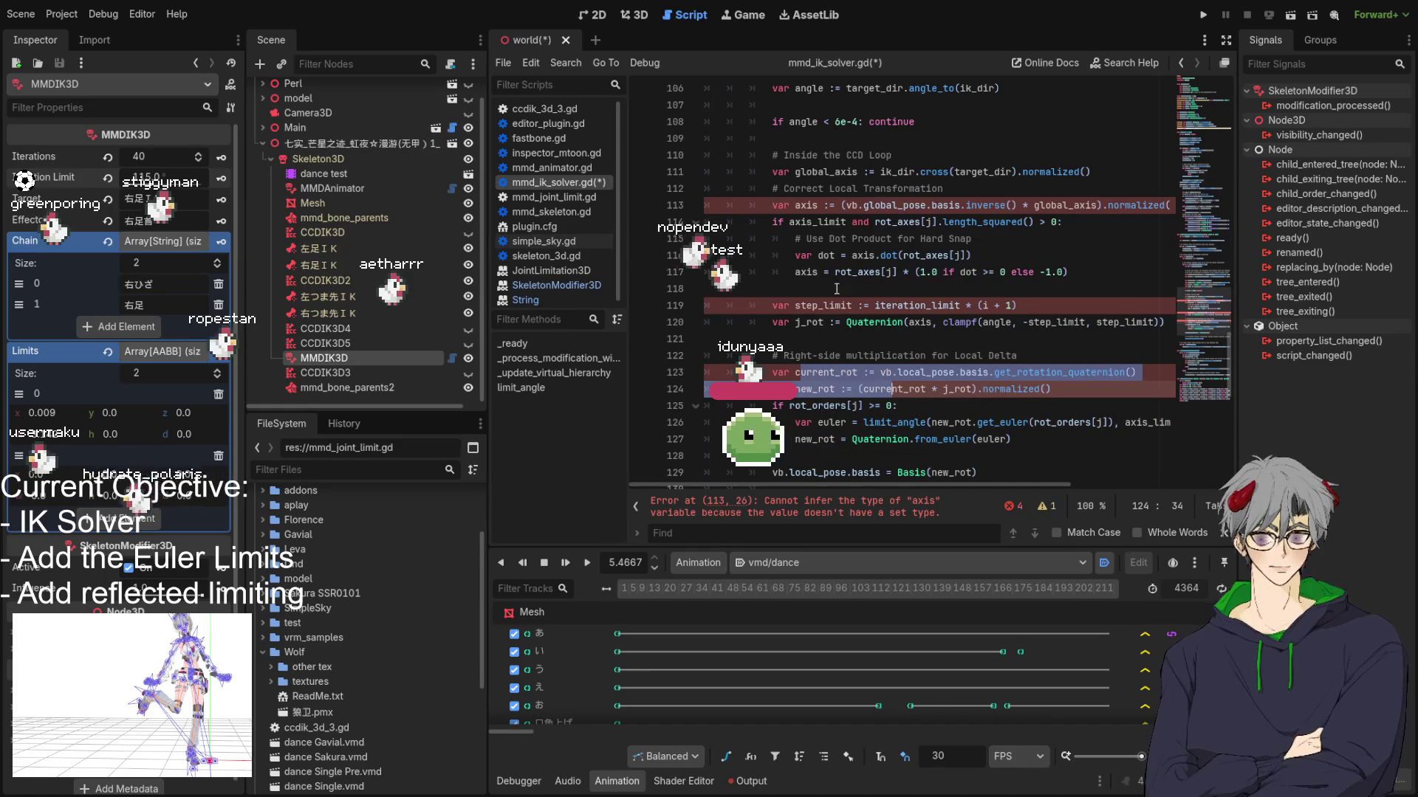
pyautogui.click(789, 406)
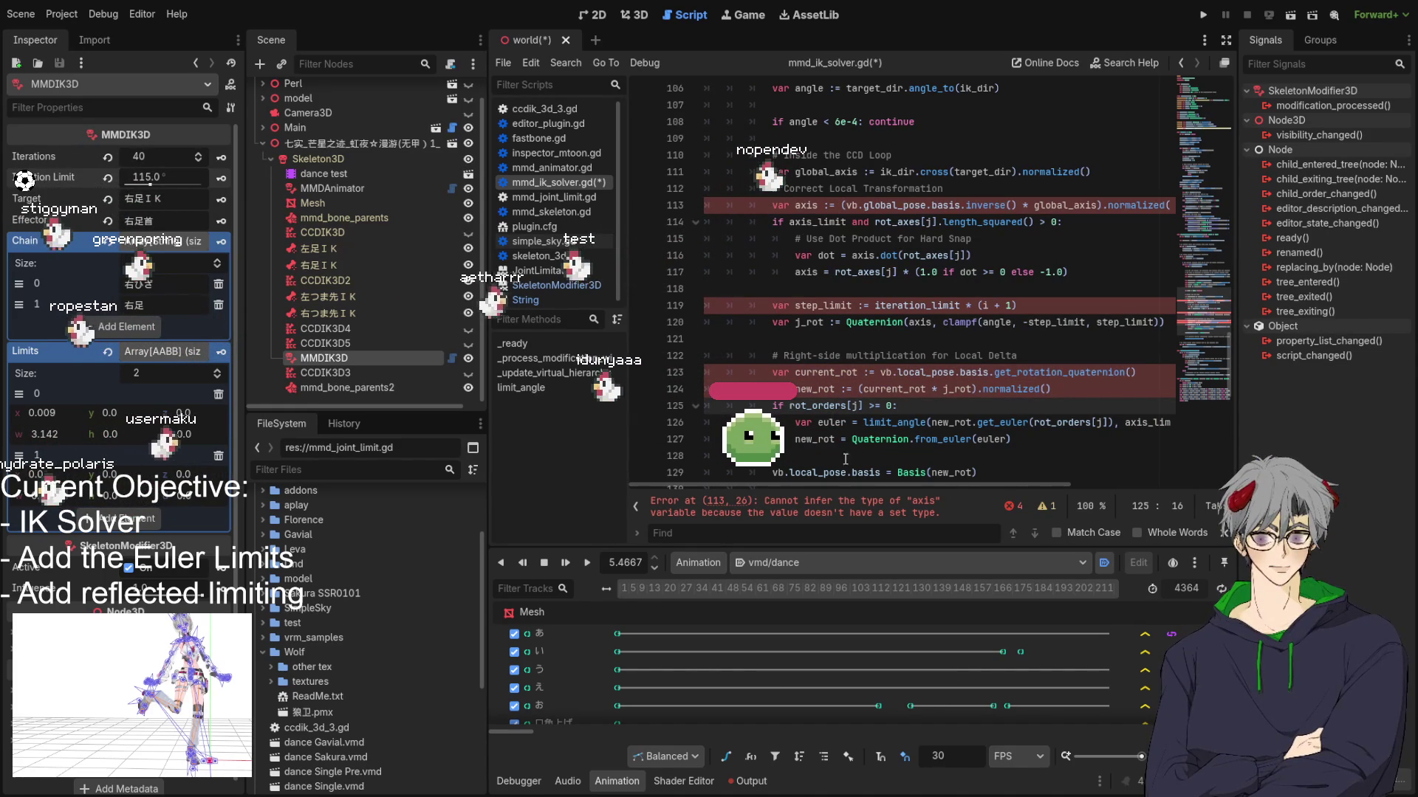
# Step: Change := to = on the axis and current_rot declarations so the script parses
pyautogui.click(823, 205)
pyautogui.press('BackSpace')
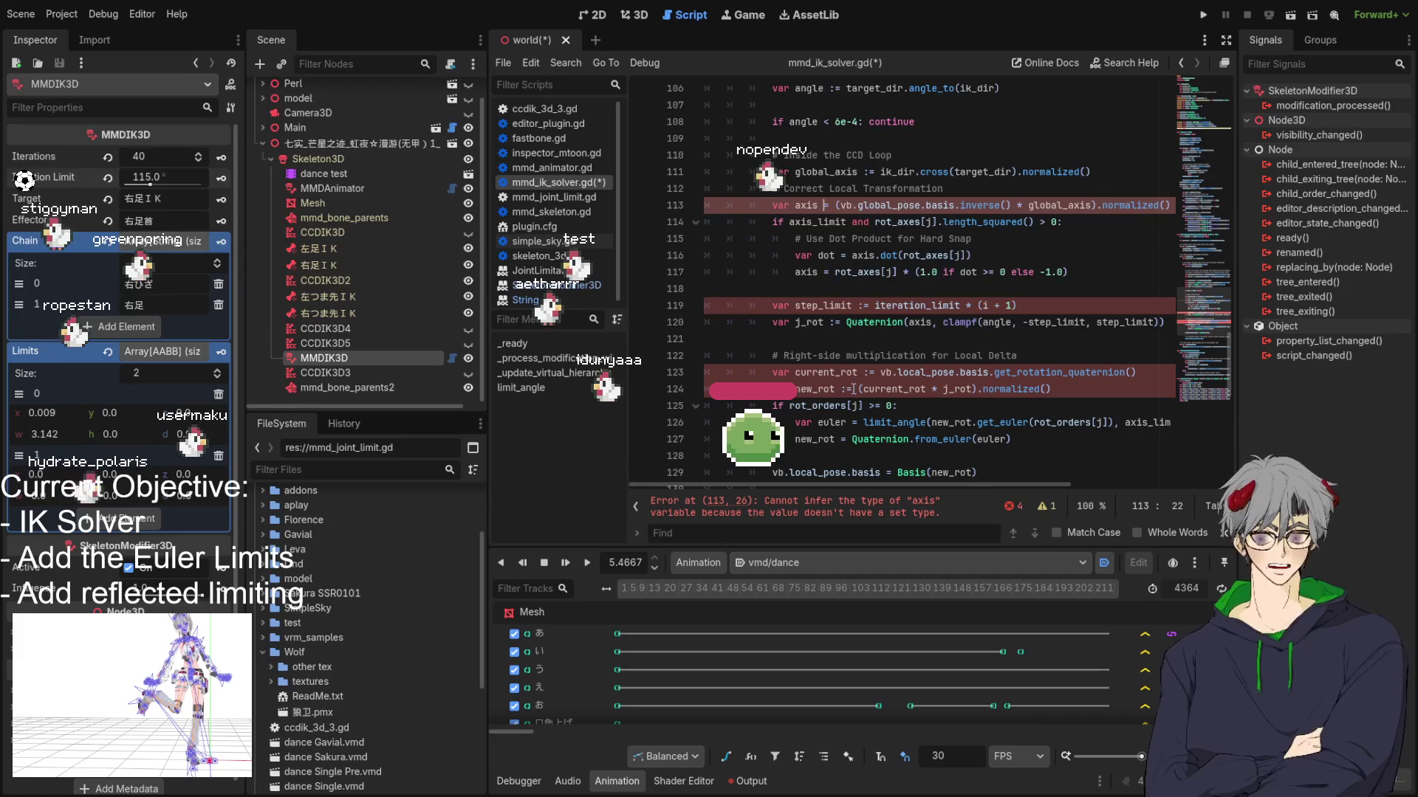
pyautogui.click(869, 373)
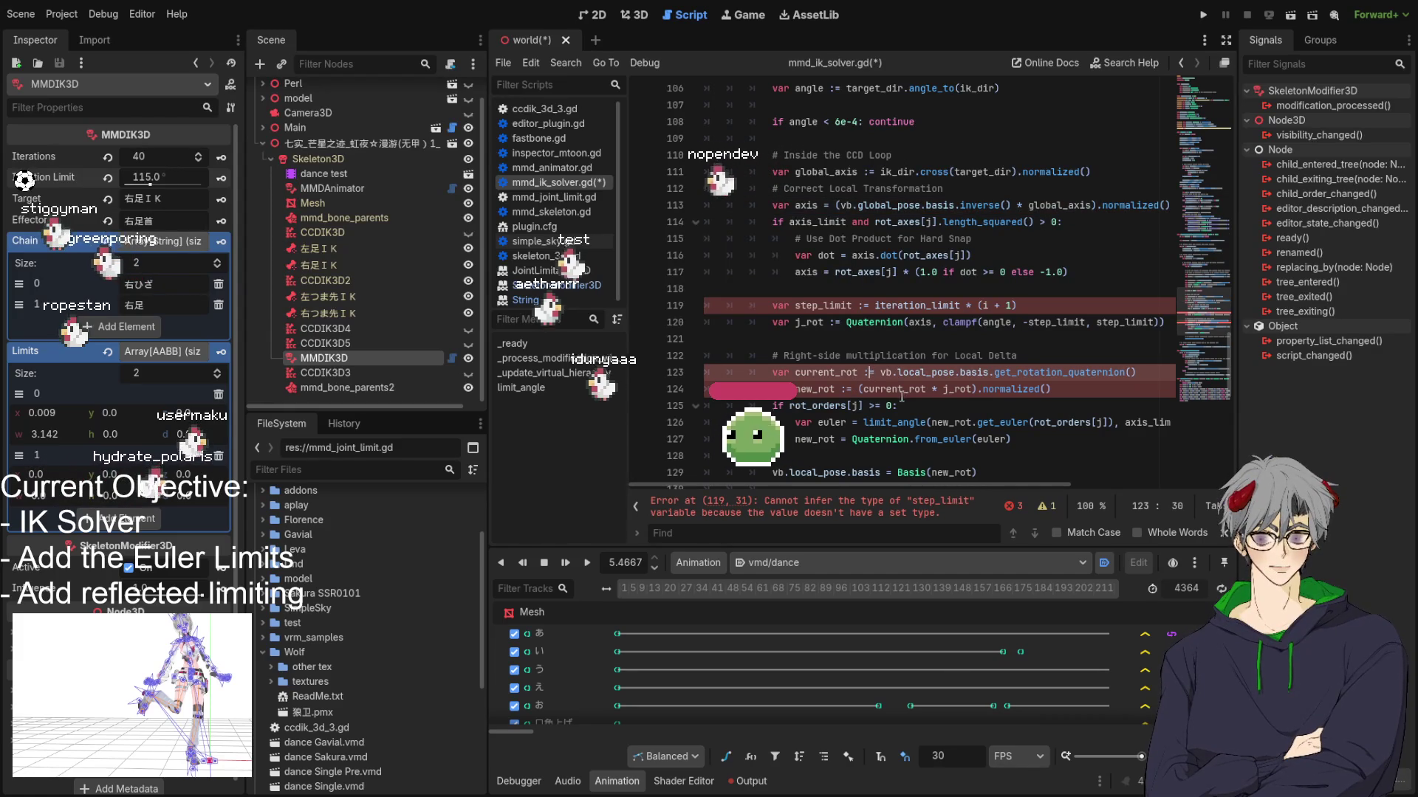
pyautogui.press('BackSpace')
pyautogui.click(858, 305)
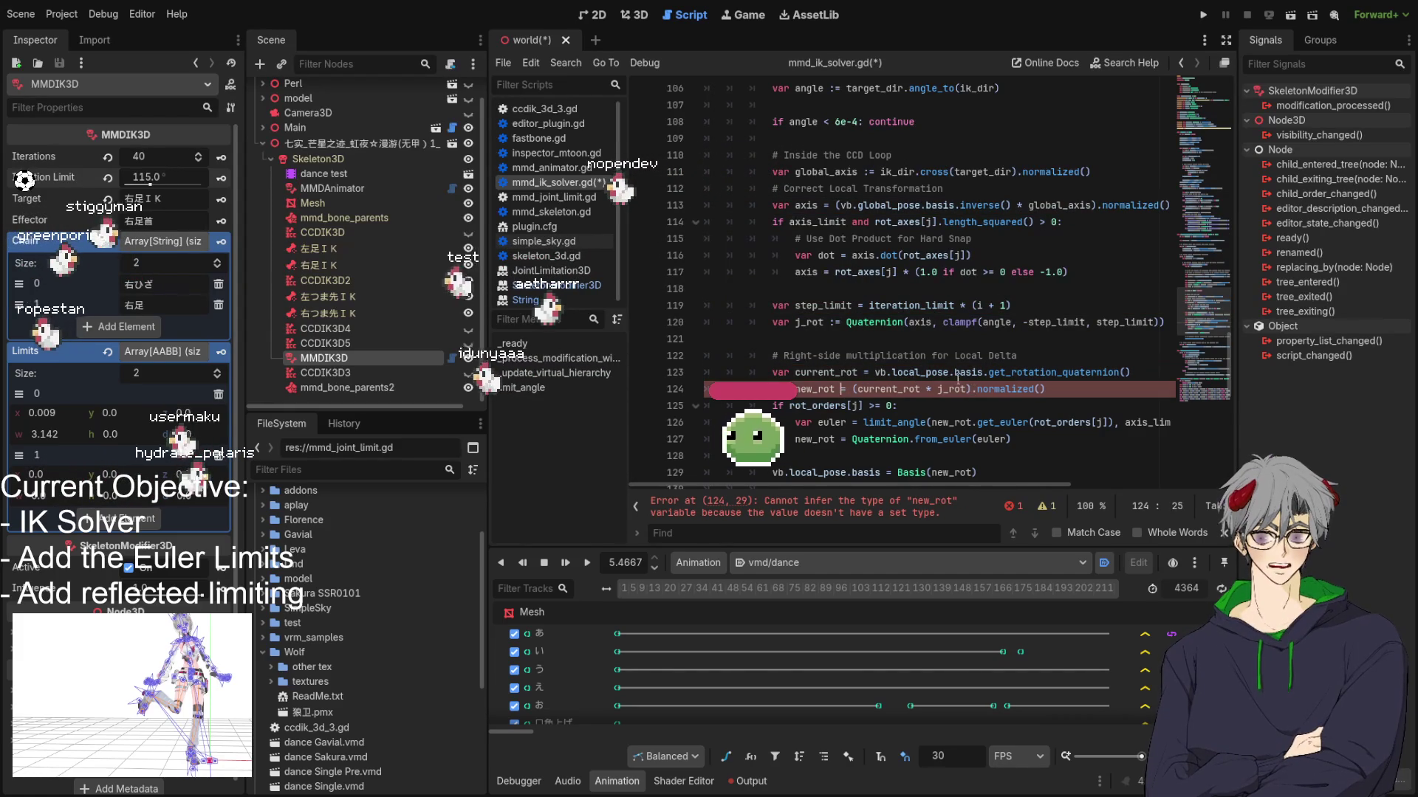
pyautogui.scroll(-2, 874, 313)
pyautogui.scroll(2, 874, 313)
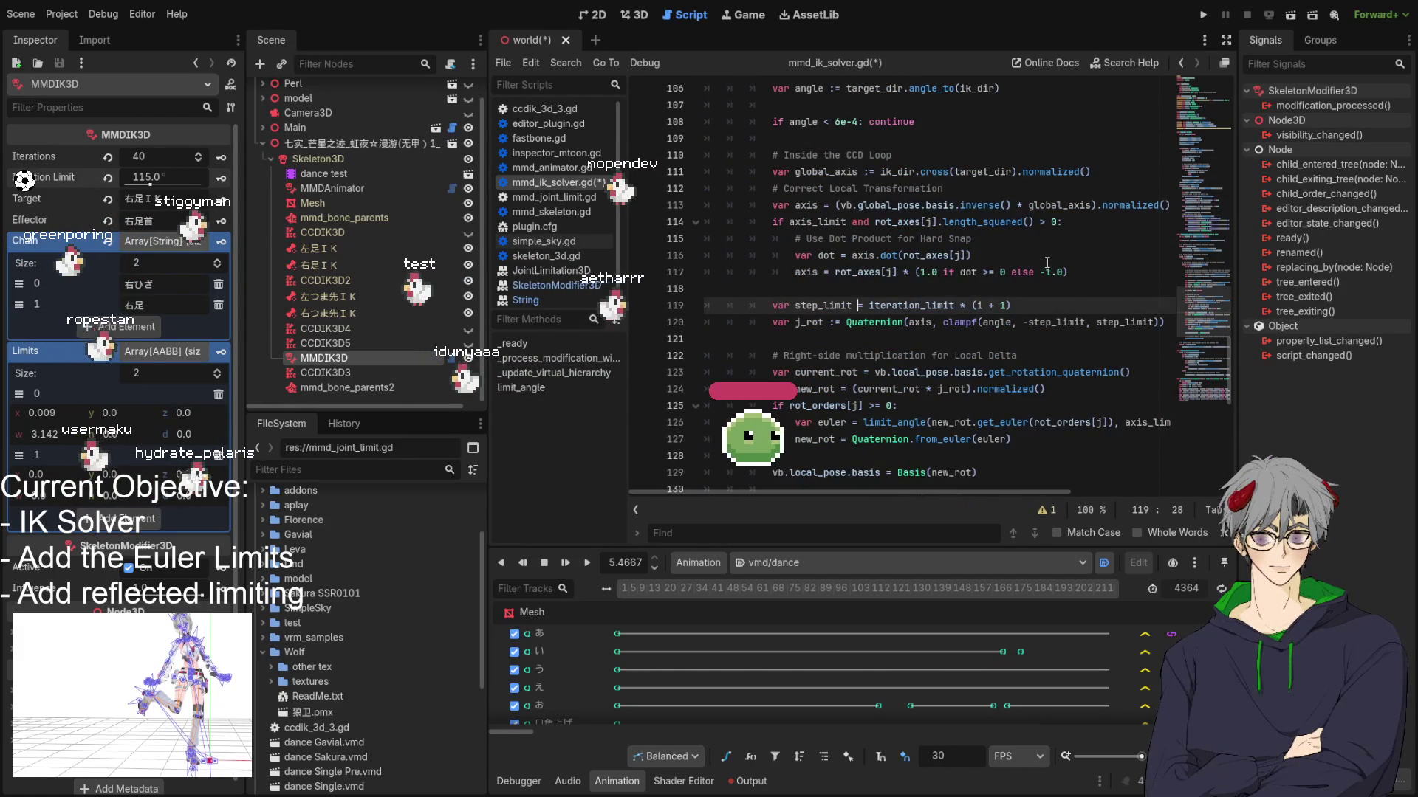
pyautogui.scroll(5, 779, 214)
pyautogui.scroll(-7, 774, 216)
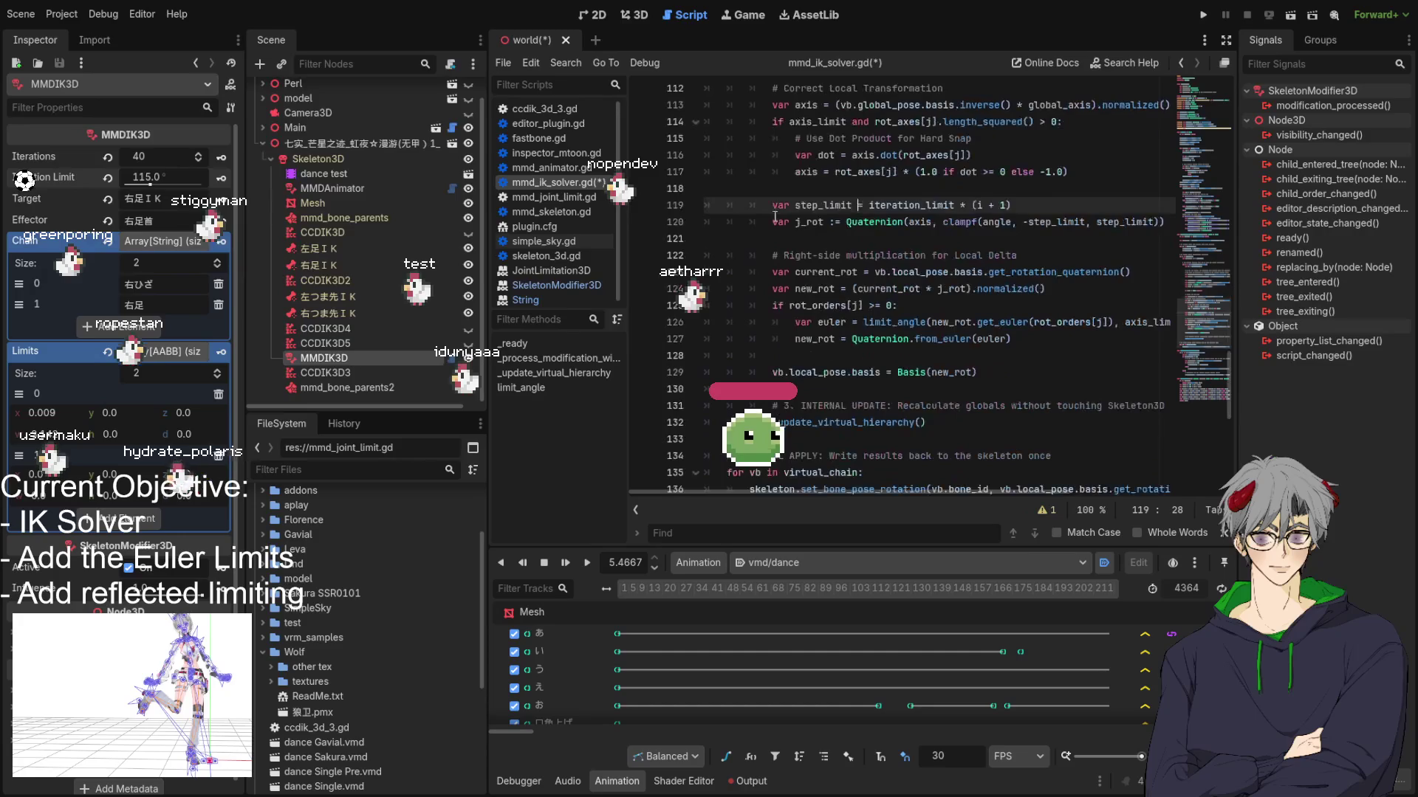
pyautogui.scroll(4, 830, 392)
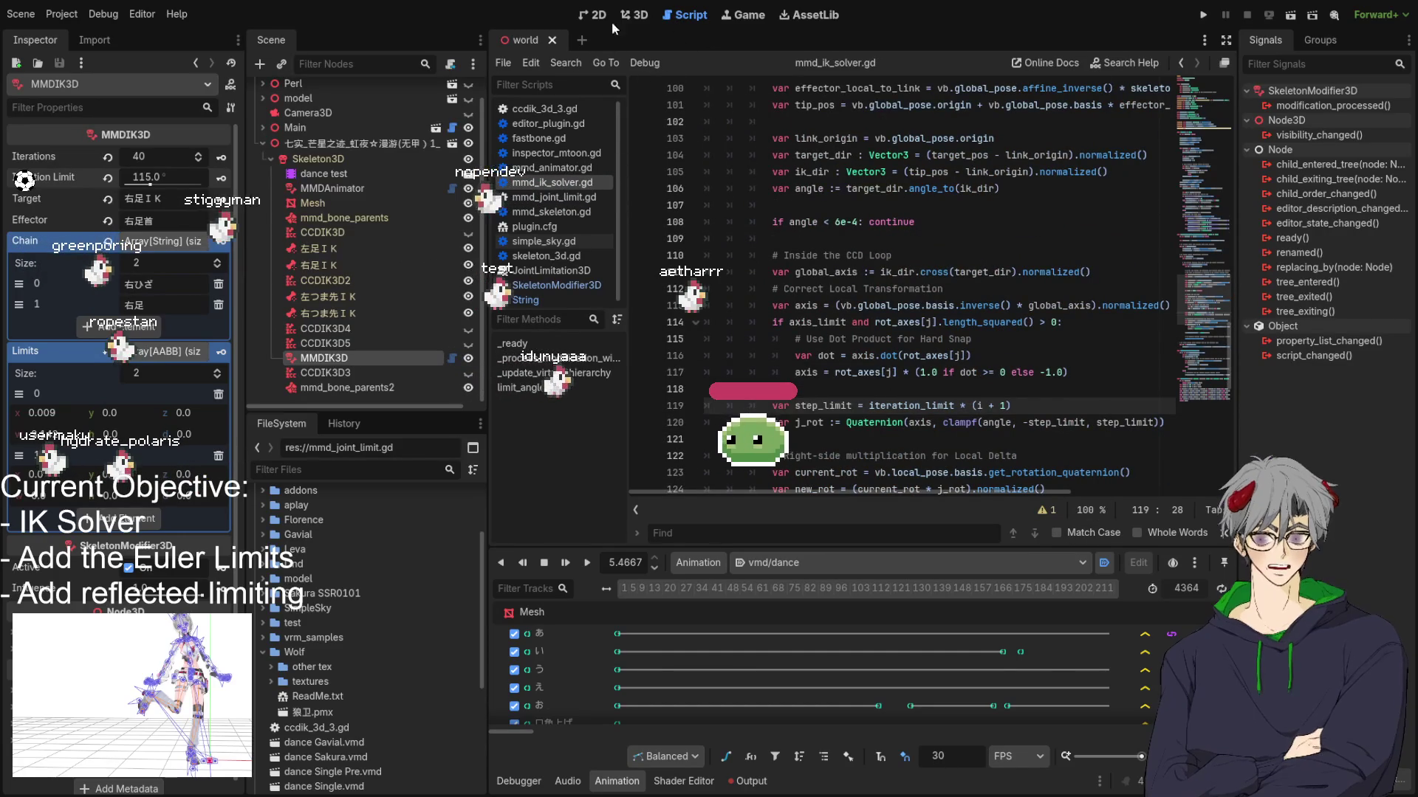
pyautogui.click(631, 15)
# Step: Orbit and restart vmd/dance to check the legs, then reopen mmd_ik_solver.gd at _update_virtual_hierarchy
pyautogui.moveTo(896, 325)
pyautogui.mouseDown()
pyautogui.moveTo(968, 301)
pyautogui.moveTo(849, 317)
pyautogui.mouseUp()
pyautogui.click(576, 562)
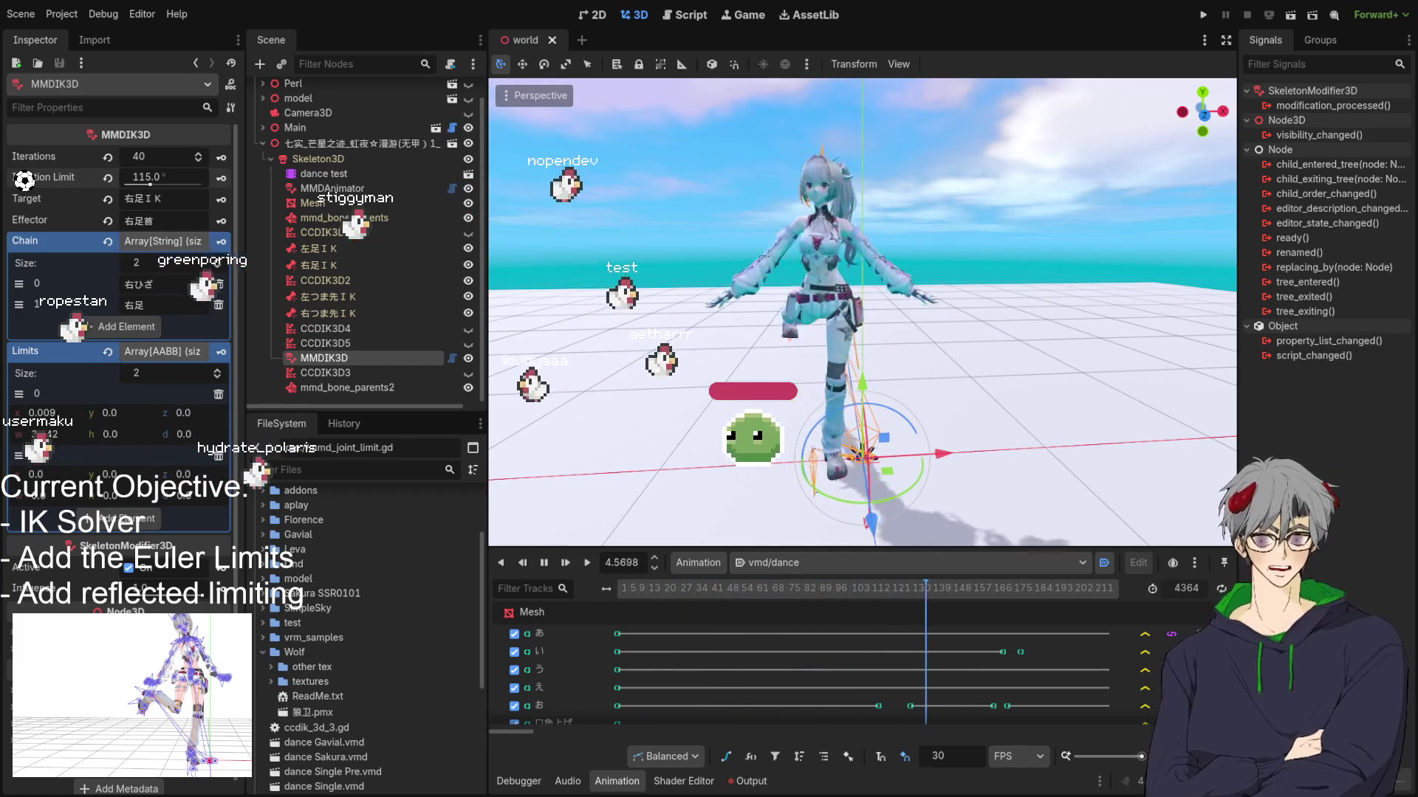
pyautogui.click(685, 15)
pyautogui.scroll(-5, 868, 345)
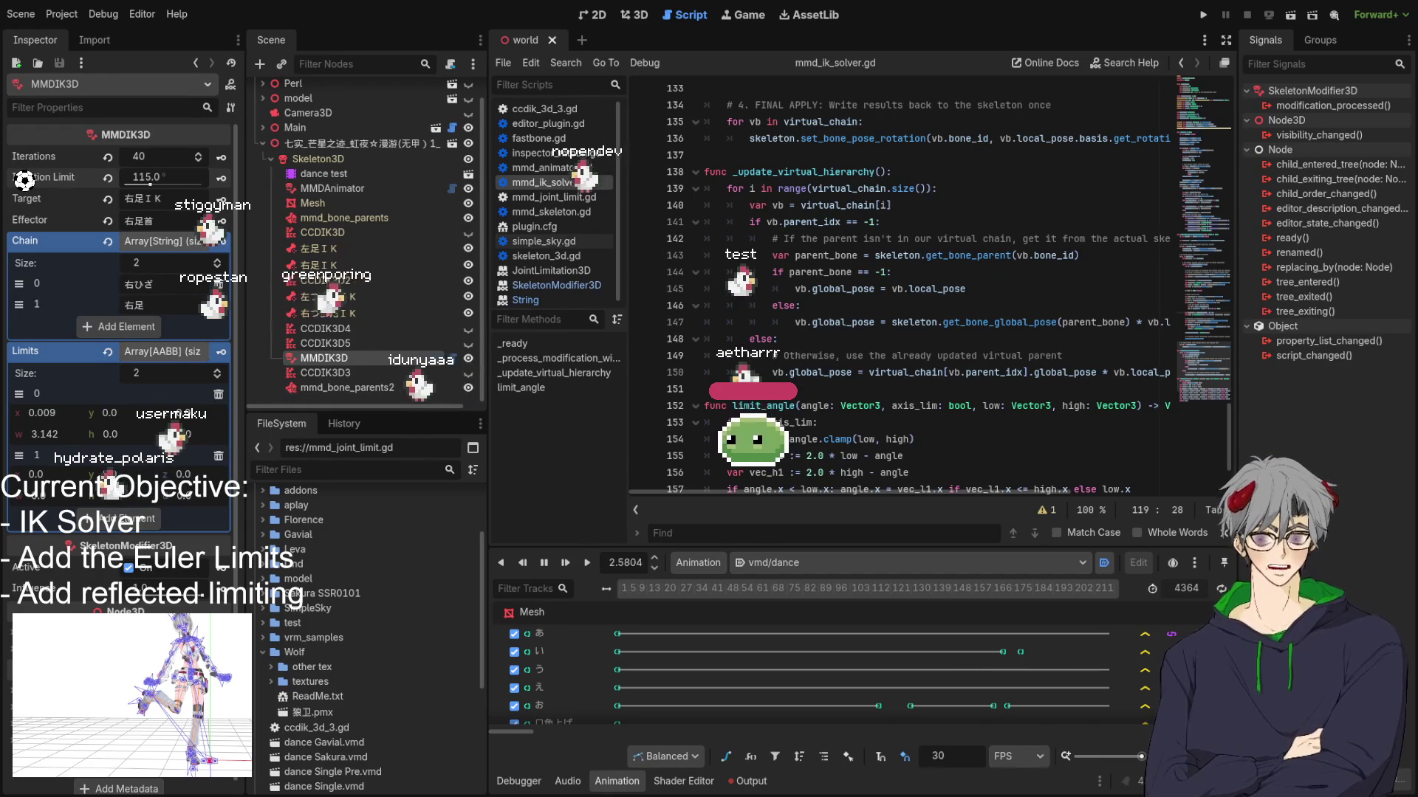
# Step: Paste the new _update_virtual_hierarchy code over the old function, lines 137–150
pyautogui.scroll(-2, 901, 288)
pyautogui.scroll(2, 901, 288)
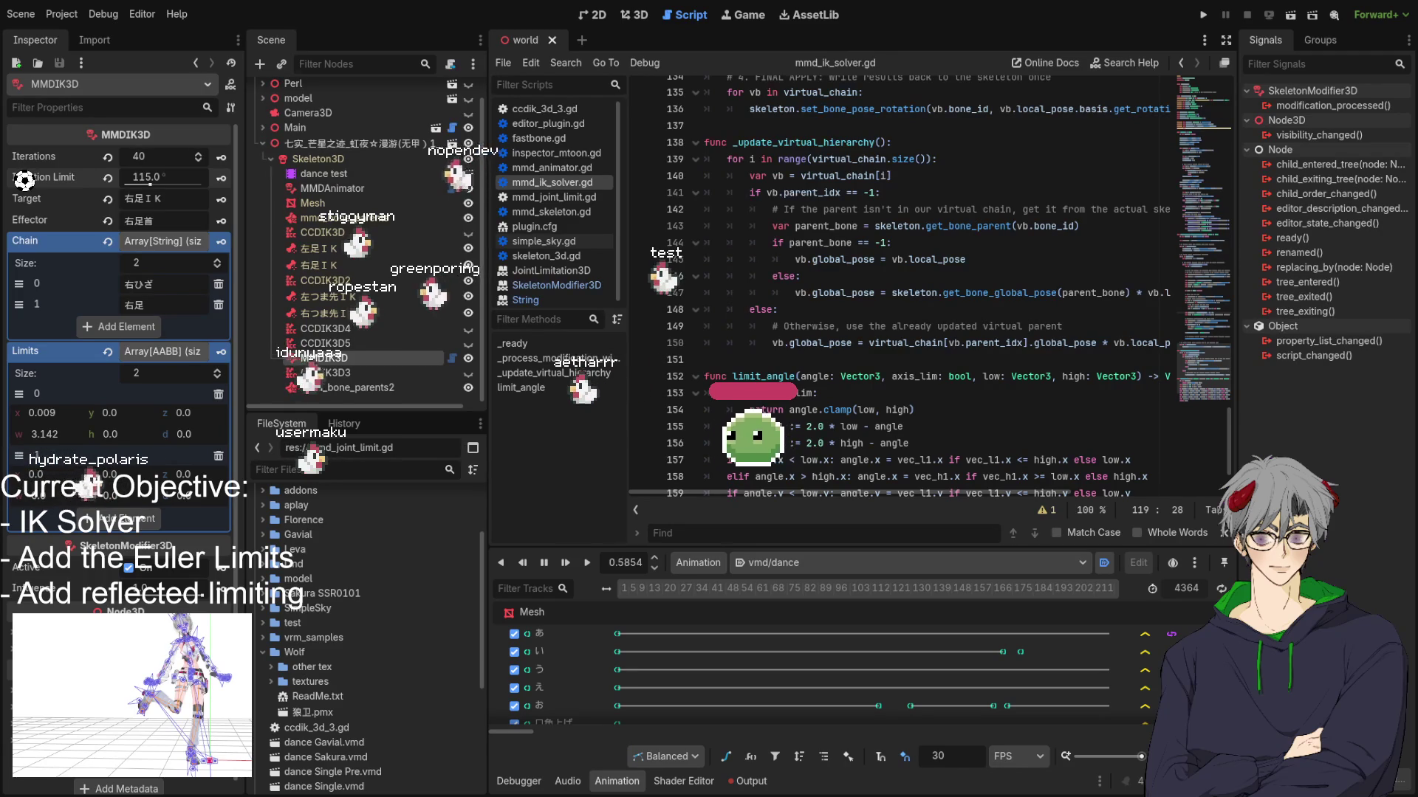
pyautogui.moveTo(739, 126); pyautogui.dragTo(1002, 352)
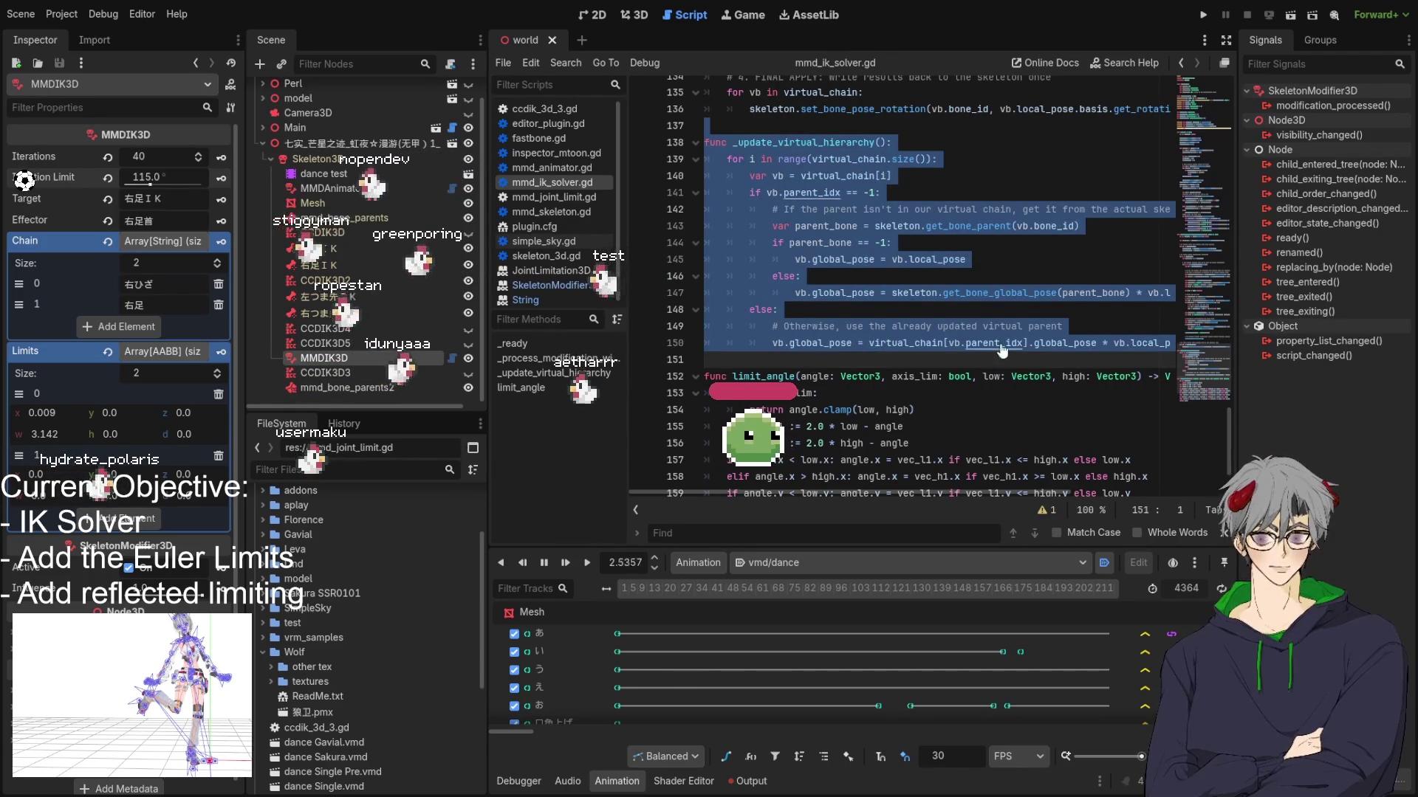
pyautogui.hotkey('ctrl', 'v')
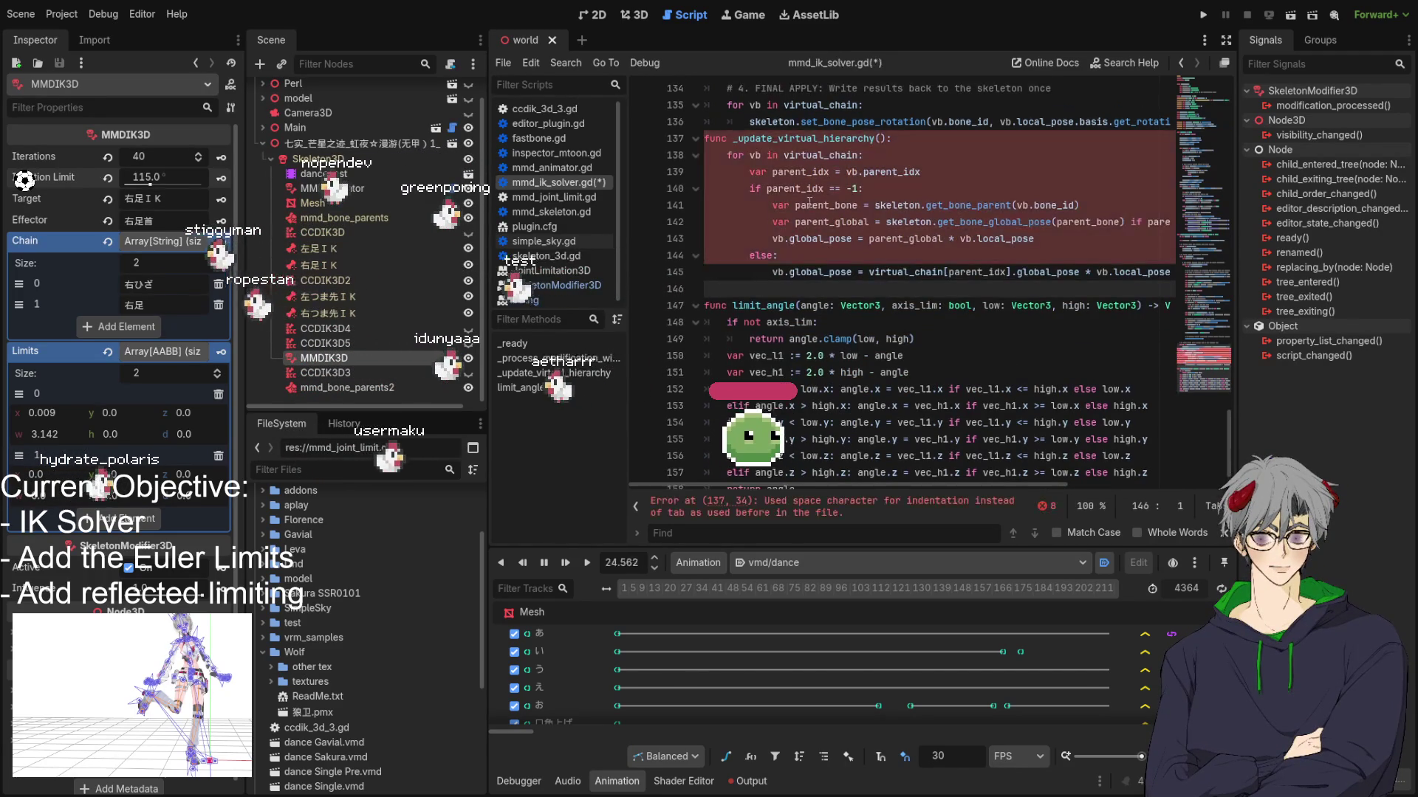
# Step: Re-indent loop body lines 138–144 and the else branch on line 145
pyautogui.moveTo(764, 155); pyautogui.dragTo(885, 260)
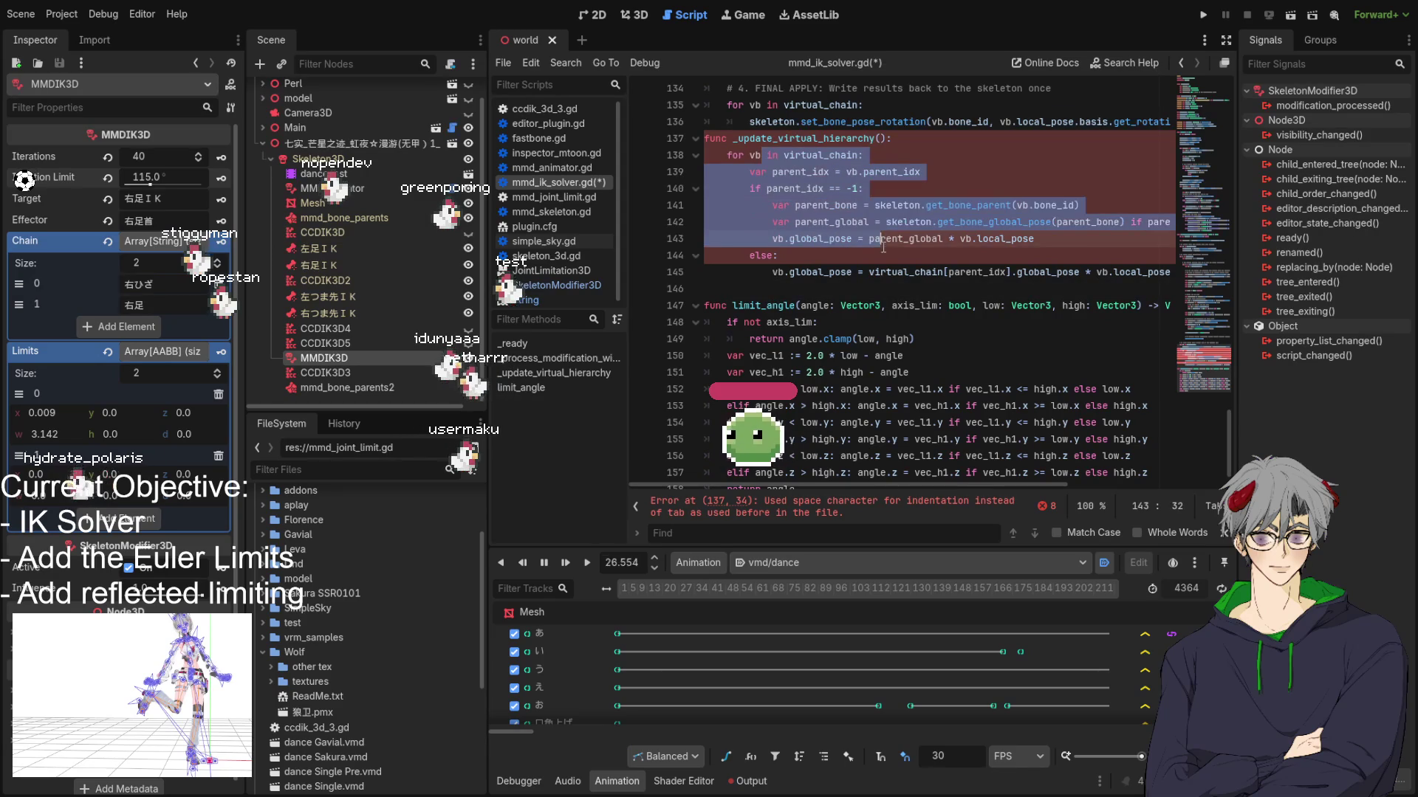
pyautogui.hotkey('shift', 'Tab')
pyautogui.press('Tab')
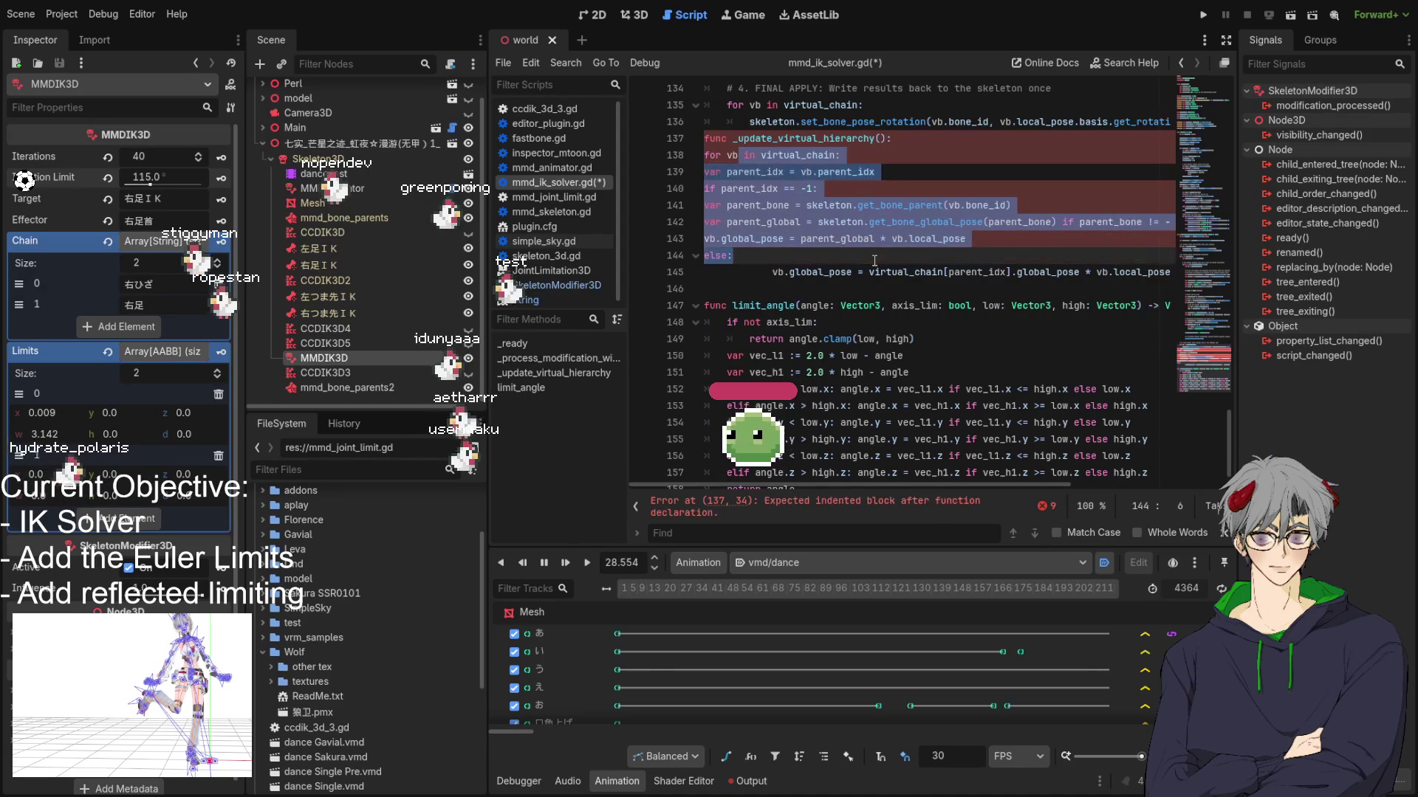
pyautogui.click(793, 277)
pyautogui.hotkey('shift', 'Tab')
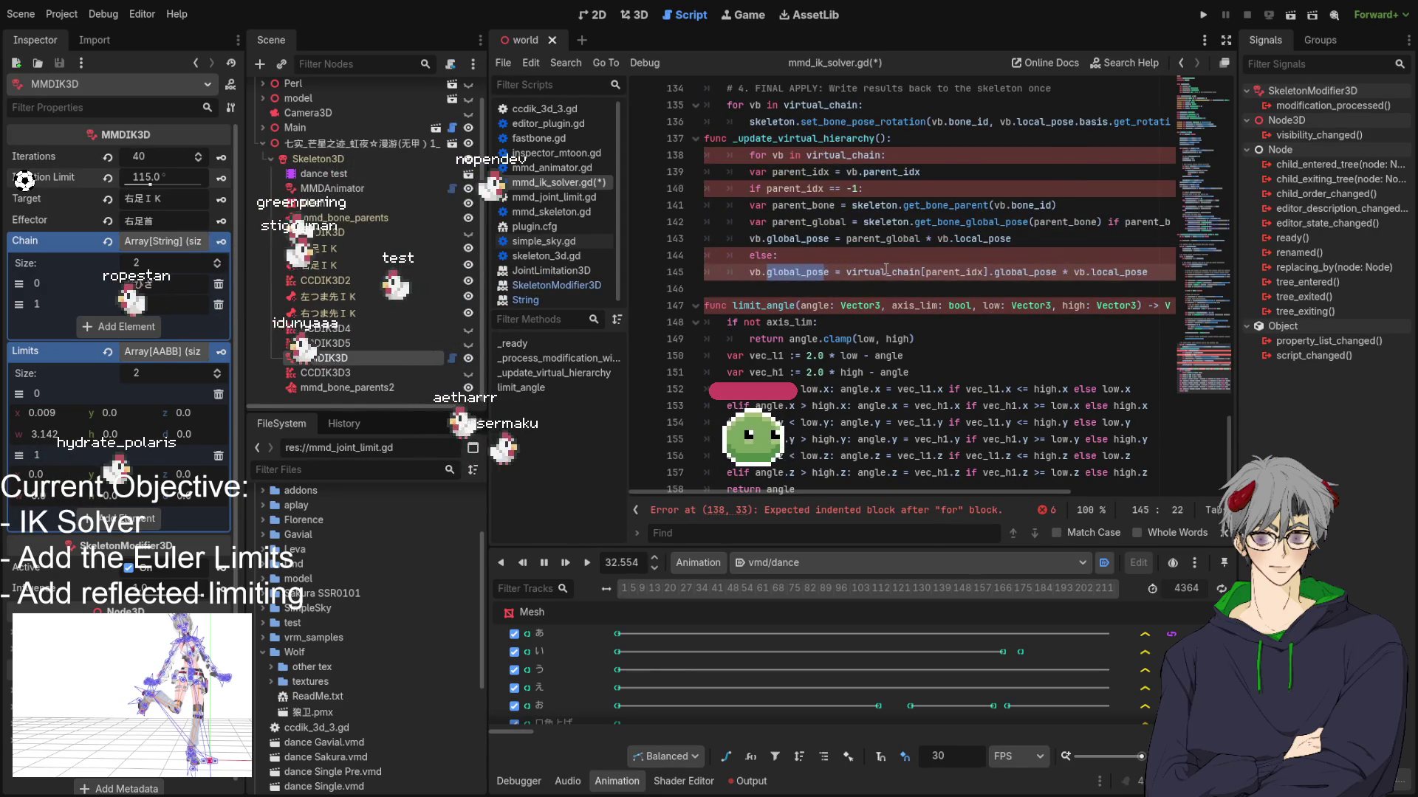
pyautogui.press('Tab')
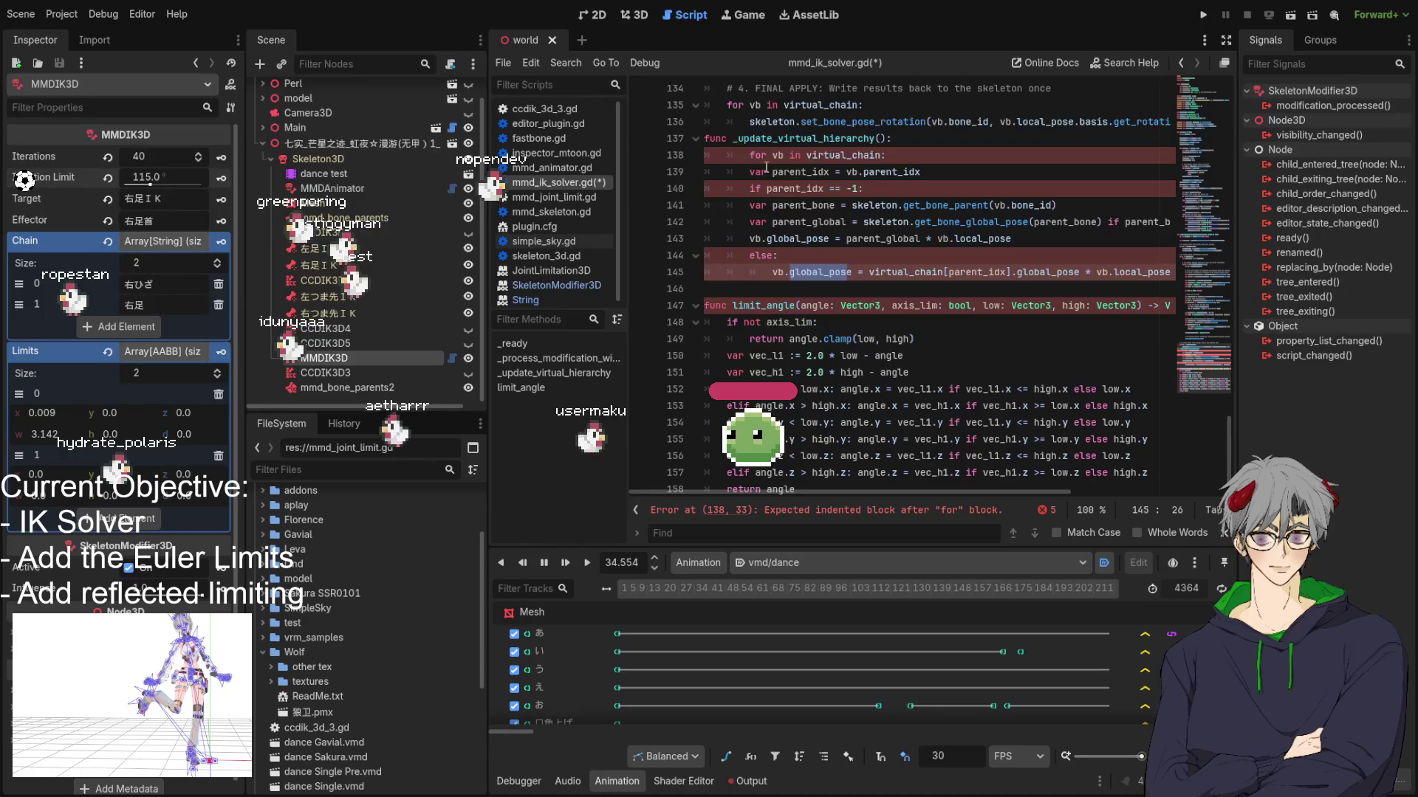
# Step: Indent lines 141–143 under the if and insert a blank line before the function
pyautogui.doubleClick(812, 172)
pyautogui.moveTo(774, 207); pyautogui.dragTo(790, 238)
pyautogui.press('Tab')
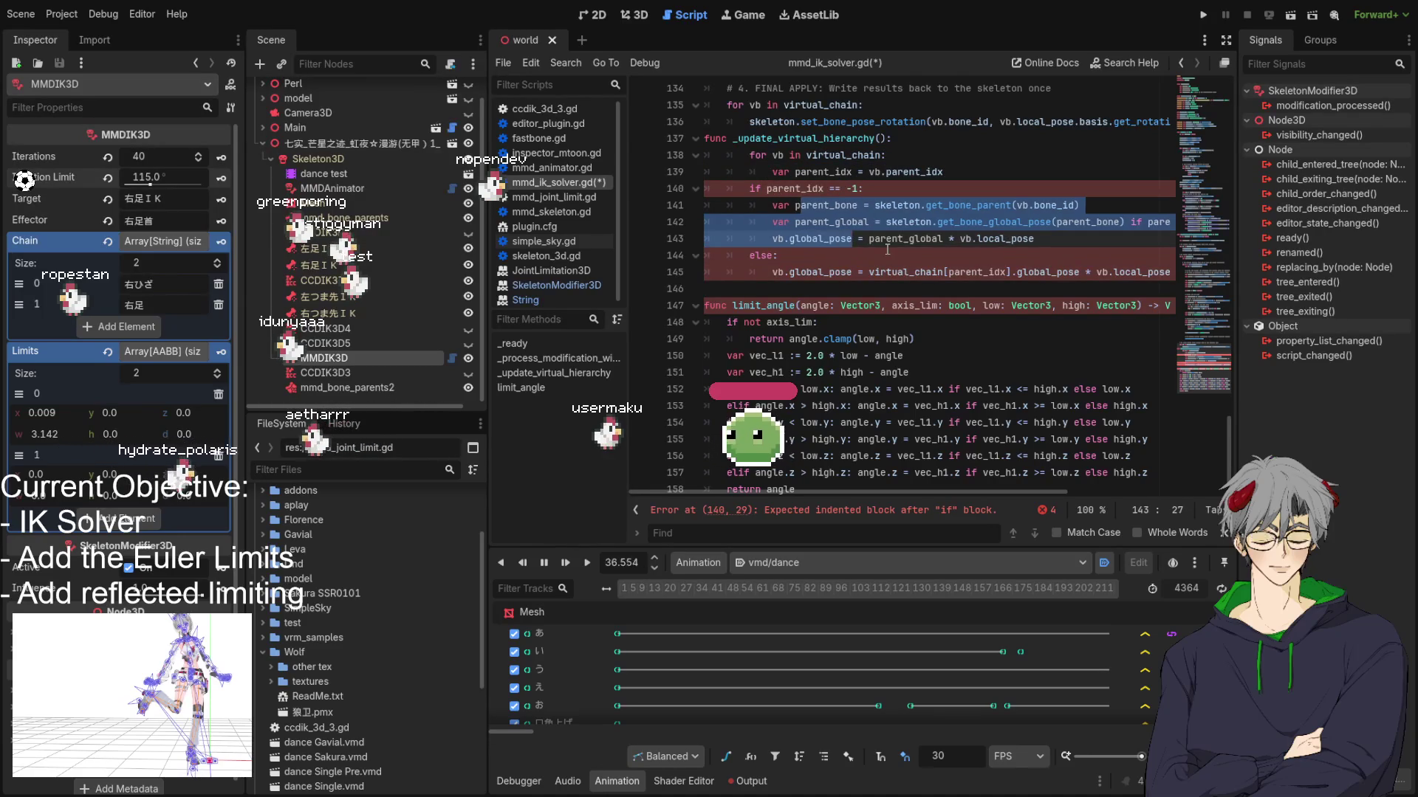
pyautogui.click(813, 257)
pyautogui.click(910, 189)
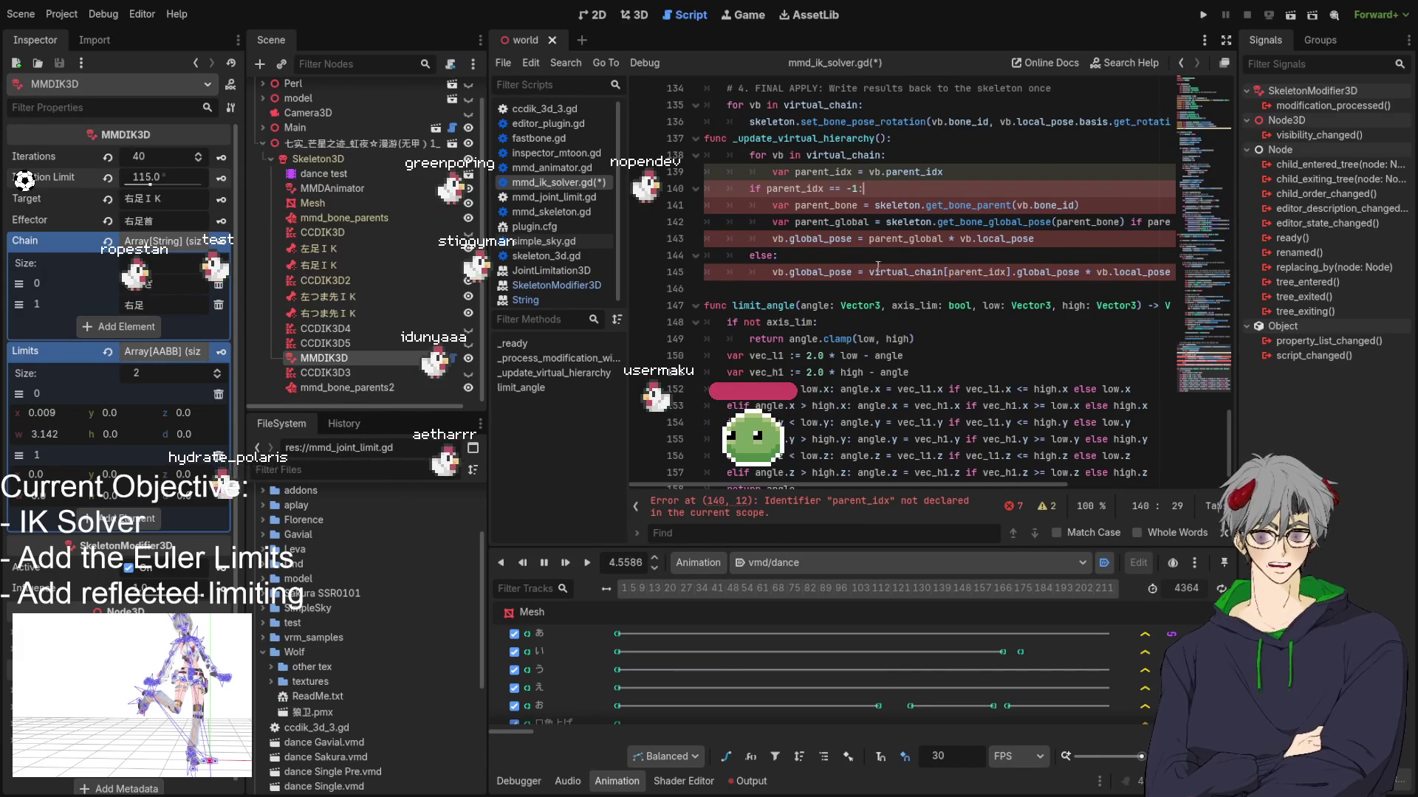
pyautogui.scroll(1, 919, 264)
pyautogui.click(705, 189)
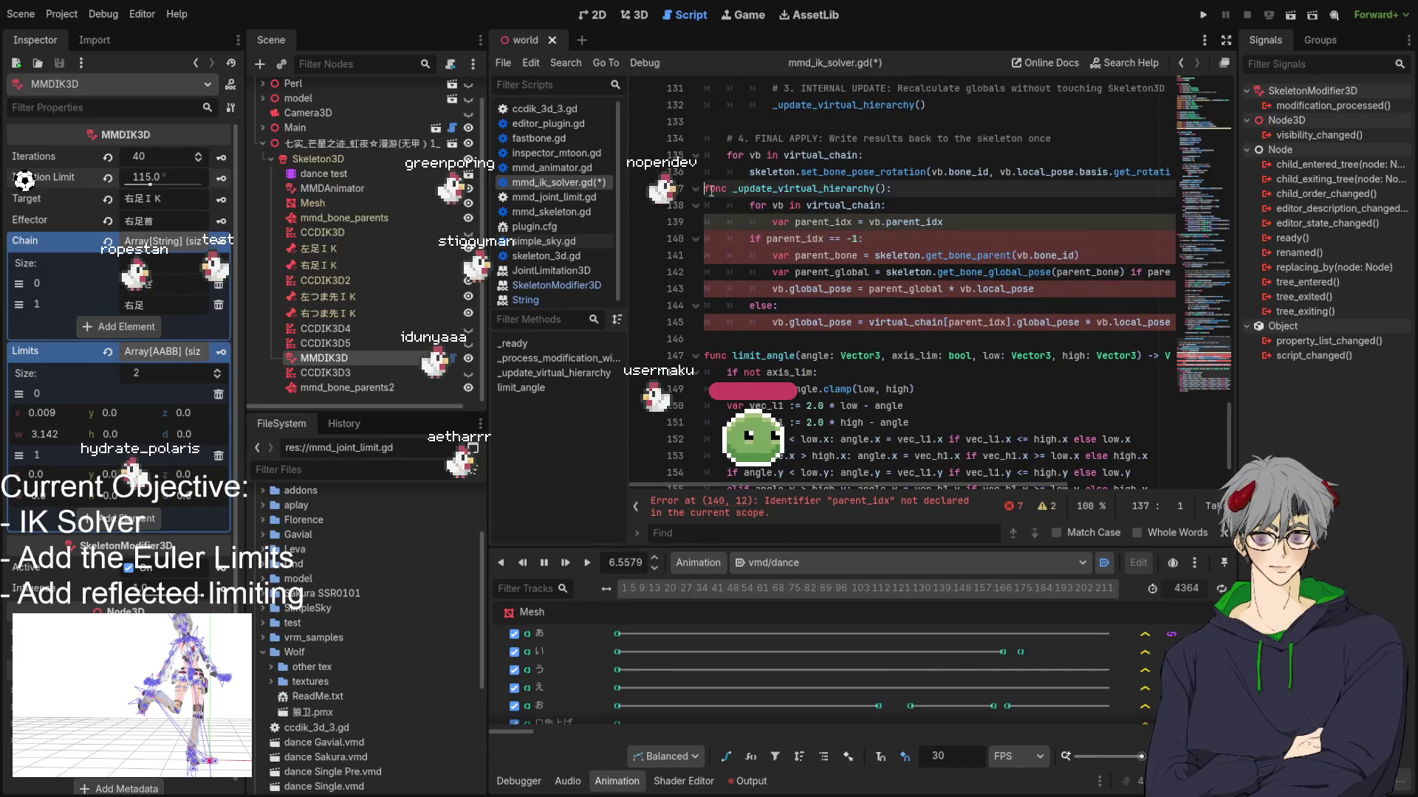
pyautogui.press('Return')
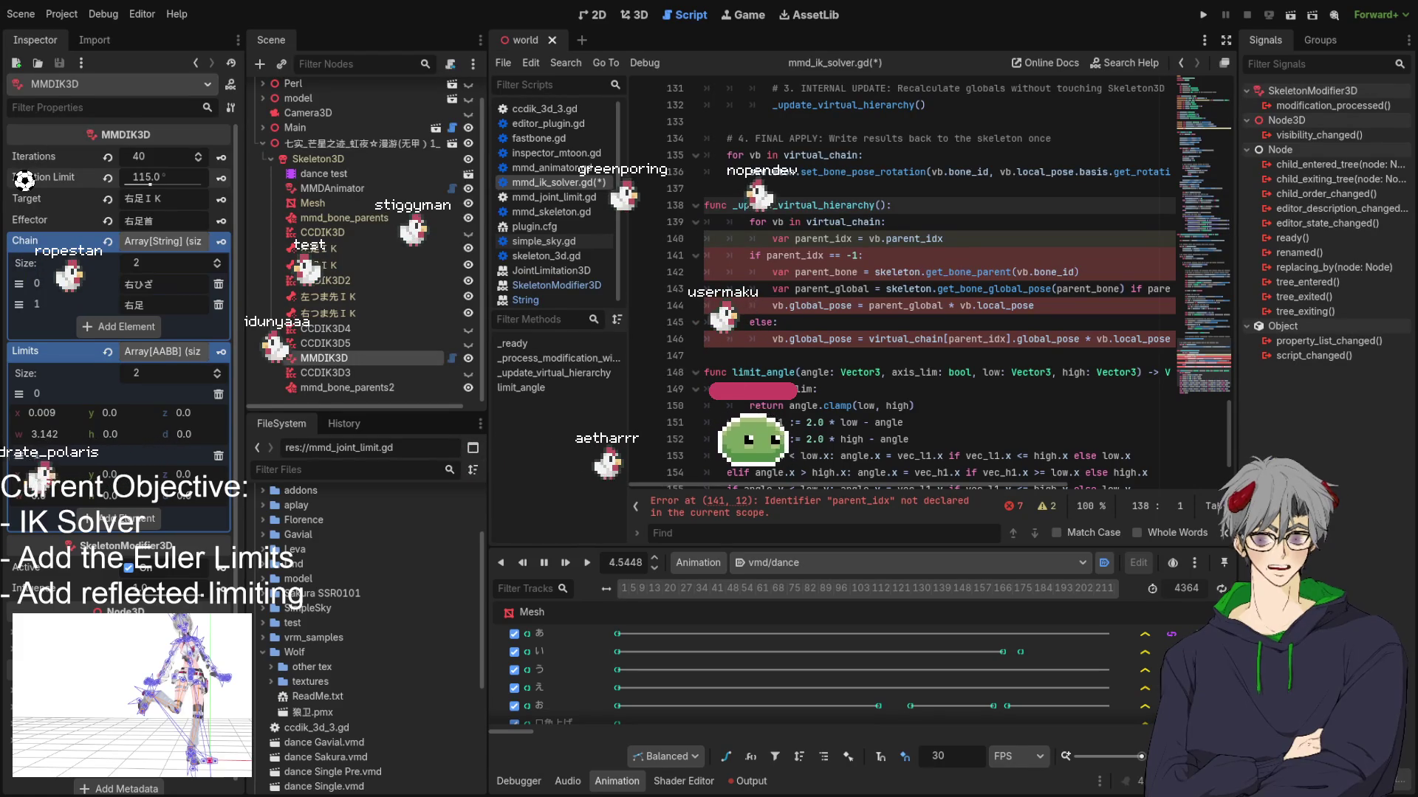
# Step: Dedent the var parent_idx line and indent loop body lines 140–146 until errors clear
pyautogui.click(789, 272)
pyautogui.click(813, 236)
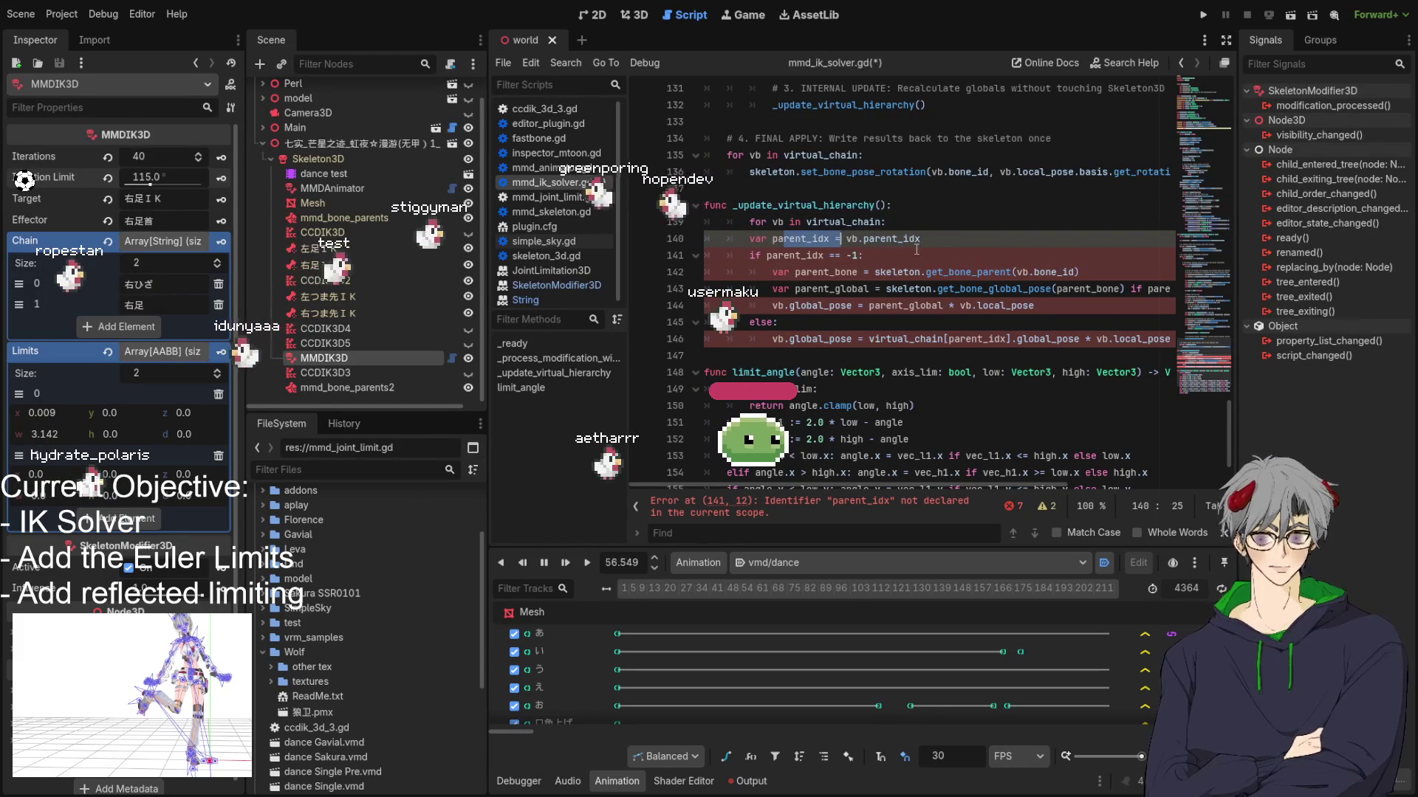
pyautogui.hotkey('shift', 'Tab')
pyautogui.moveTo(750, 238); pyautogui.dragTo(960, 339)
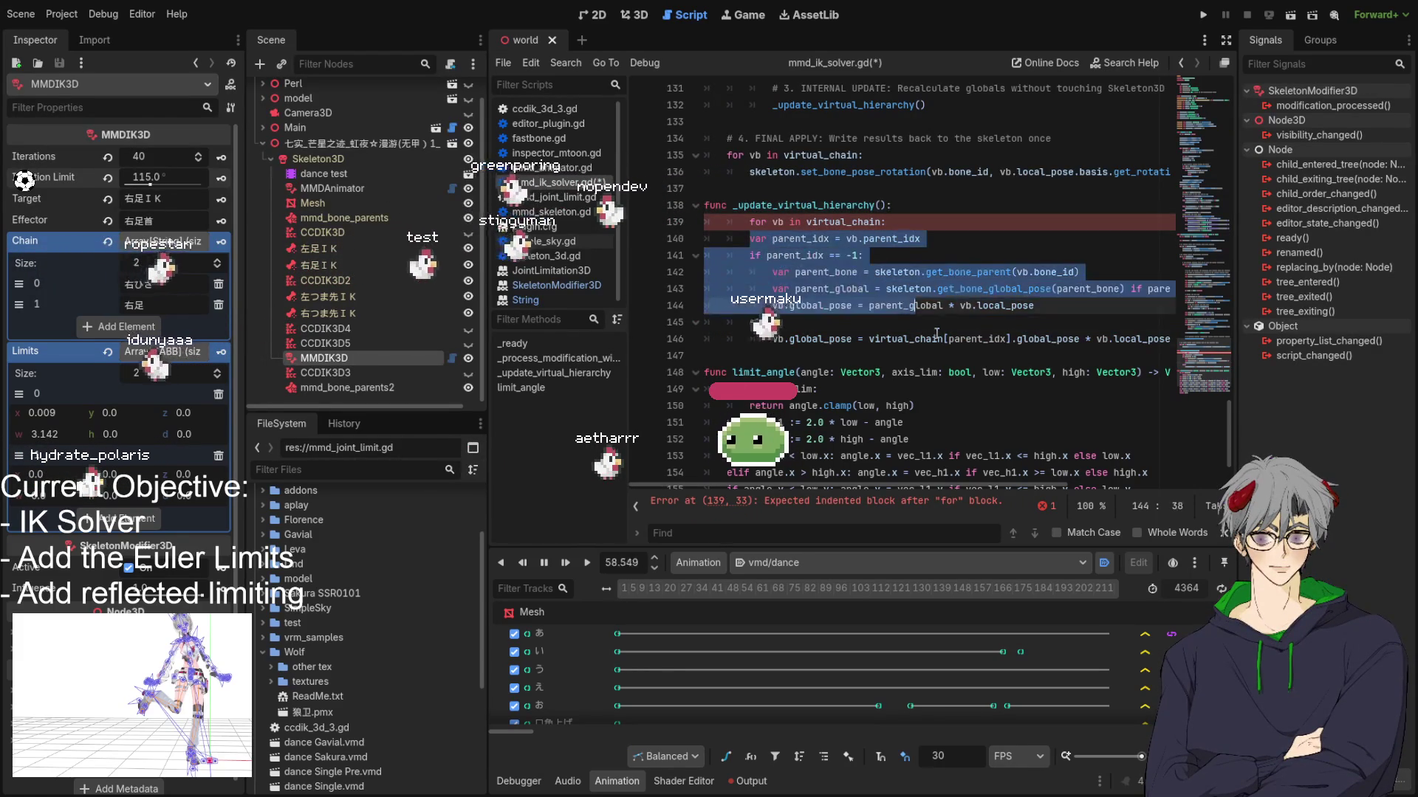
pyautogui.press('Tab')
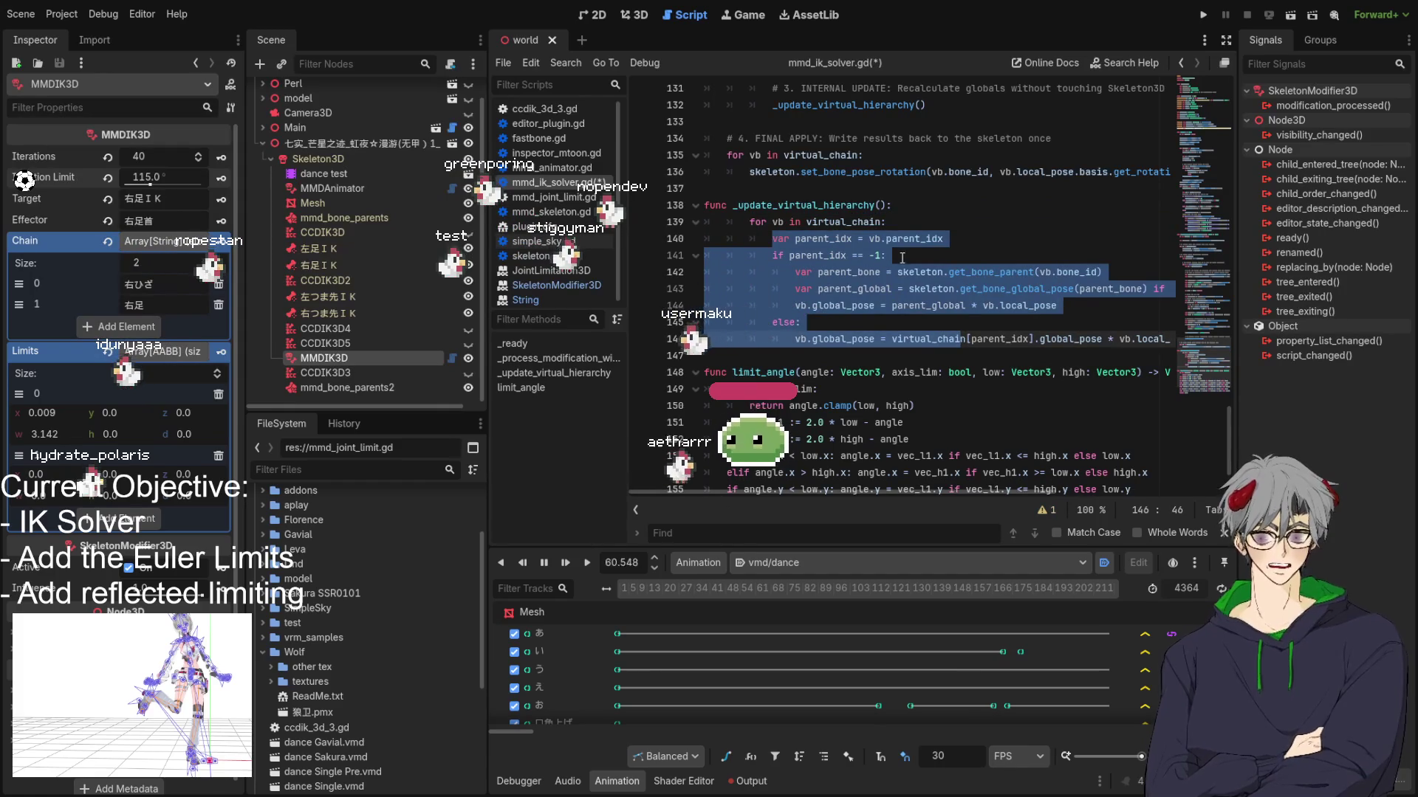
pyautogui.click(905, 255)
pyautogui.click(635, 15)
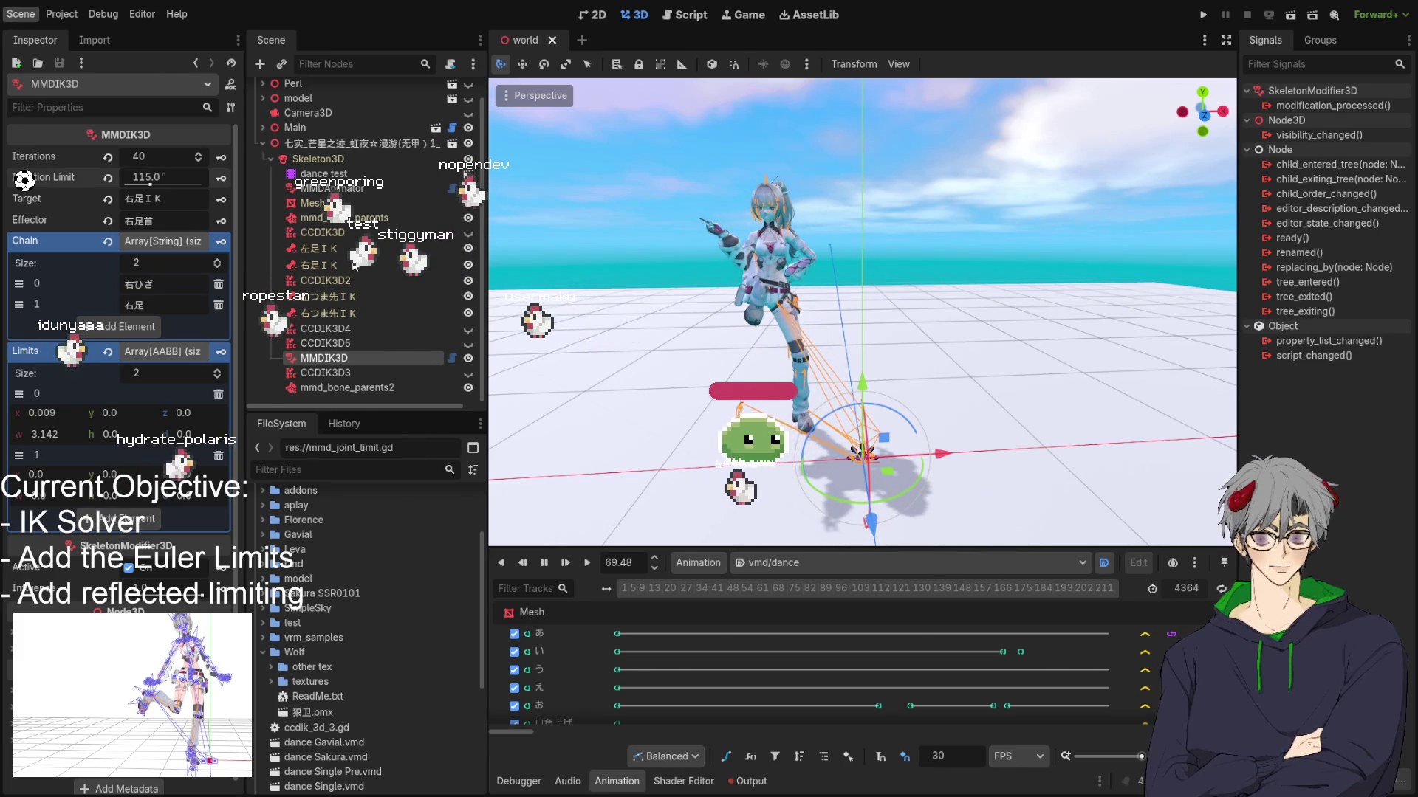
# Step: Orbit the viewport around the character and its leg IK target
pyautogui.moveTo(675, 236); pyautogui.dragTo(648, 215)
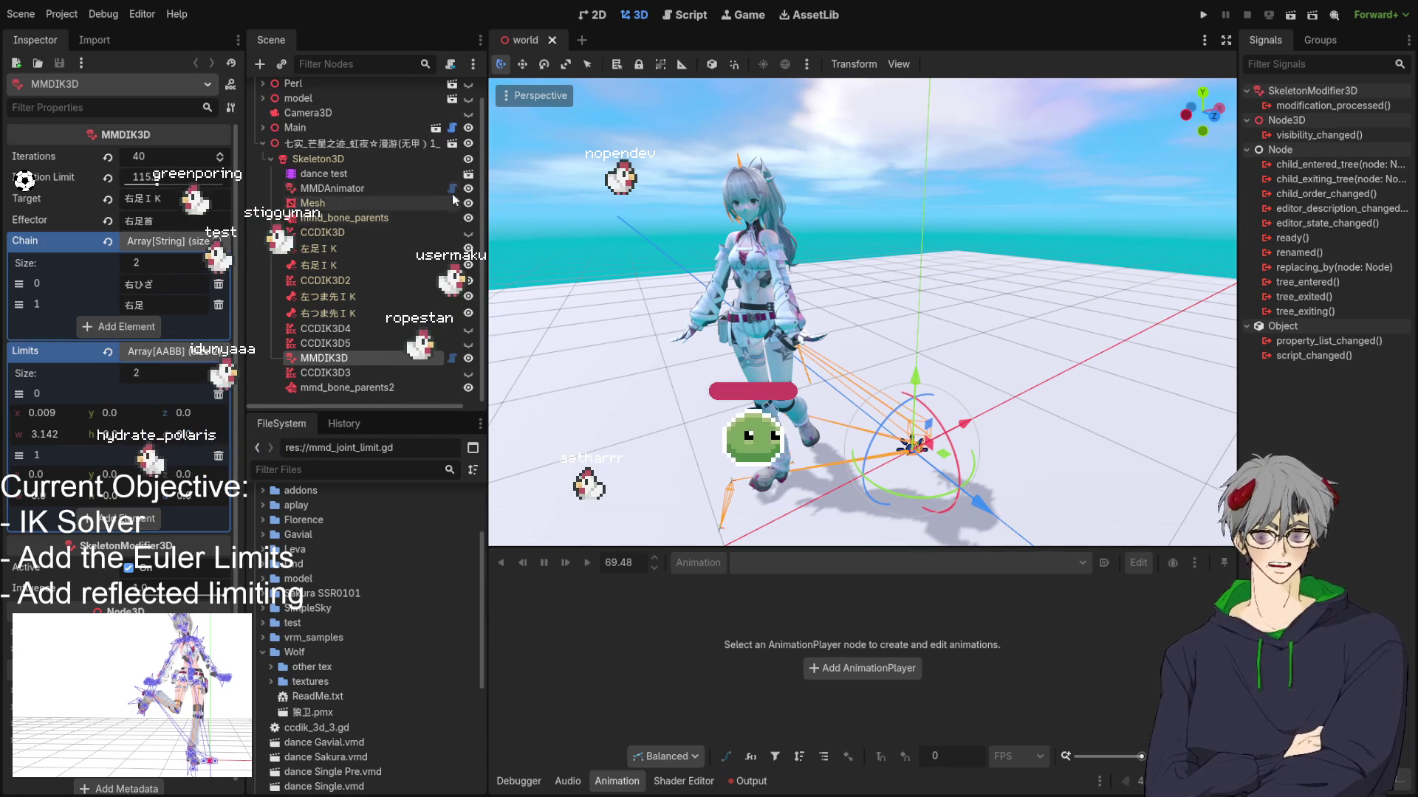
pyautogui.moveTo(739, 310); pyautogui.dragTo(796, 330)
pyautogui.moveTo(727, 275); pyautogui.dragTo(736, 200)
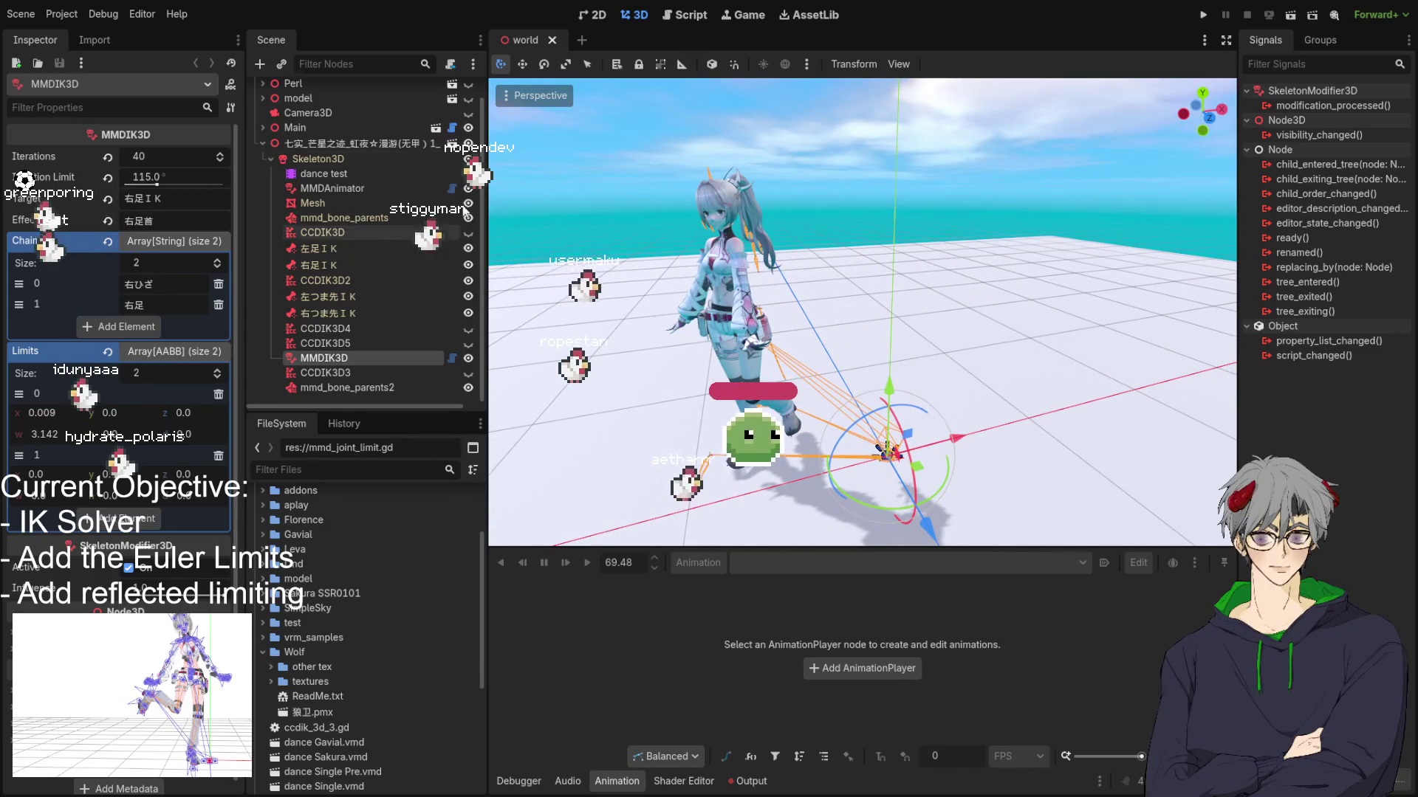
pyautogui.moveTo(699, 306); pyautogui.dragTo(508, 361)
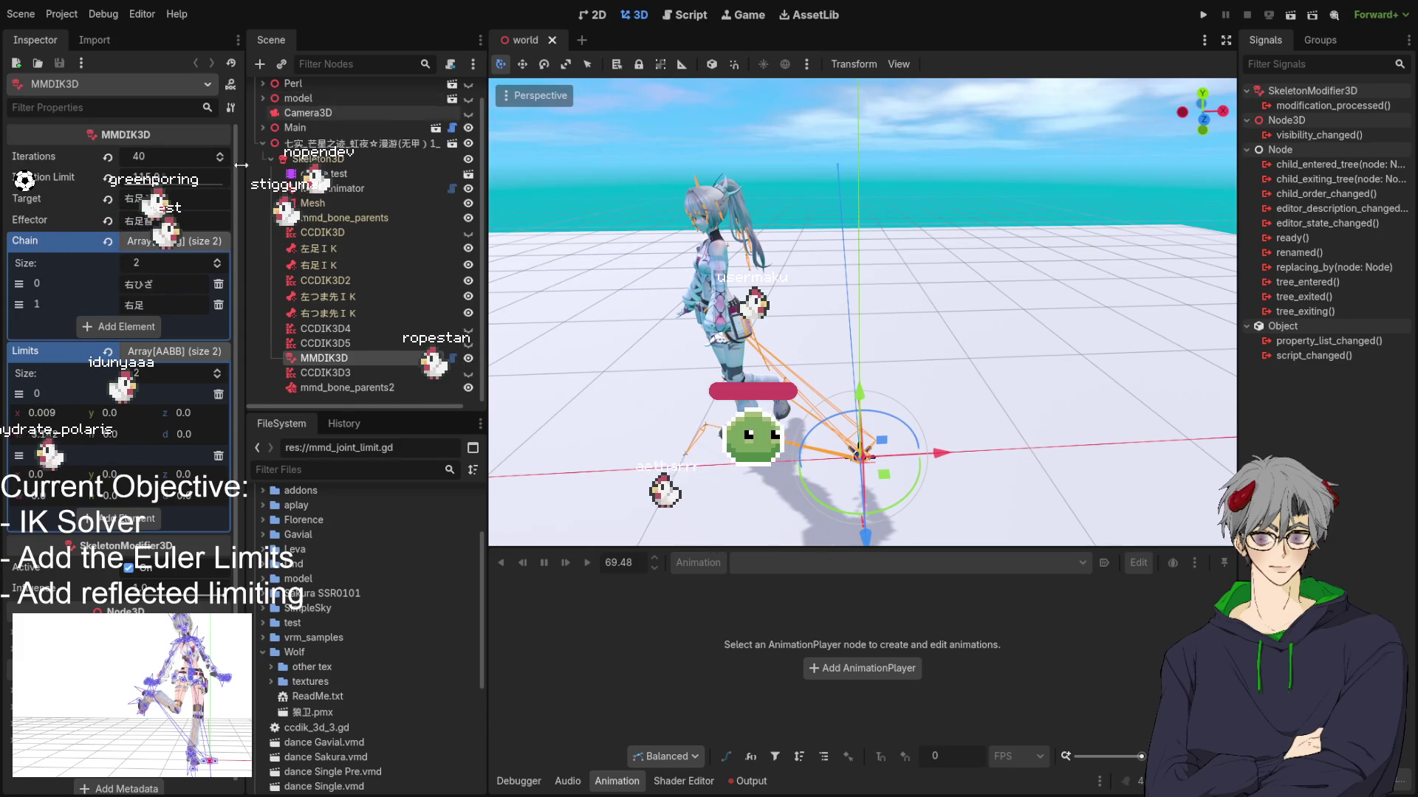
# Step: View from the side and front, select 'dance test', and scrub vmd/dance to check the legs
pyautogui.click(452, 359)
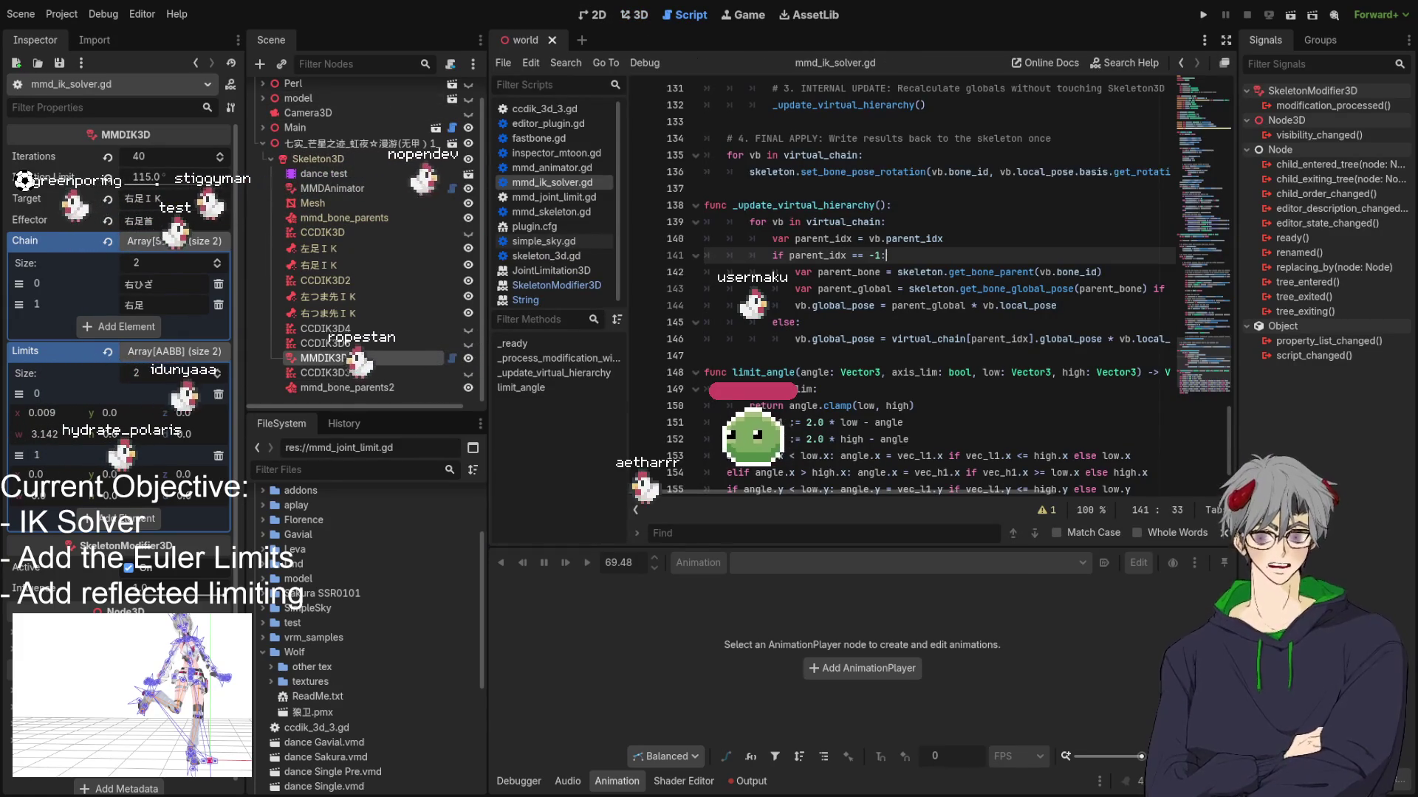
pyautogui.click(633, 14)
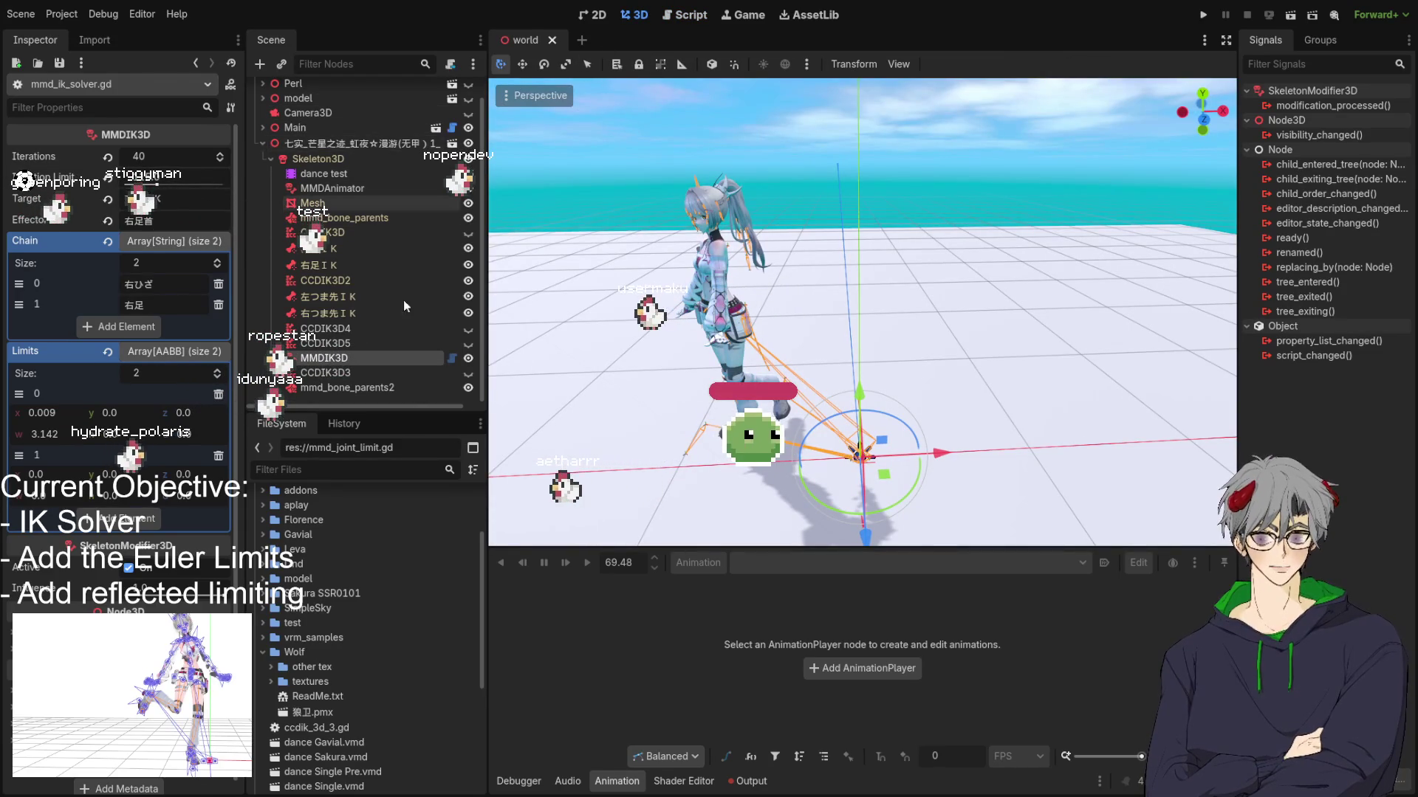
pyautogui.moveTo(818, 345)
pyautogui.mouseDown()
pyautogui.moveTo(769, 333)
pyautogui.moveTo(708, 281)
pyautogui.mouseUp()
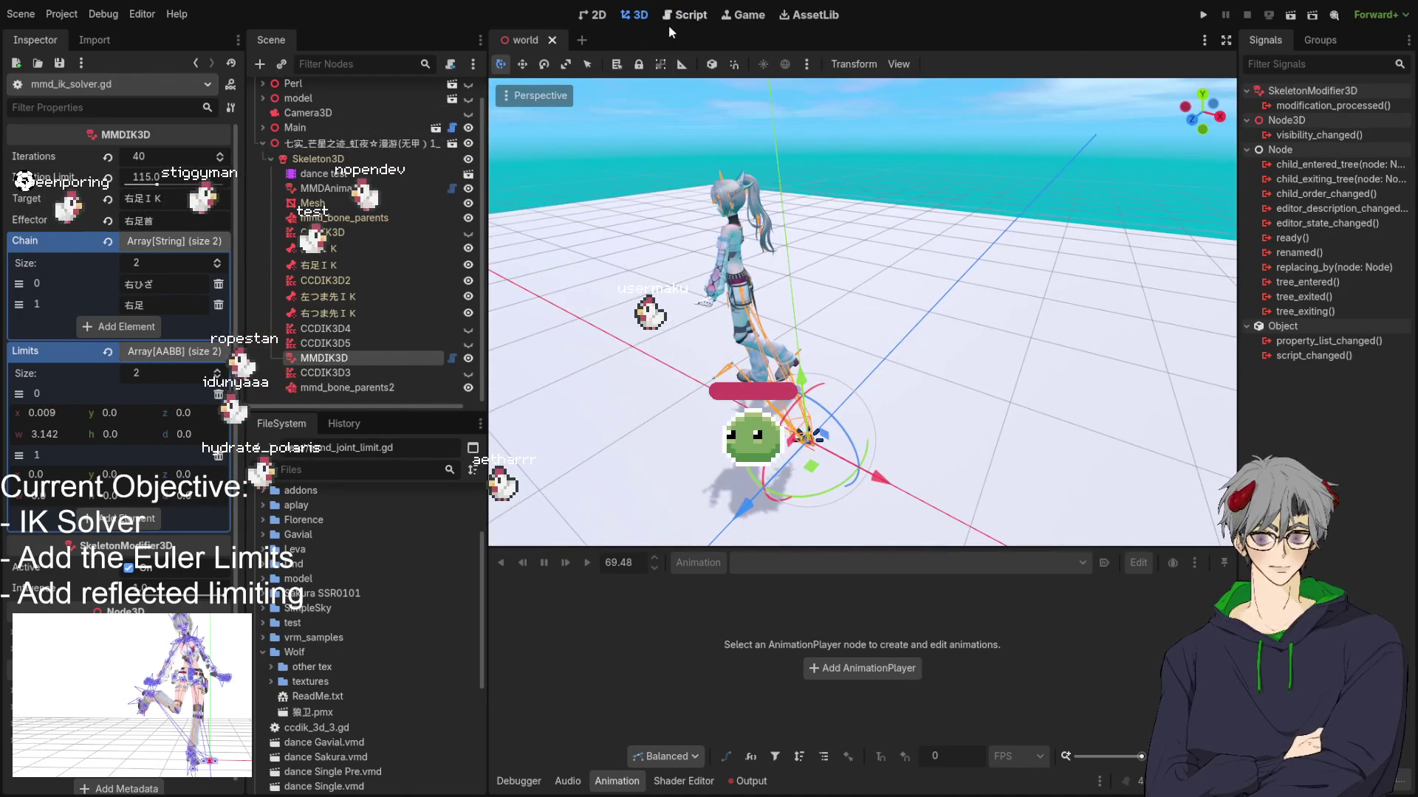
pyautogui.moveTo(723, 185); pyautogui.dragTo(816, 241)
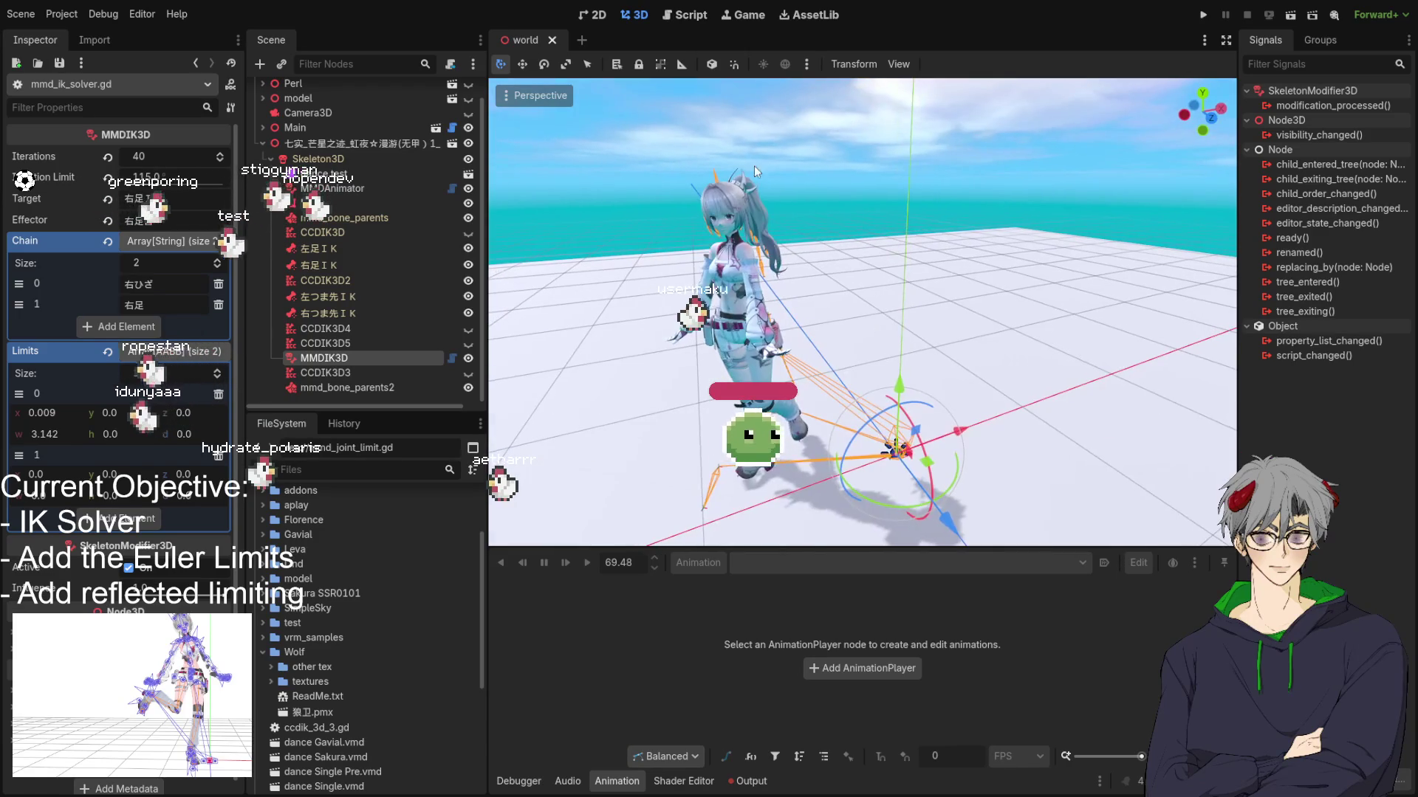
pyautogui.click(317, 159)
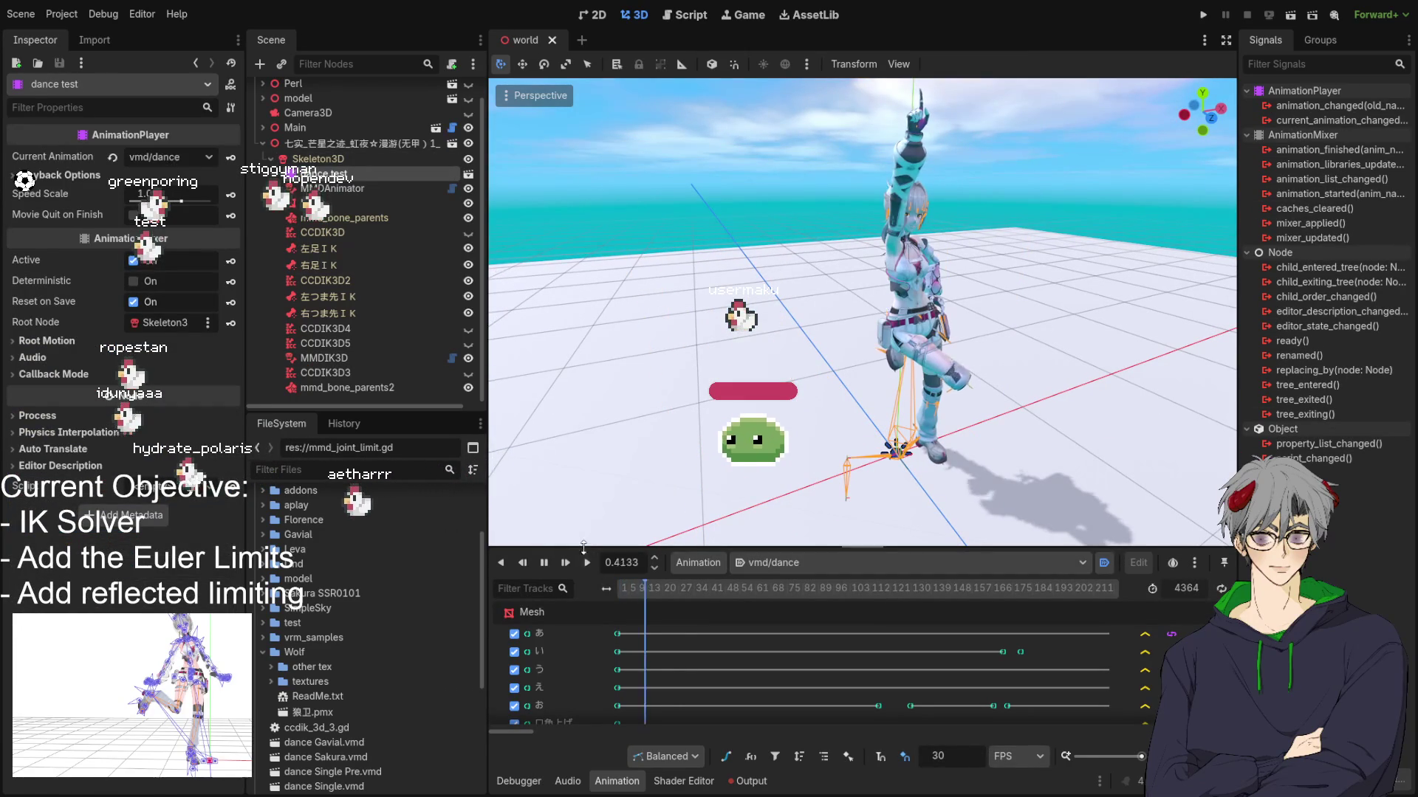
pyautogui.moveTo(602, 531); pyautogui.dragTo(784, 367)
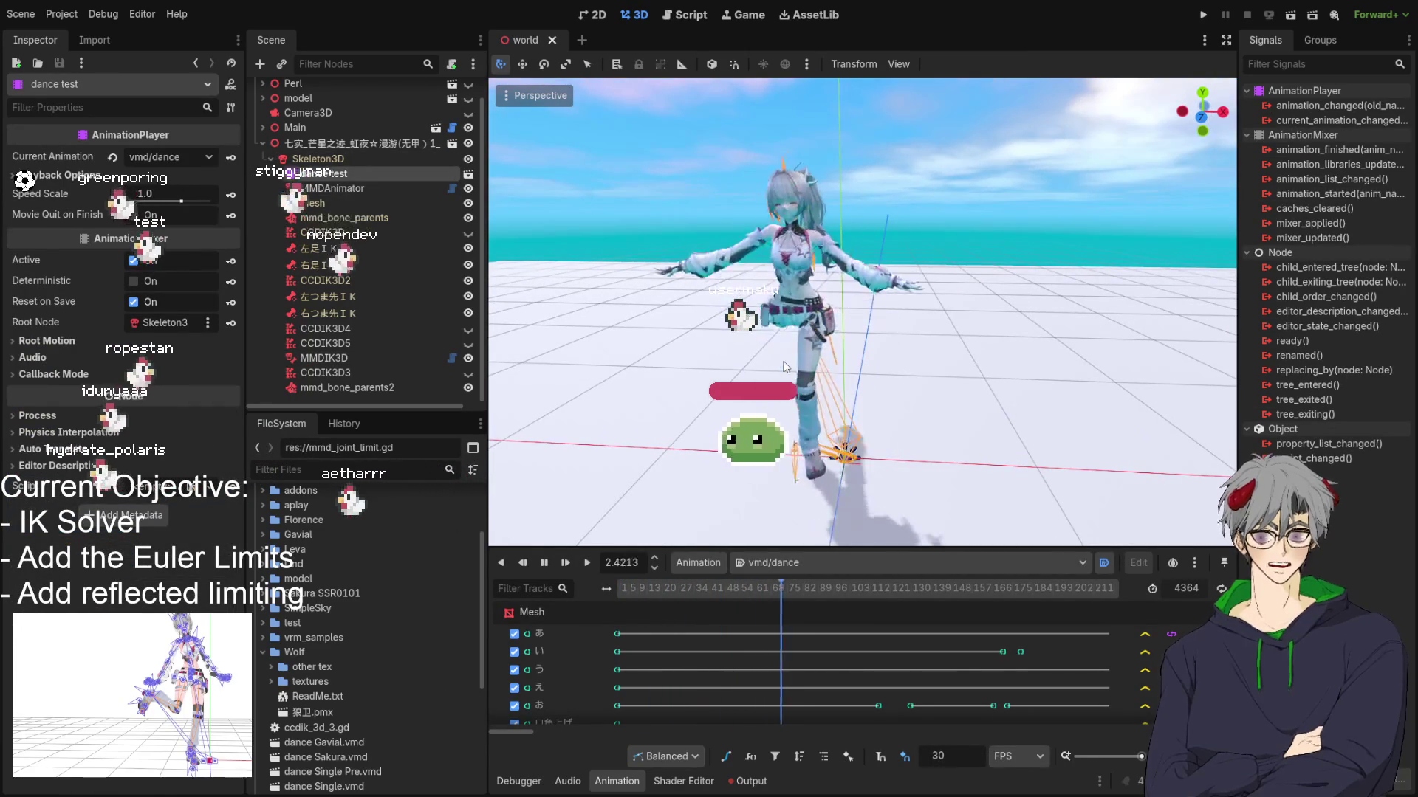
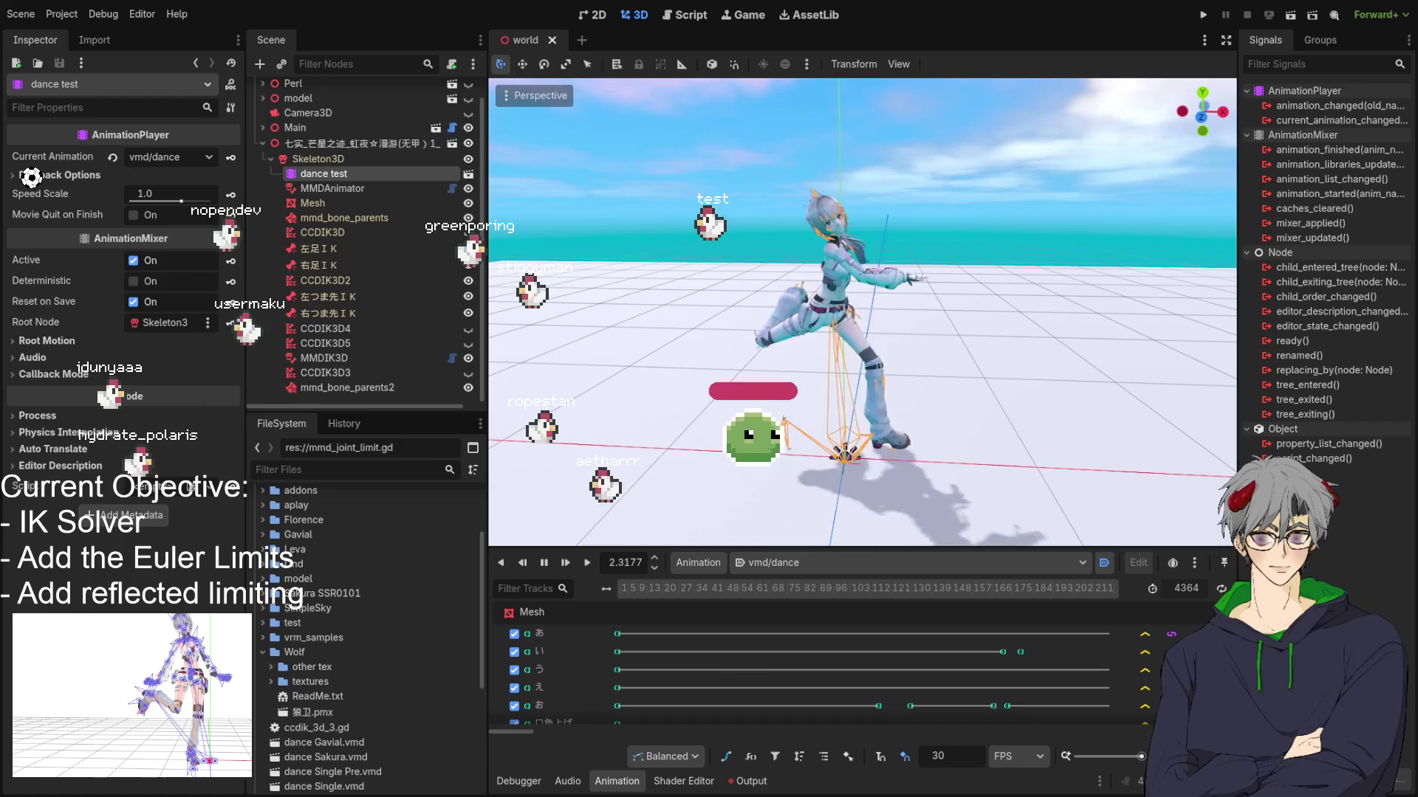
# Step: Bring up mmd_ik_solver.gd in the script editor and select its entire code
pyautogui.hotkey('ctrl', 'F3')
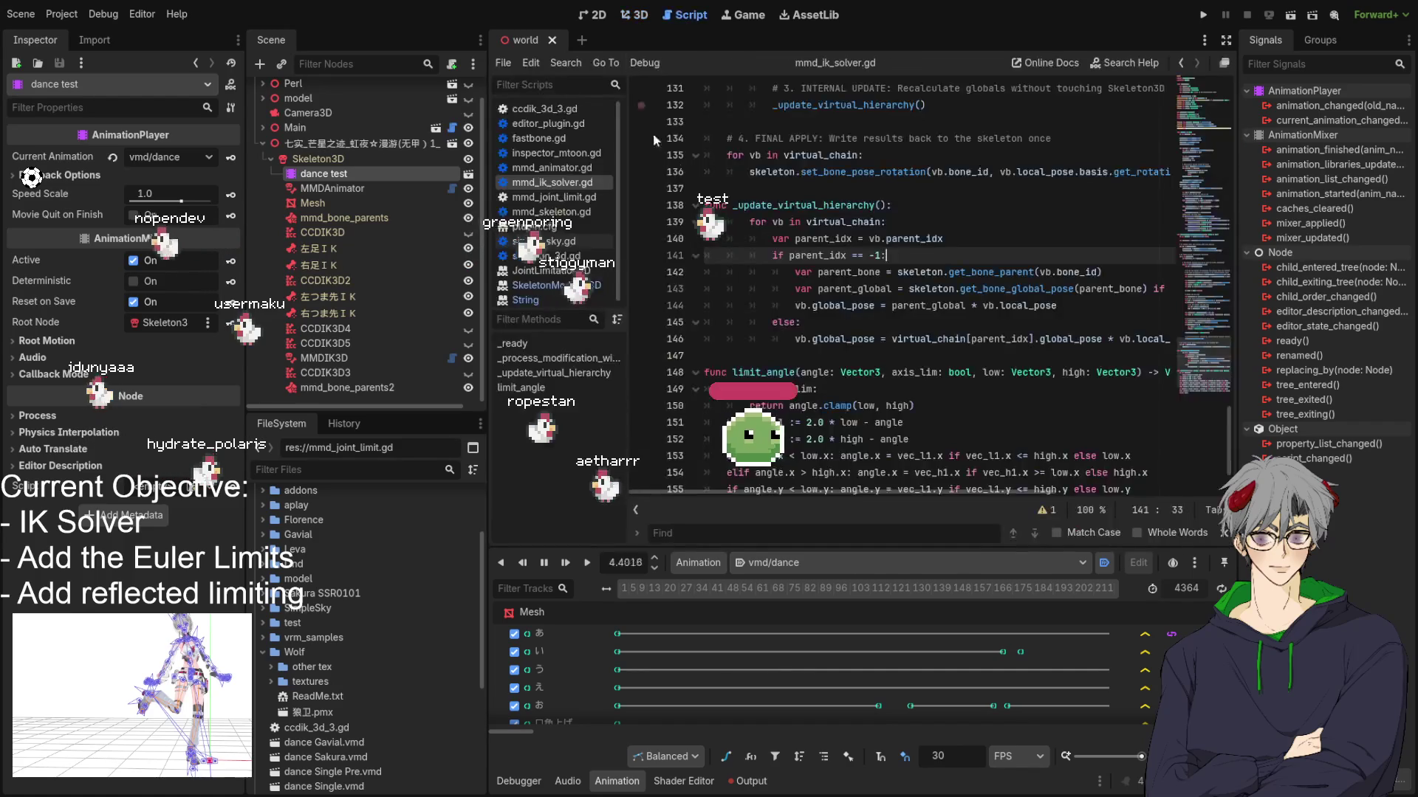
pyautogui.scroll(4, 782, 299)
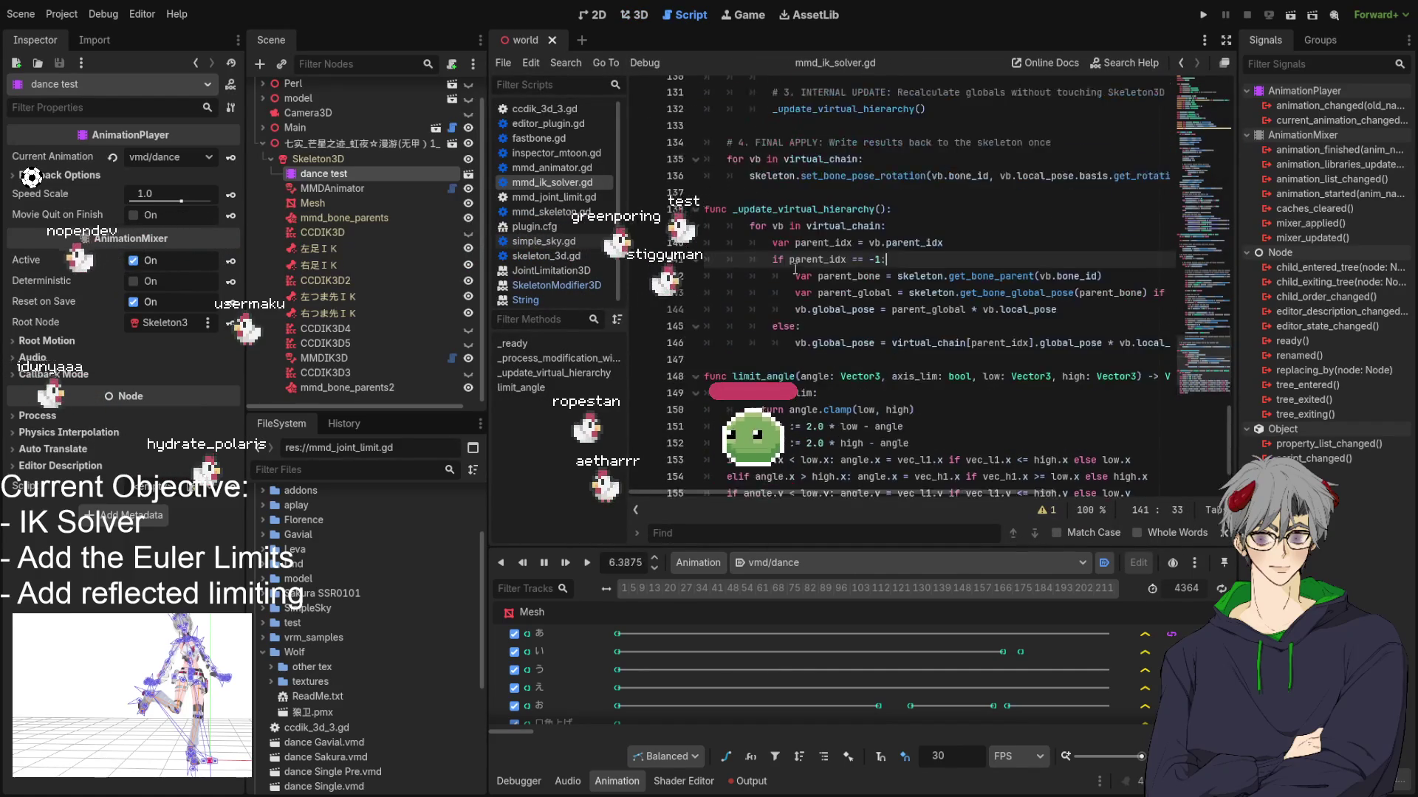
pyautogui.scroll(2, 762, 270)
pyautogui.scroll(3, 781, 261)
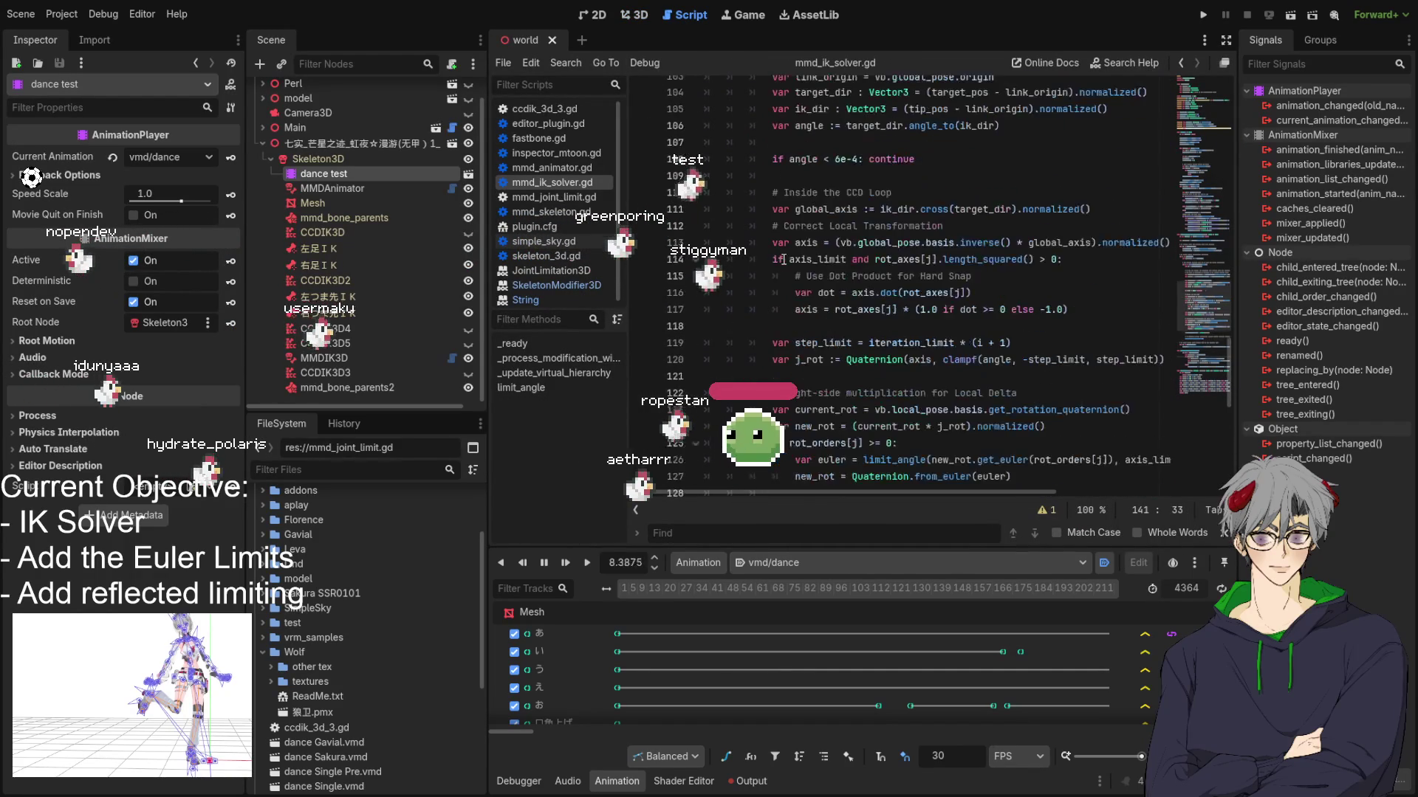
pyautogui.scroll(-2, 783, 256)
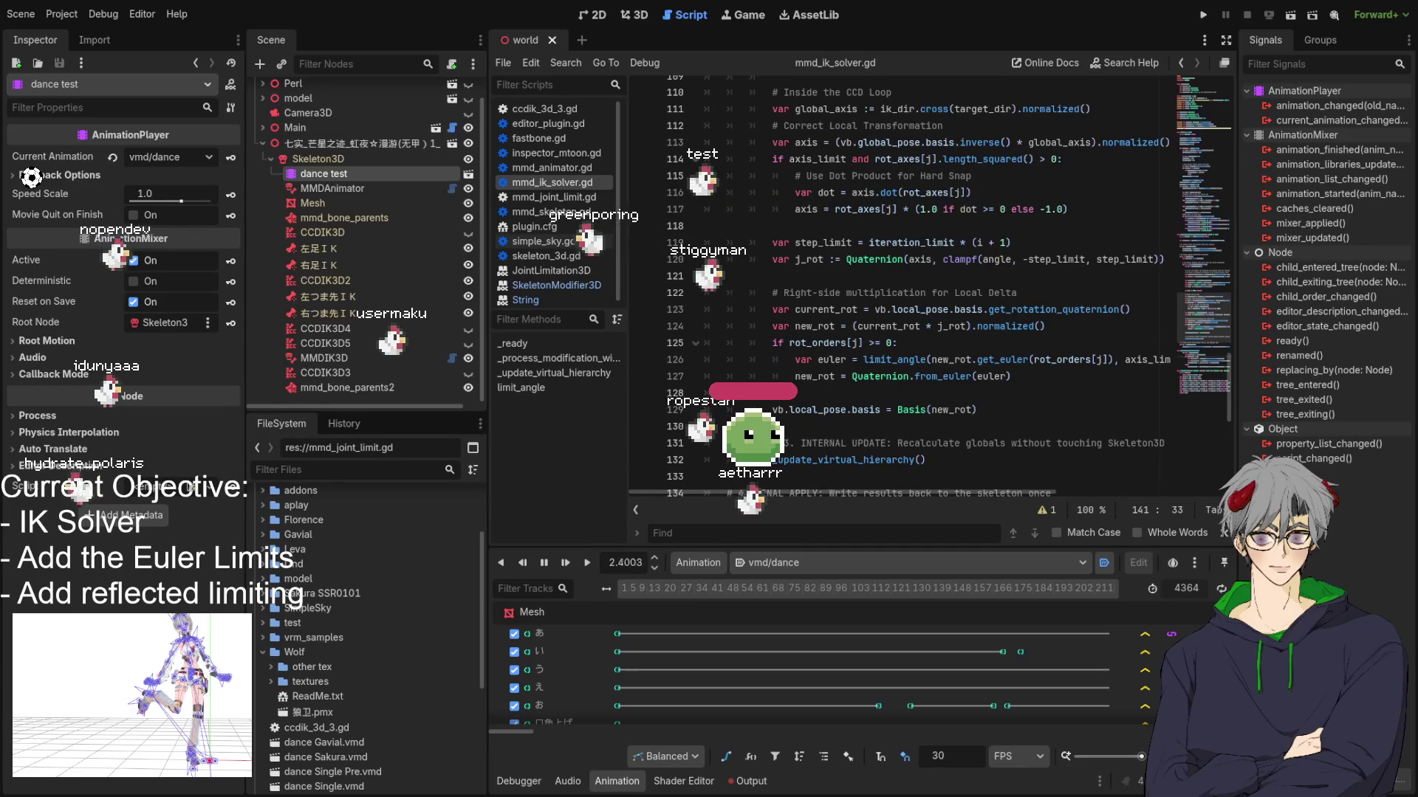
pyautogui.hotkey('ctrl', 'a')
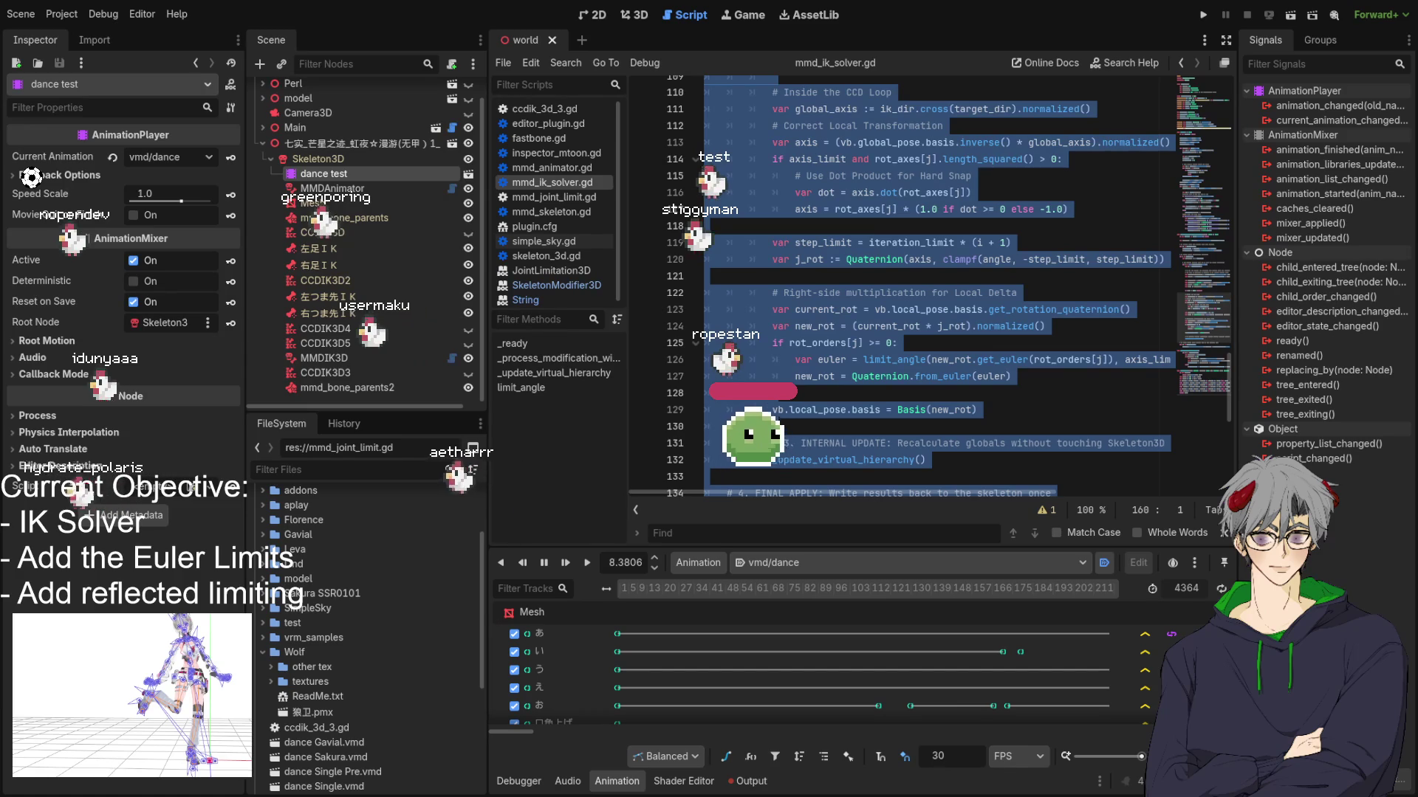
# Step: Replace the CCD loop block in mmd_ik_solver.gd with the pasted new code
pyautogui.click(948, 376)
pyautogui.scroll(10, 900, 288)
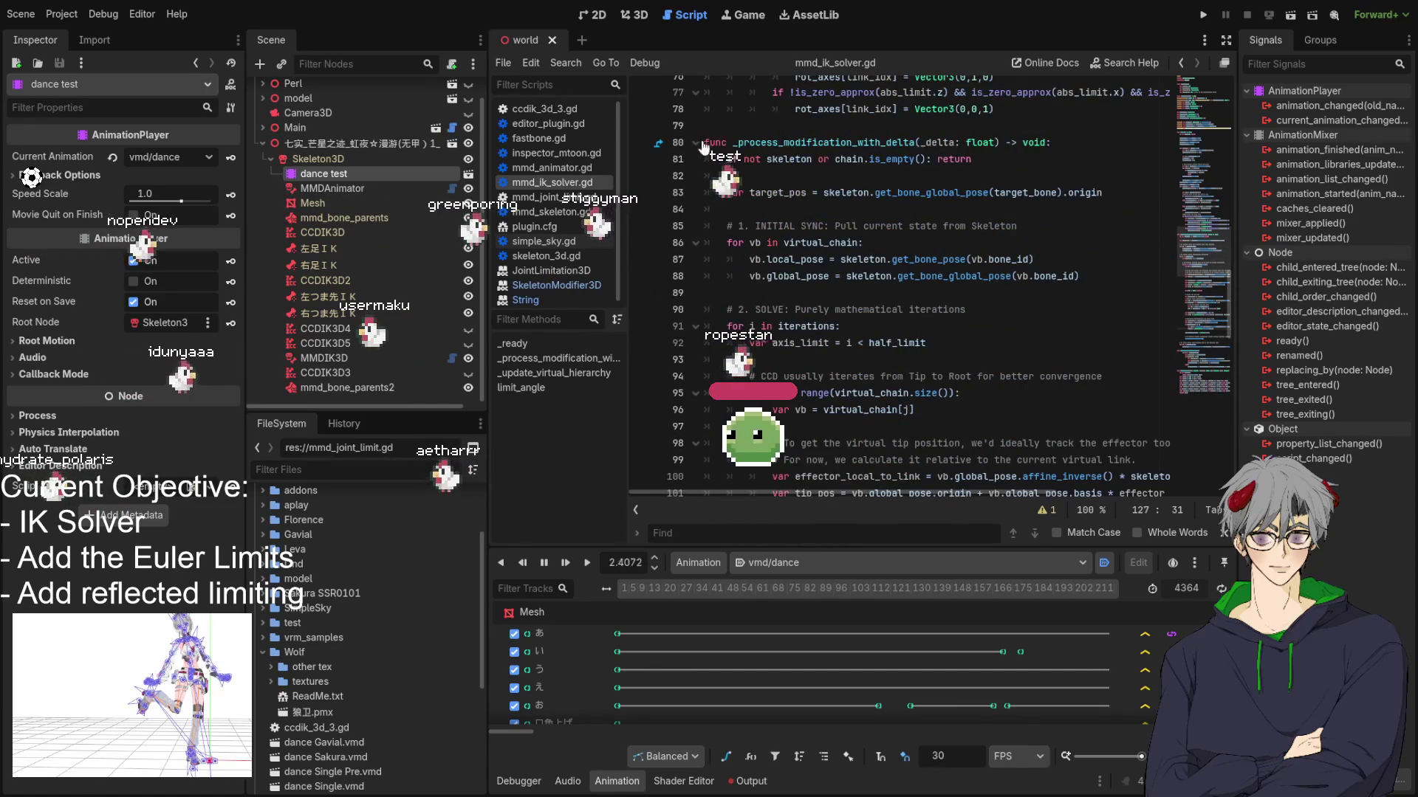
pyautogui.moveTo(783, 443)
pyautogui.mouseDown()
pyautogui.moveTo(837, 488)
pyautogui.moveTo(837, 256)
pyautogui.moveTo(1058, 343)
pyautogui.mouseUp()
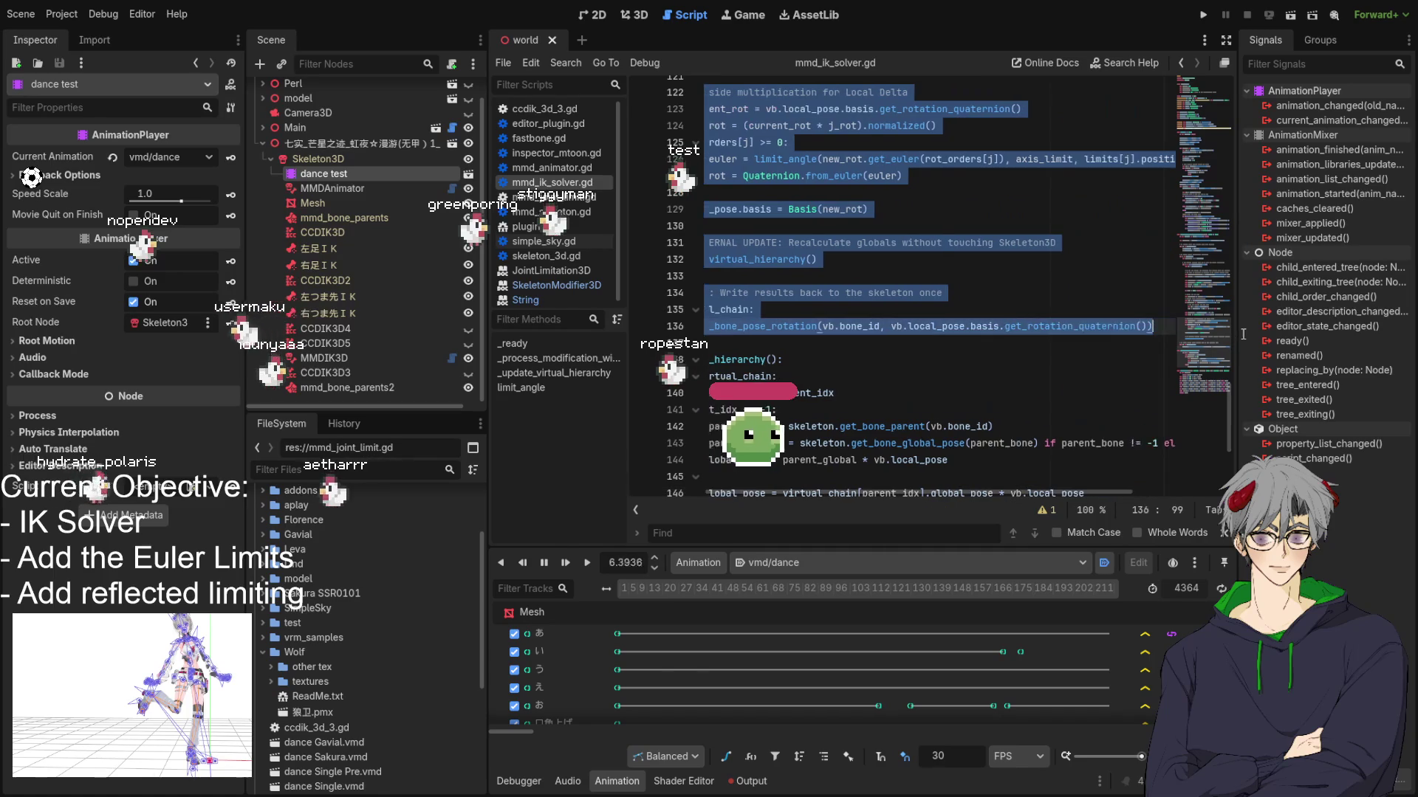
pyautogui.hotkey('ctrl', 'v')
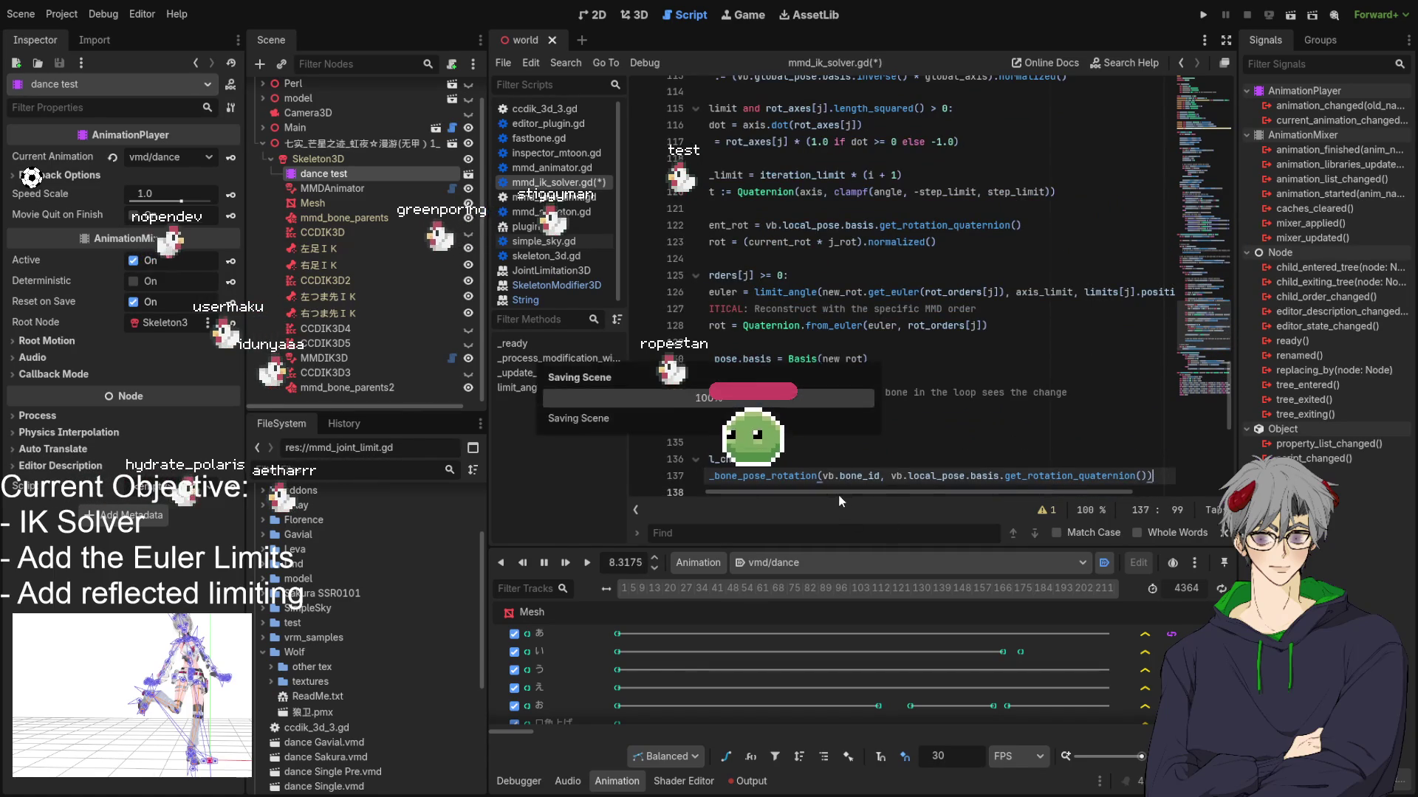
# Step: Make target_dir and ik_dir untyped by removing ':' from their ':=' declarations
pyautogui.click(839, 501)
pyautogui.moveTo(899, 486); pyautogui.dragTo(746, 477)
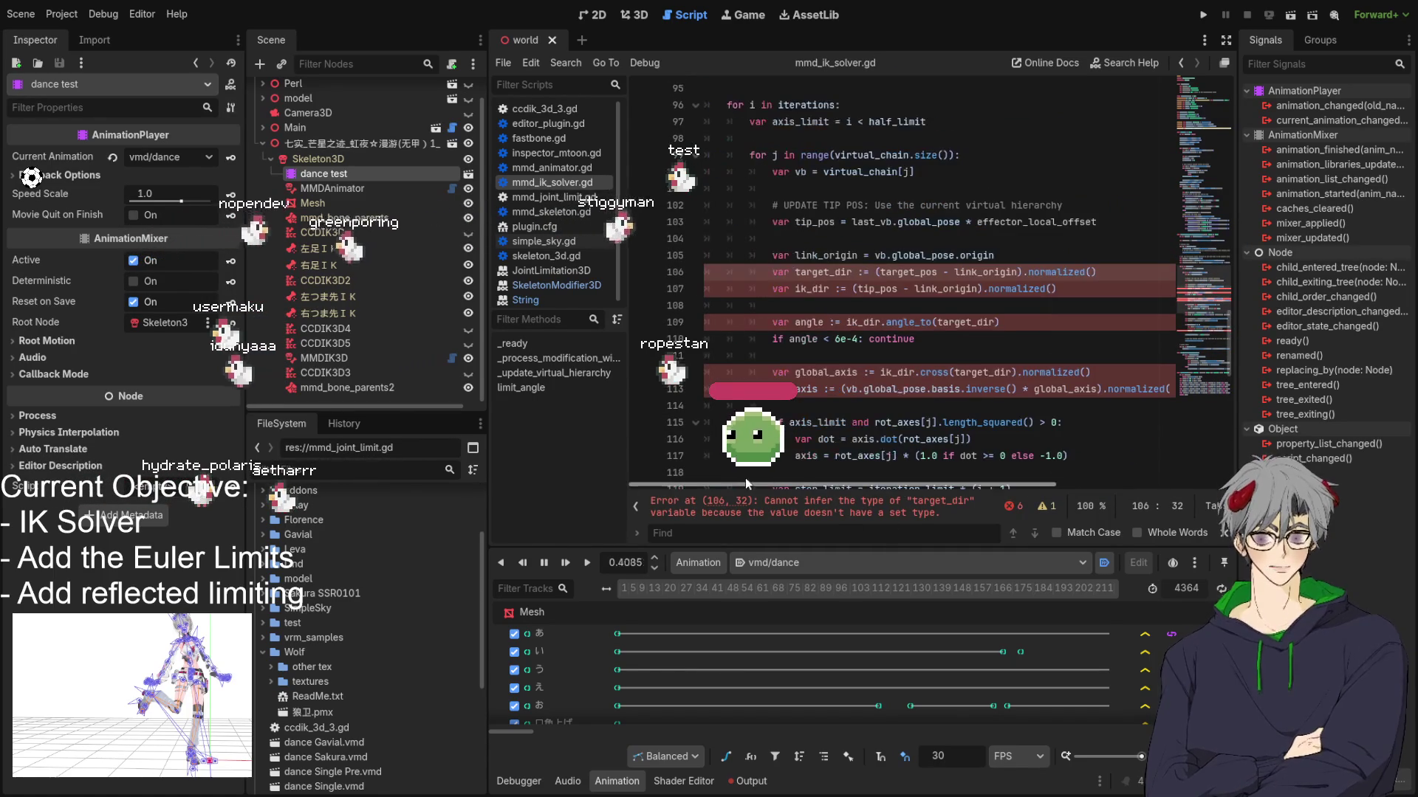
pyautogui.click(858, 272)
pyautogui.press('BackSpace')
pyautogui.press('Down')
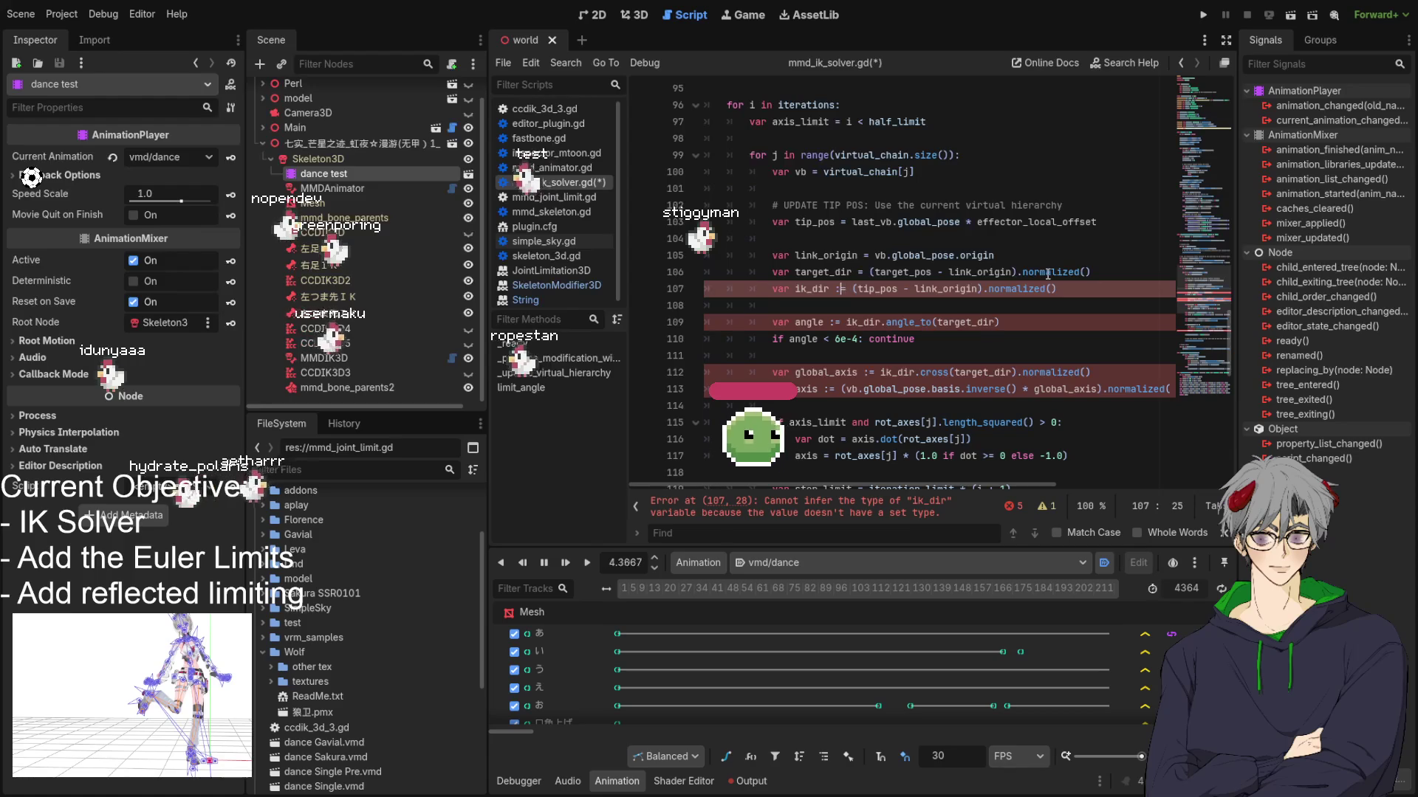
pyautogui.press('Left')
pyautogui.press('Left')
pyautogui.press('BackSpace')
pyautogui.press('Down')
pyautogui.press('Down')
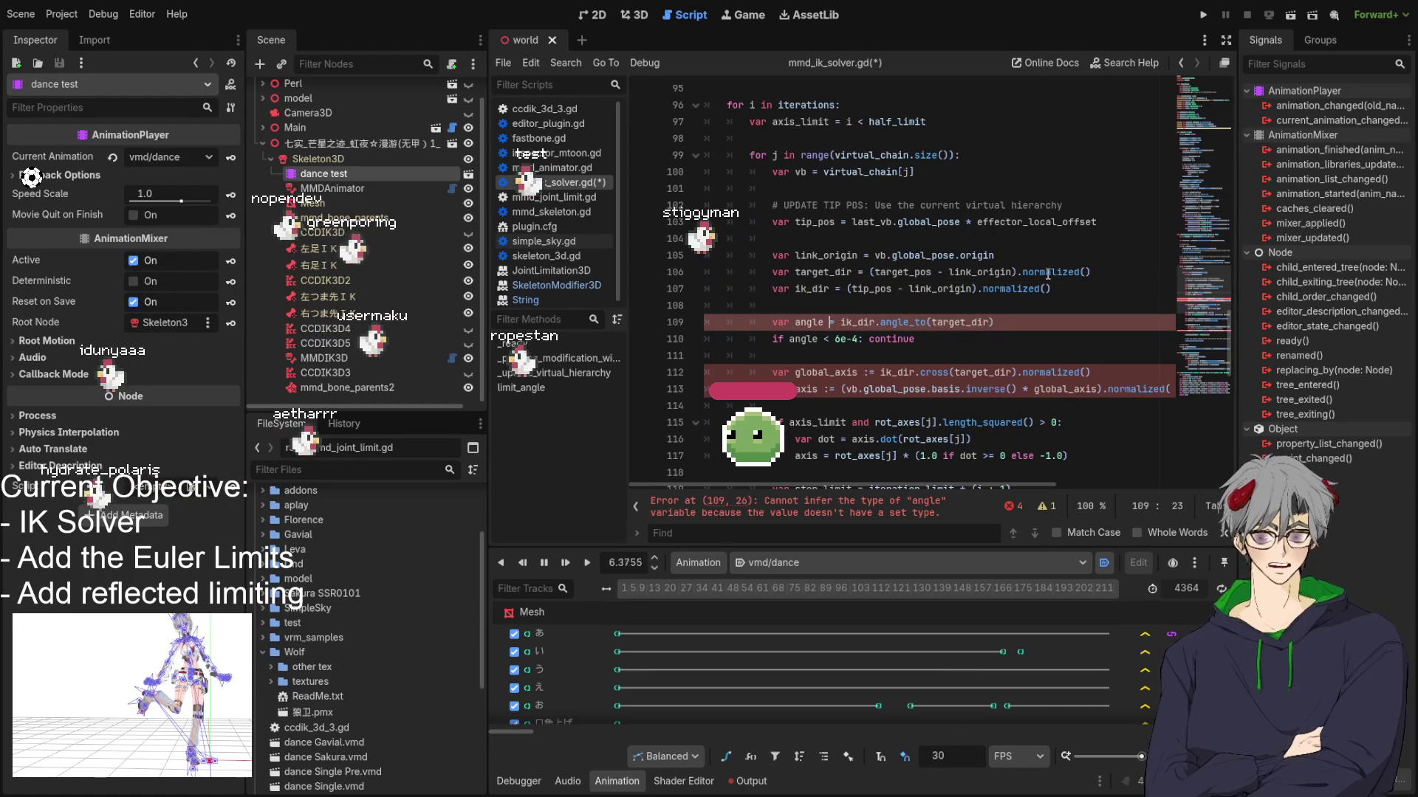
# Step: Make angle, global_axis and axis untyped the same way, then save the script
pyautogui.press('BackSpace')
pyautogui.press('Down')
pyautogui.press('Down')
pyautogui.press('Down')
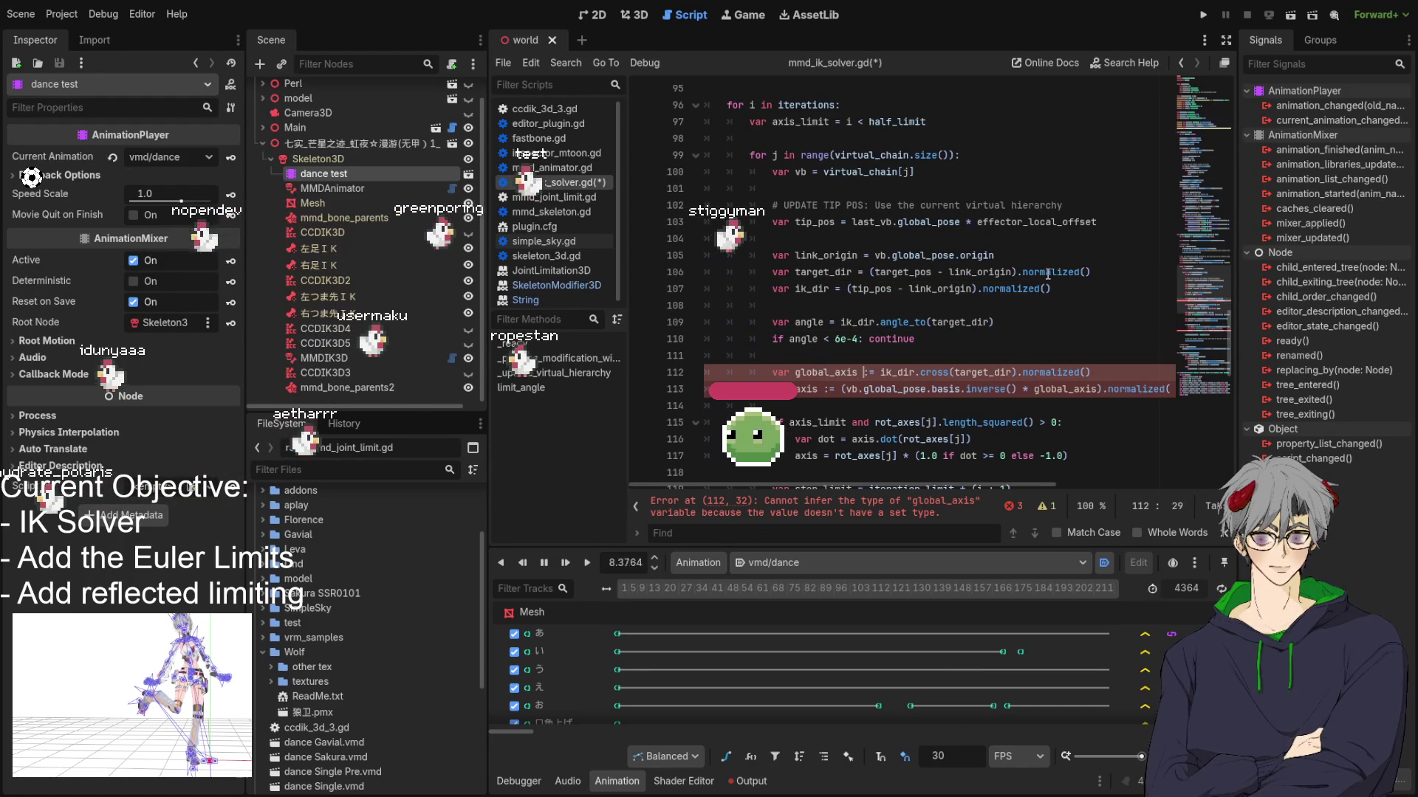
pyautogui.press('Right')
pyautogui.press('Right')
pyautogui.press('Right')
pyautogui.press('BackSpace')
pyautogui.press('Down')
pyautogui.press('Left')
pyautogui.press('Left')
pyautogui.press('Left')
pyautogui.press('BackSpace')
pyautogui.hotkey('ctrl', 's')
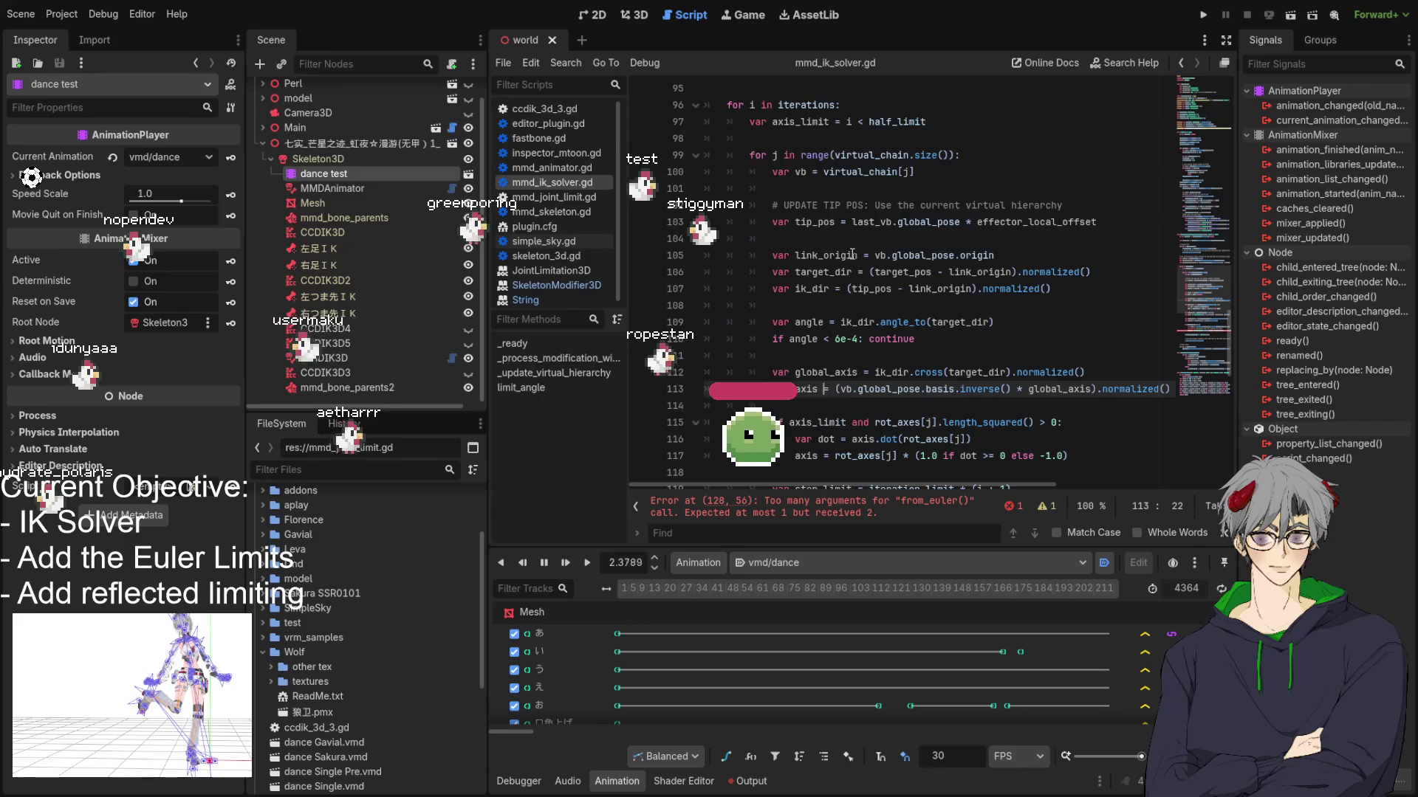
# Step: Change line 128 to Basis.from_euler(euler, rot_orders[j]).get_rotation_quaternion() and save
pyautogui.scroll(-8, 923, 291)
pyautogui.scroll(1, 844, 291)
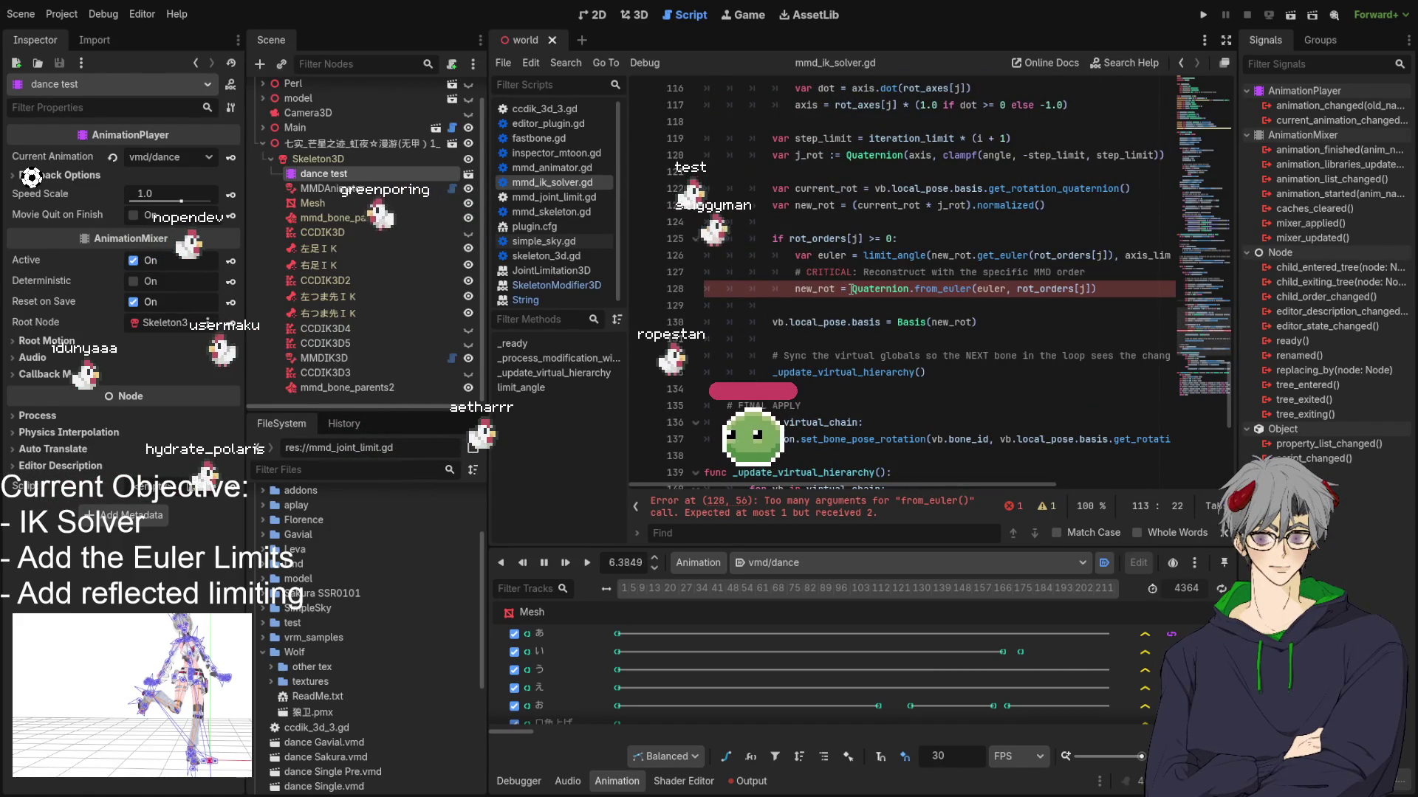
pyautogui.doubleClick(880, 289)
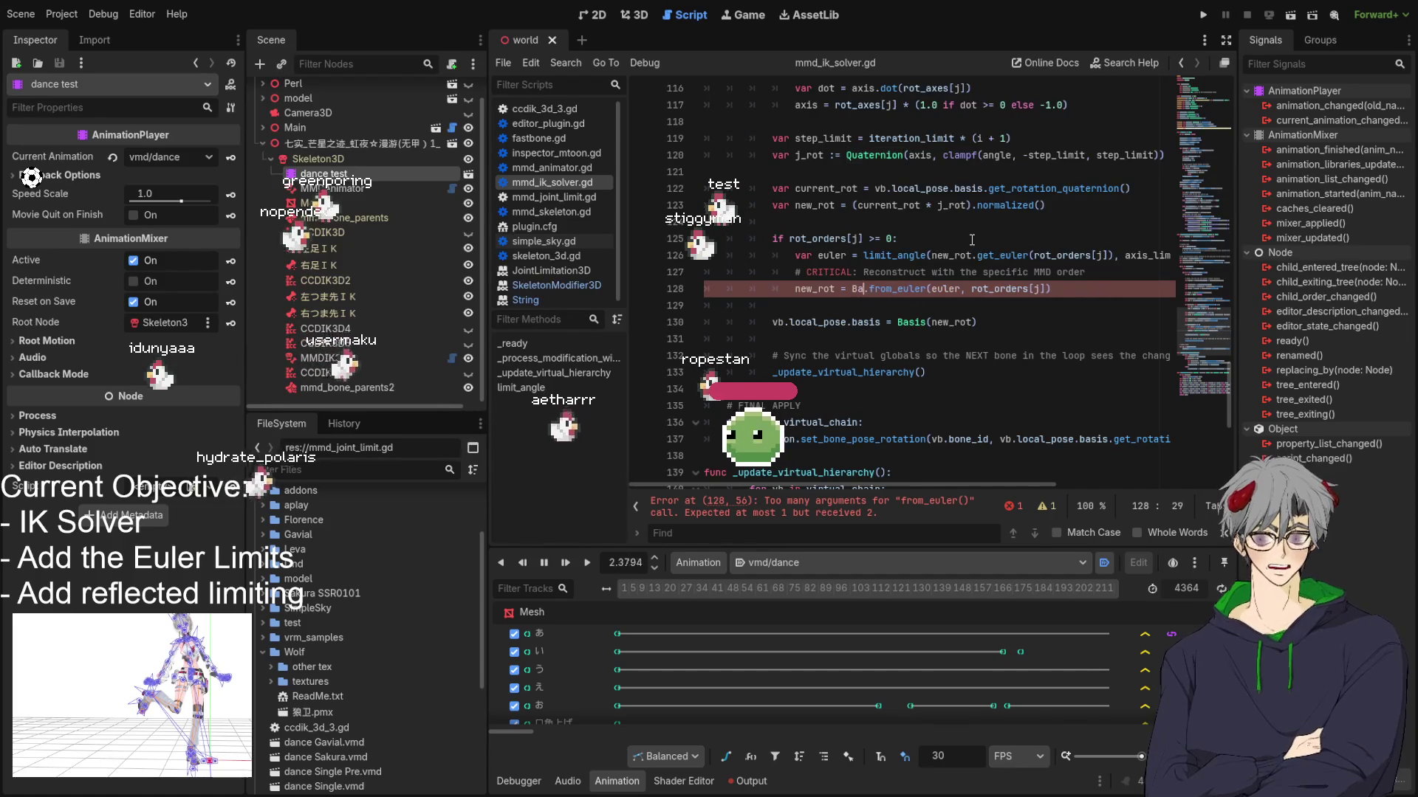
pyautogui.write('Basis')
pyautogui.press('Right')
pyautogui.press('Right')
pyautogui.press('Right')
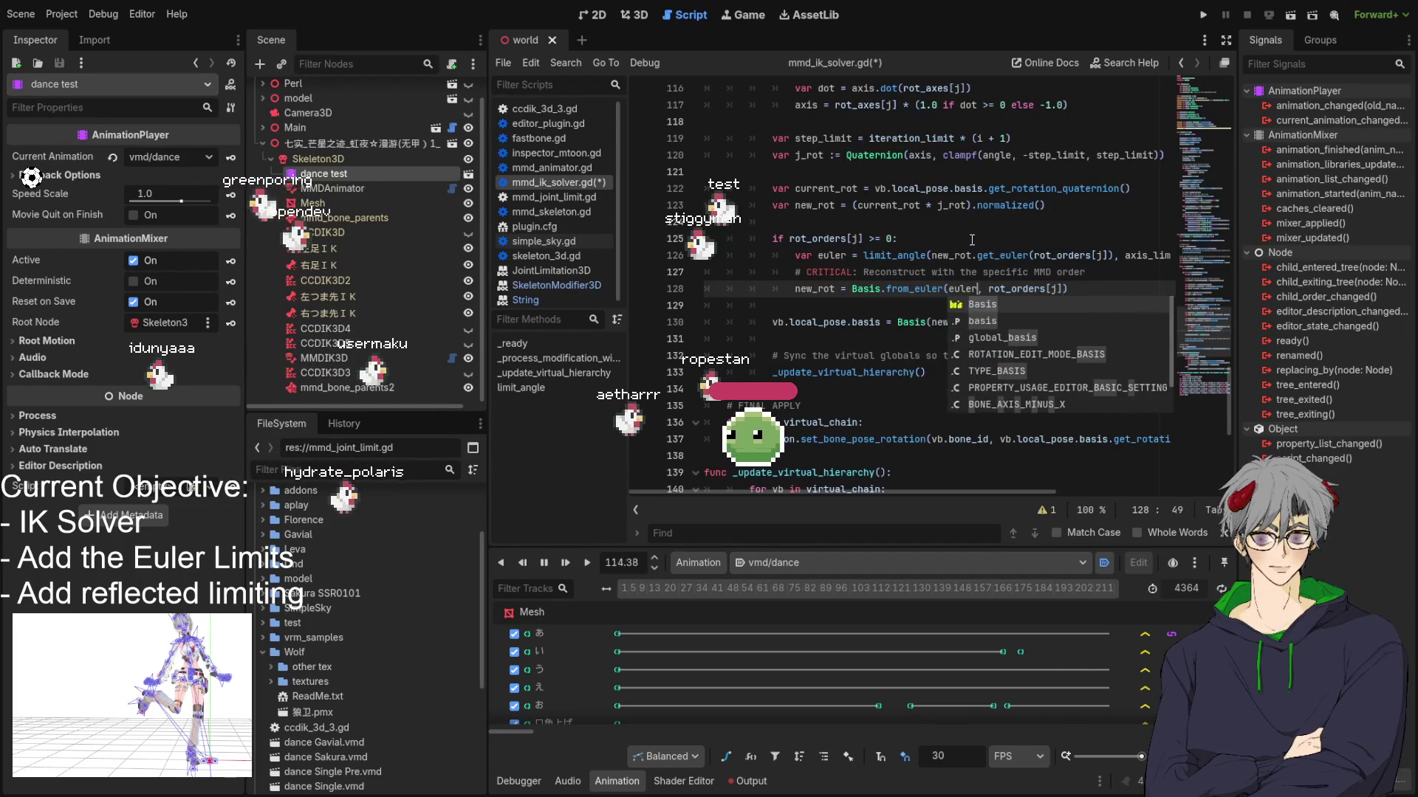
pyautogui.write('.')
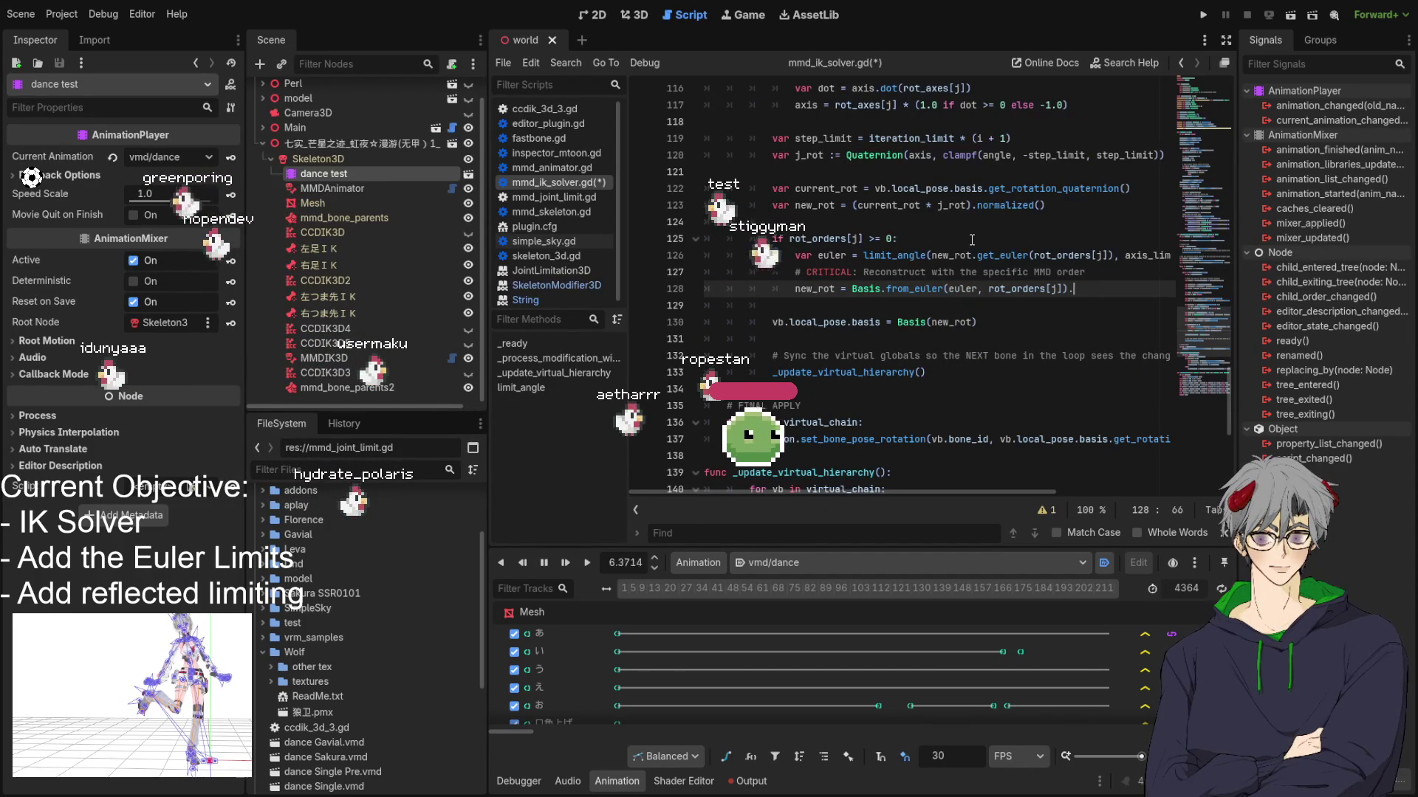
pyautogui.write('-_rotation_quaternion()')
pyautogui.hotkey('ctrl', 's')
pyautogui.click(632, 14)
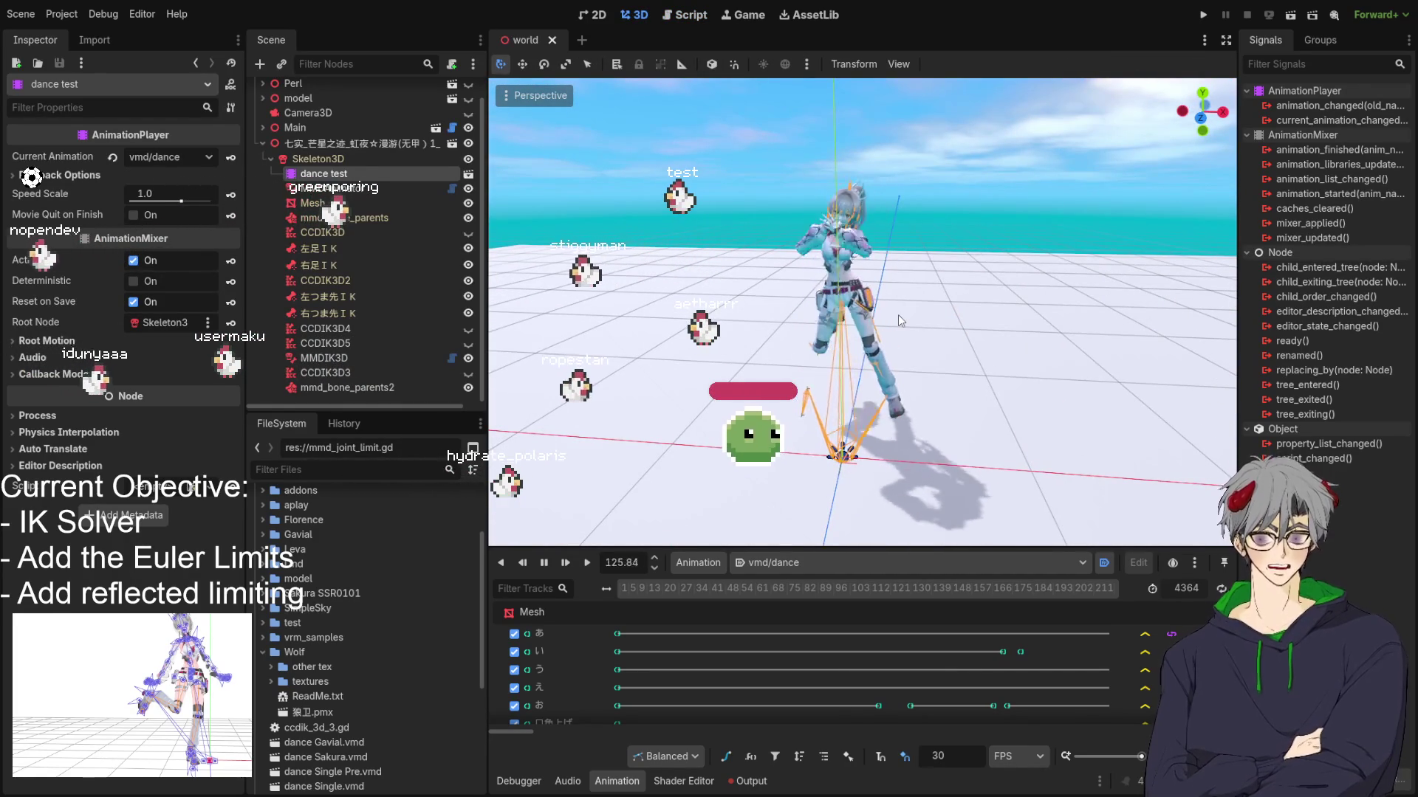
# Step: Orbit around the dancing model and select MMDIK3D to show its Chain and Limits
pyautogui.moveTo(898, 315)
pyautogui.mouseDown()
pyautogui.moveTo(920, 397)
pyautogui.moveTo(812, 402)
pyautogui.moveTo(878, 411)
pyautogui.moveTo(860, 413)
pyautogui.mouseUp()
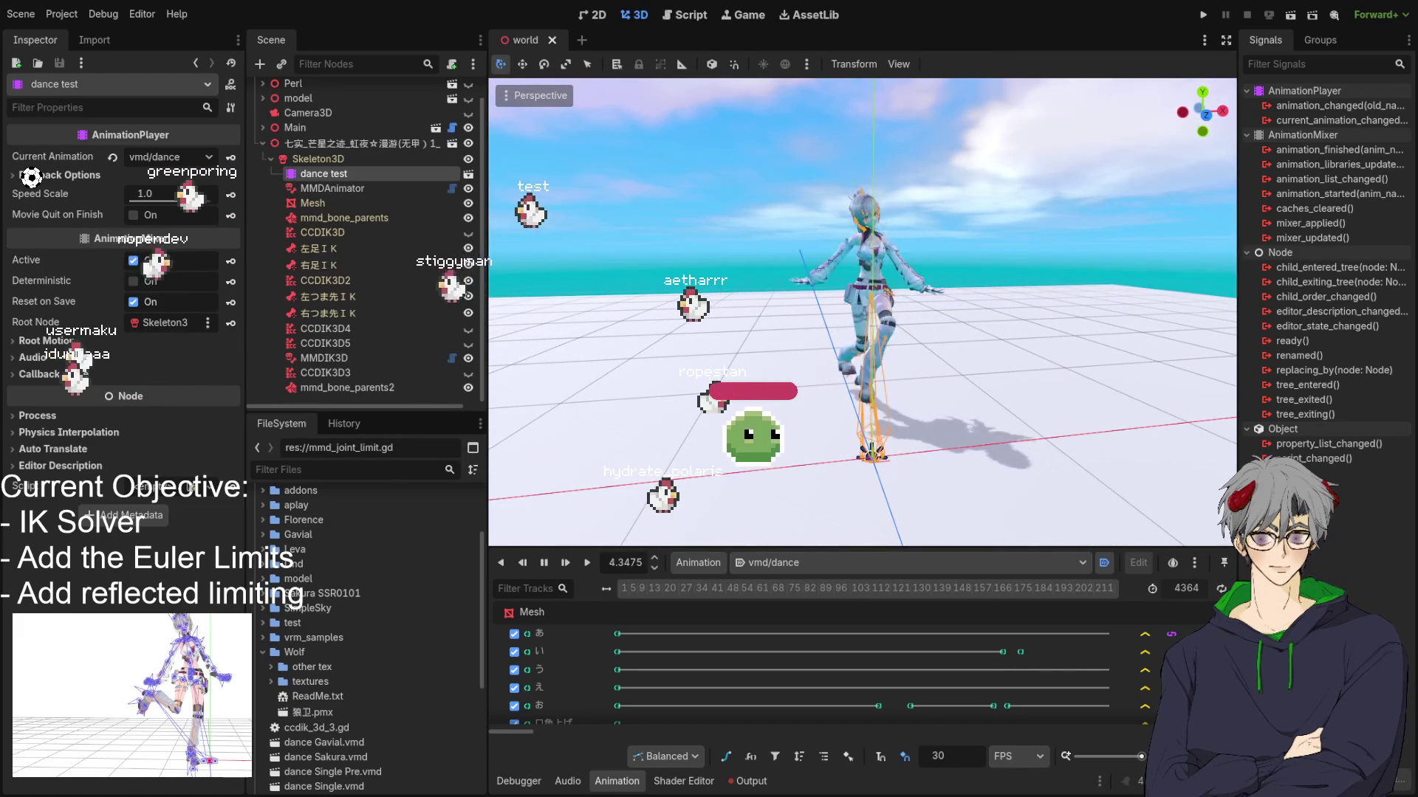
pyautogui.click(779, 377)
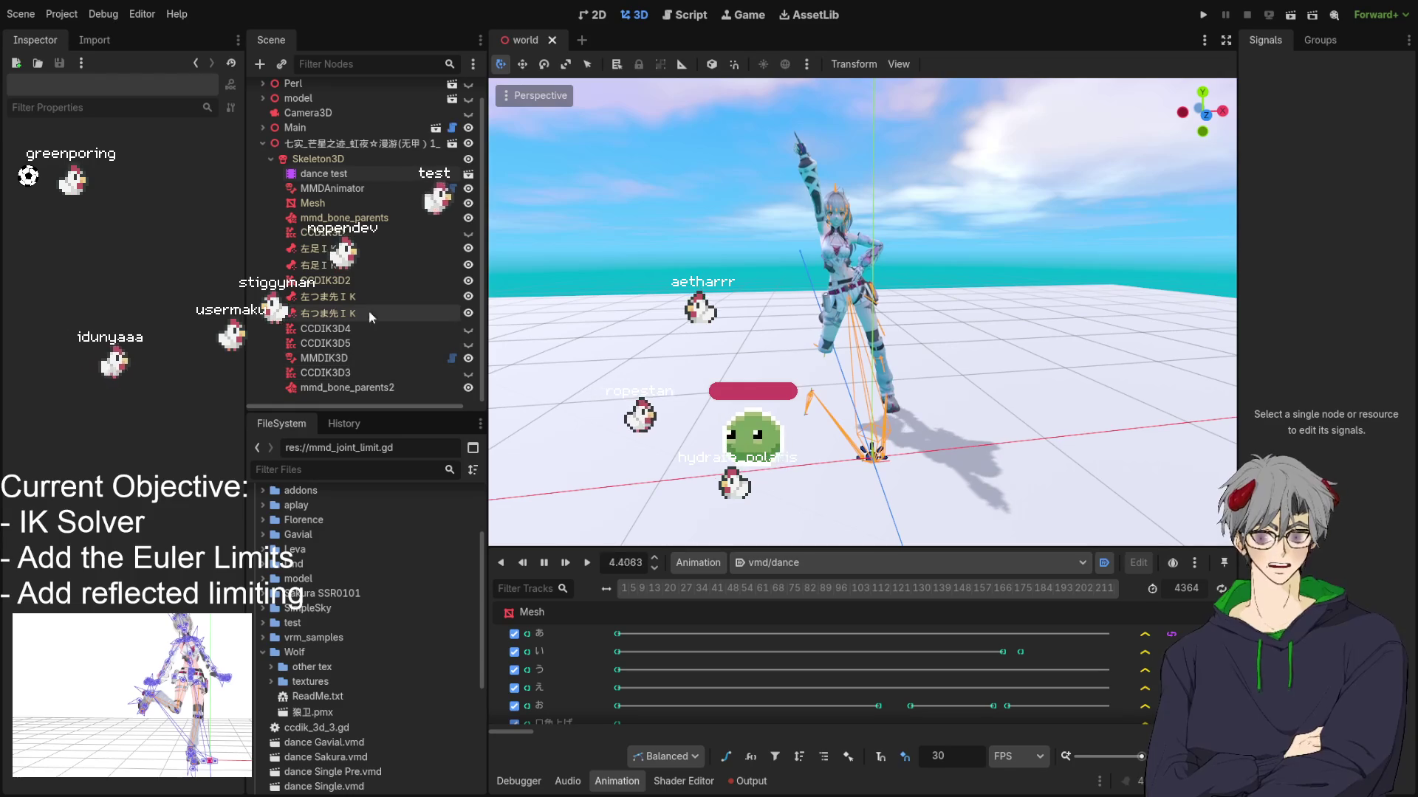
pyautogui.click(349, 356)
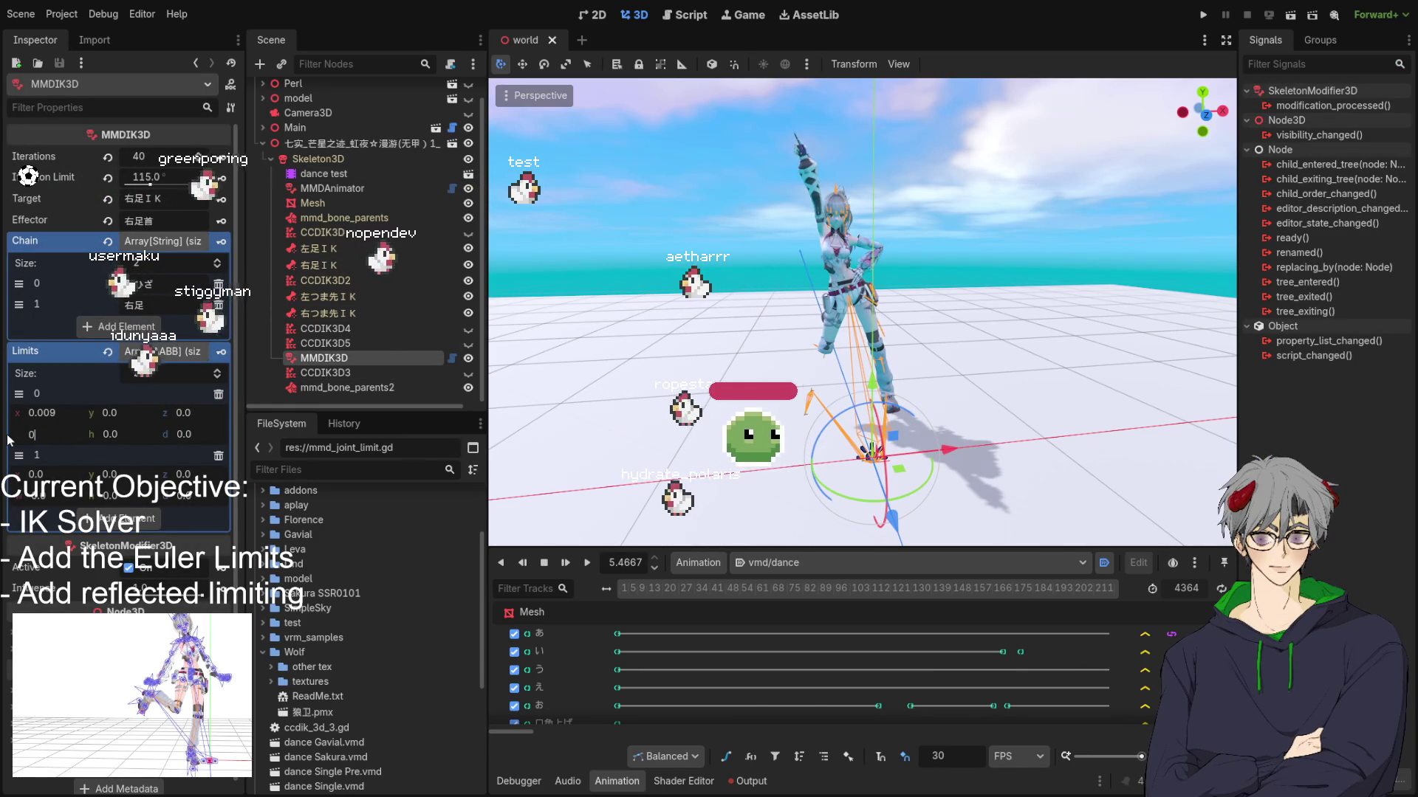
# Step: Set the first AABB limit's w to 0, replay the dance, and save the world scene
pyautogui.press('Return')
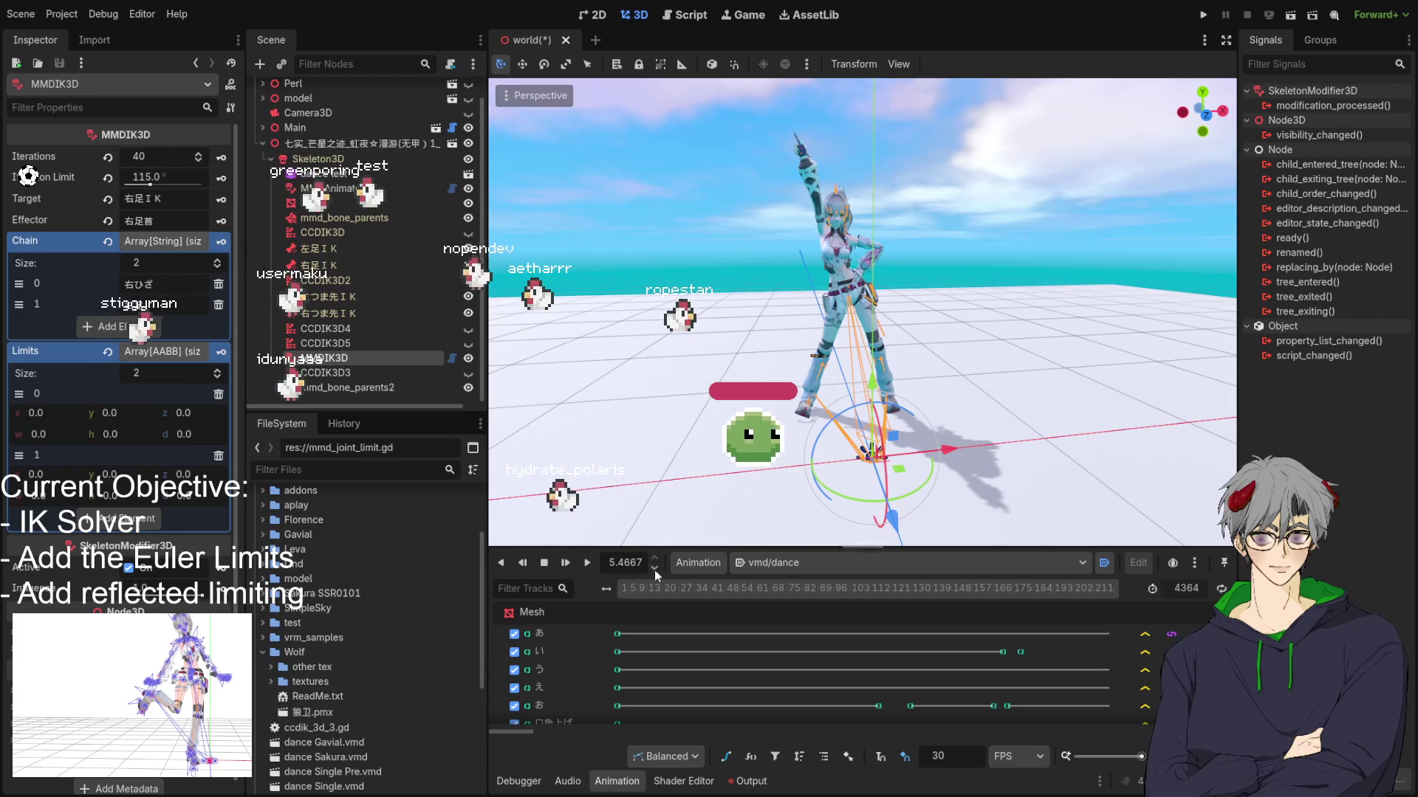
pyautogui.click(588, 567)
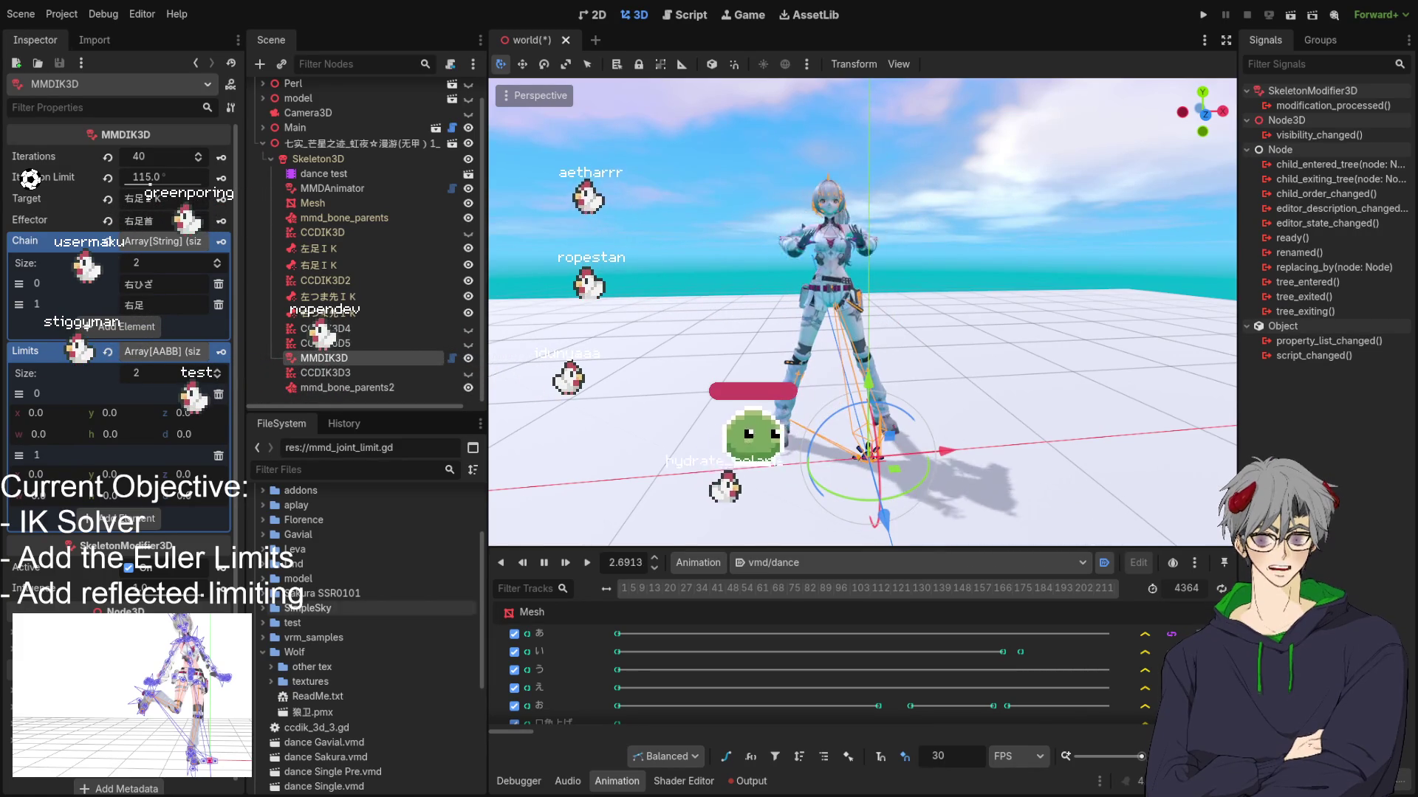
pyautogui.moveTo(876, 457)
pyautogui.mouseDown()
pyautogui.moveTo(876, 494)
pyautogui.moveTo(897, 469)
pyautogui.mouseUp()
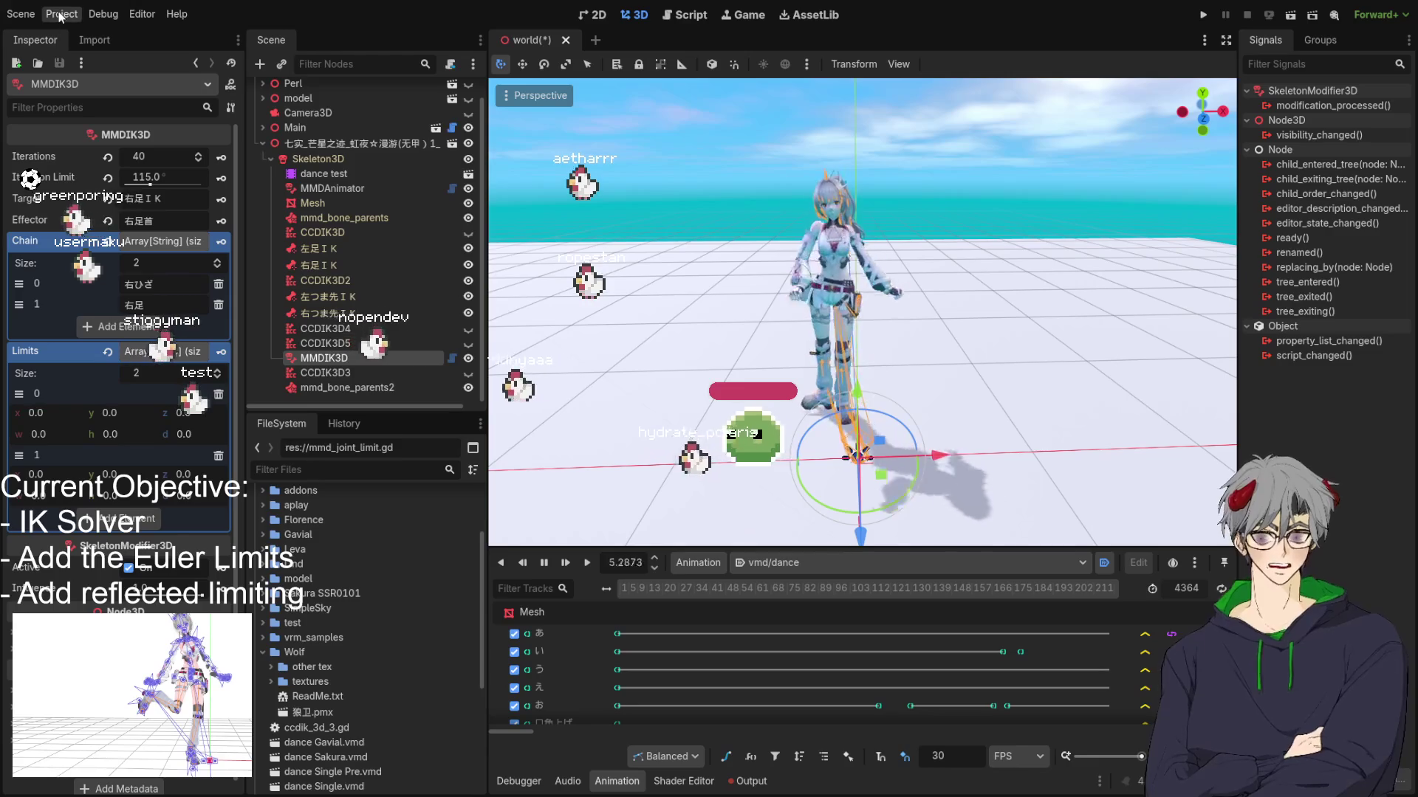
pyautogui.hotkey('ctrl', 's')
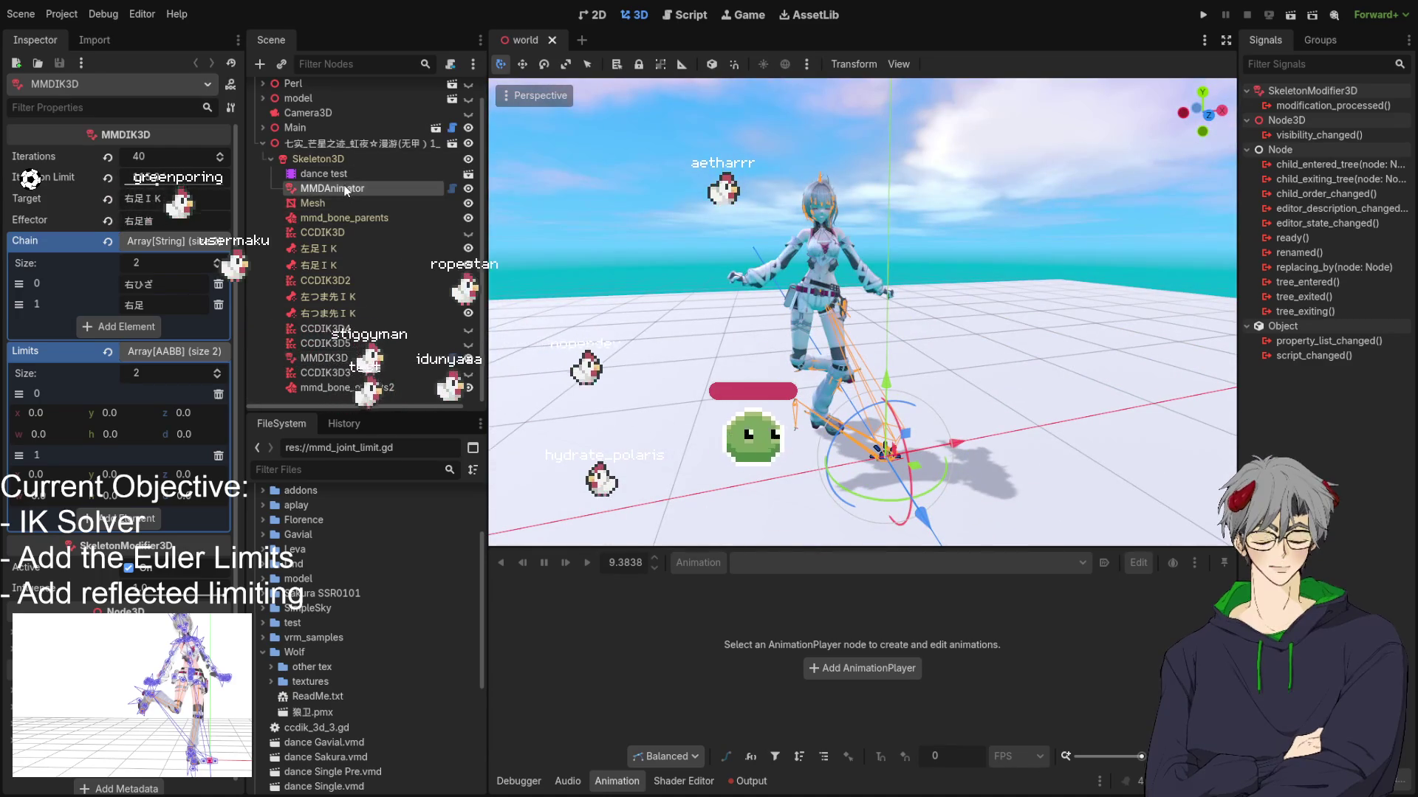
# Step: Select the dance test AnimationPlayer and play the vmd/dance animation
pyautogui.click(332, 189)
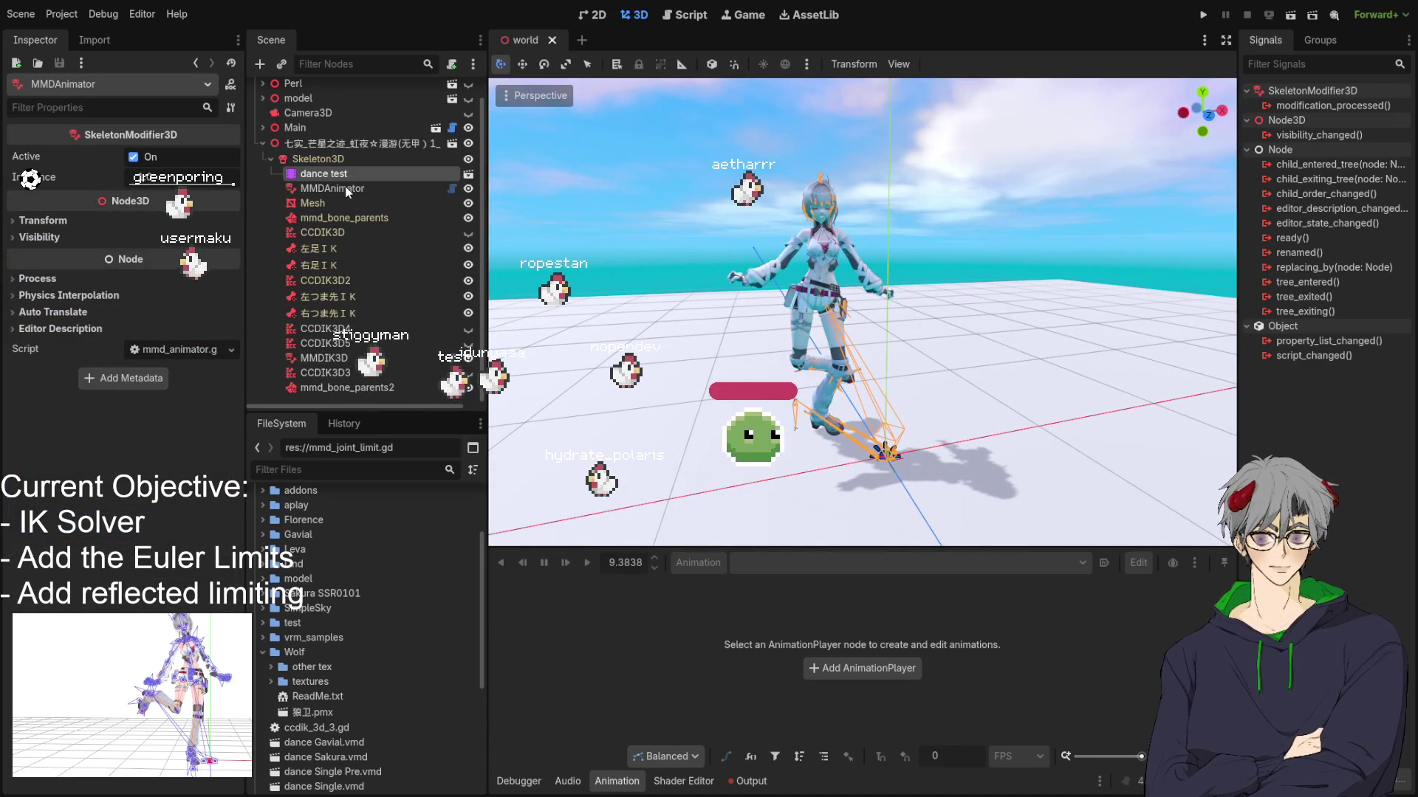
pyautogui.click(326, 359)
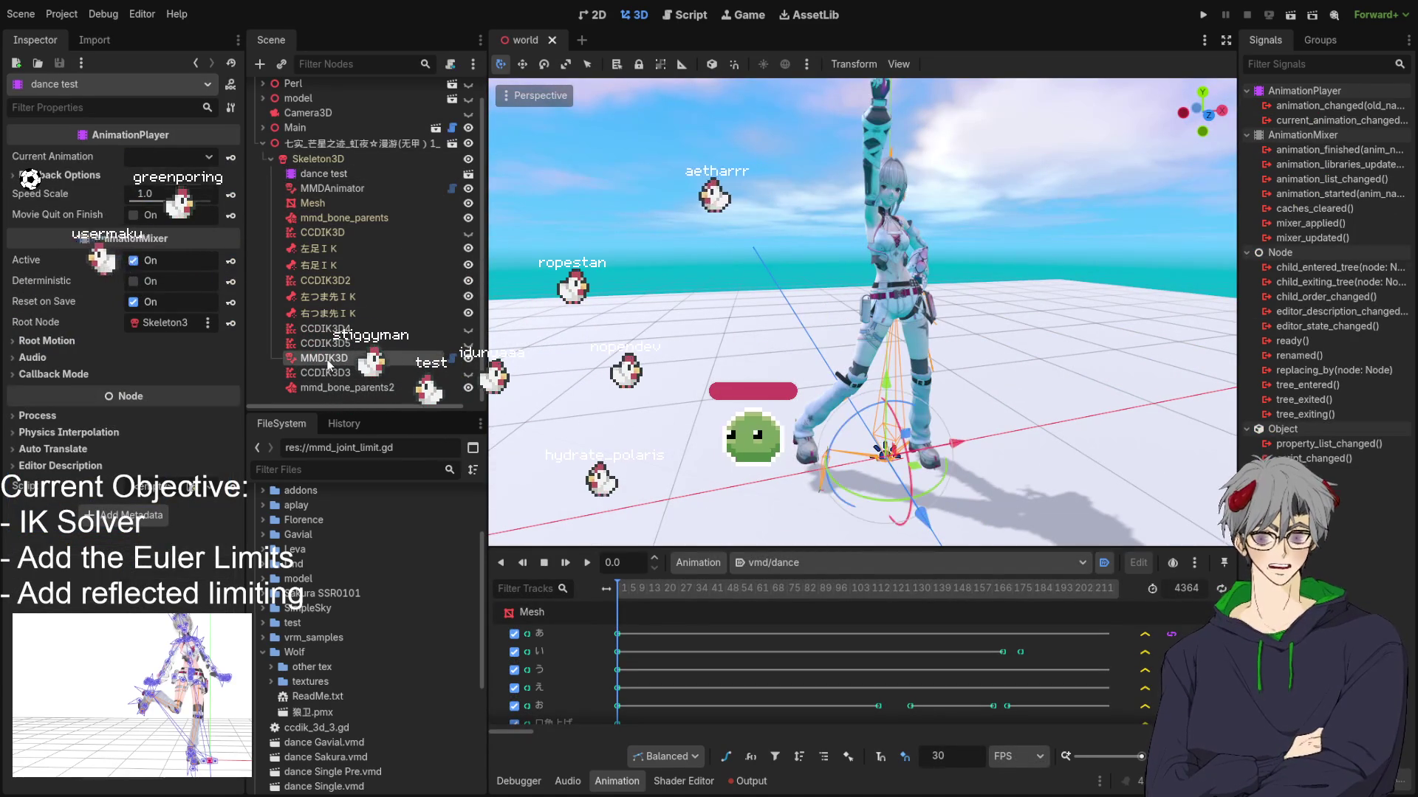
pyautogui.click(588, 566)
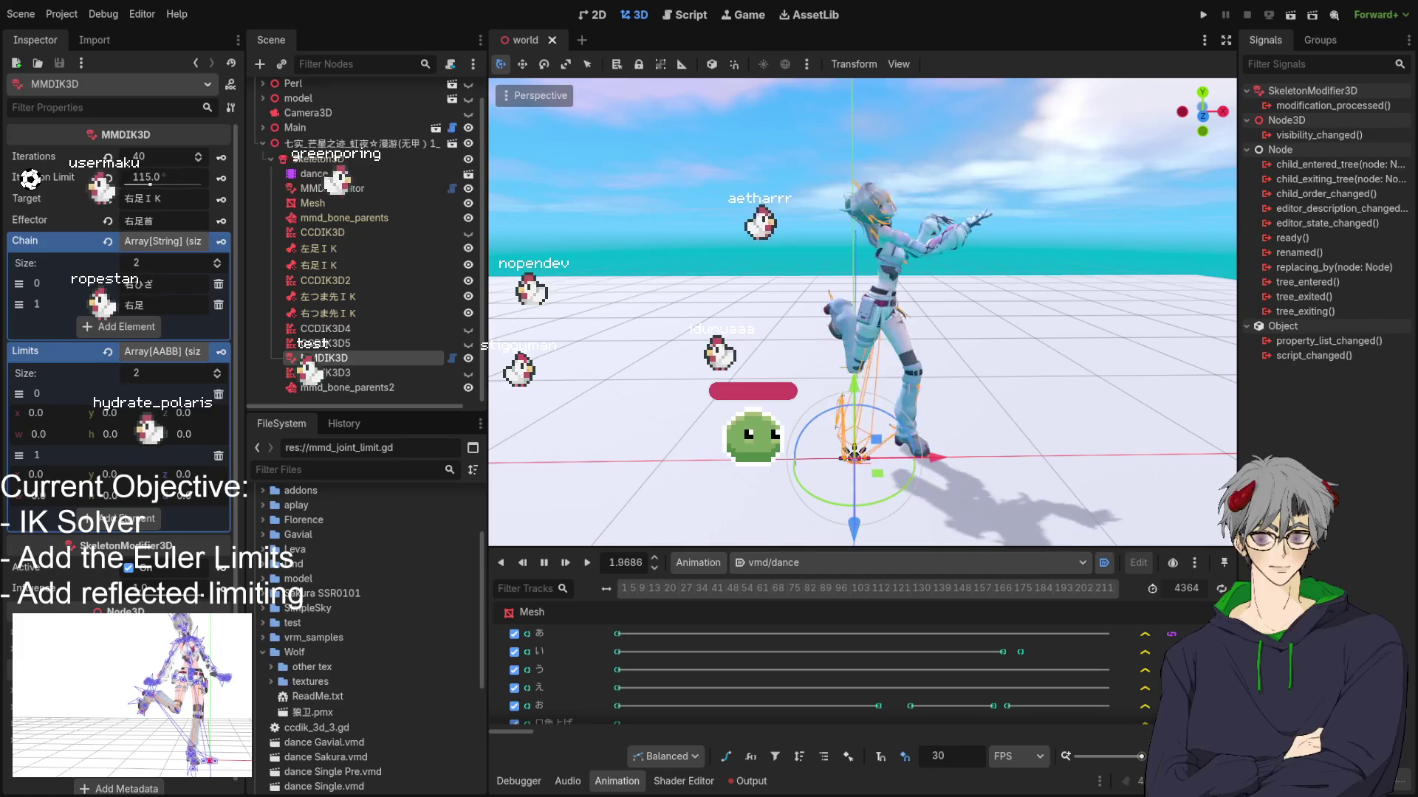
pyautogui.click(700, 453)
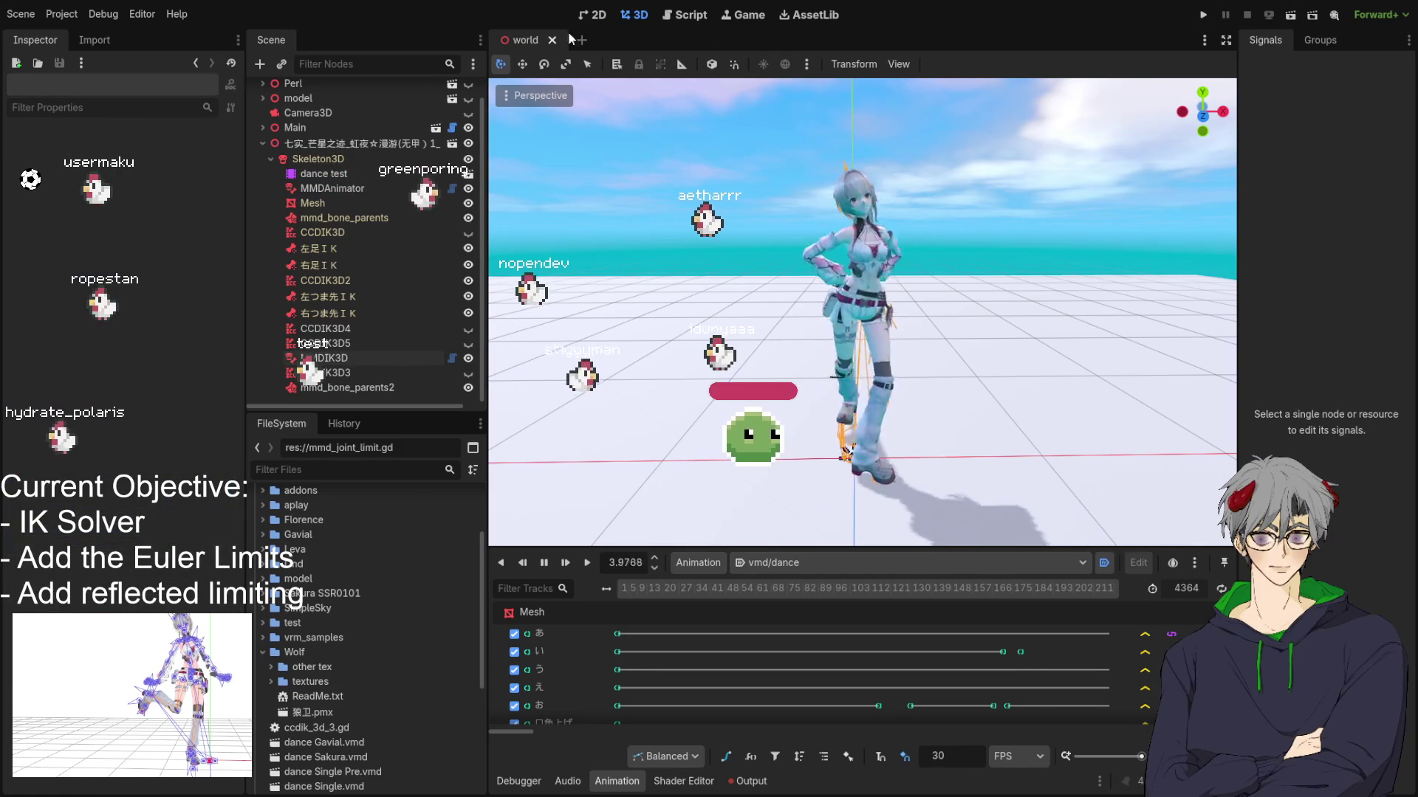
# Step: Close the world scene, delete the selected code block from mmd_ik_solver.gd, and save
pyautogui.middleClick(530, 42)
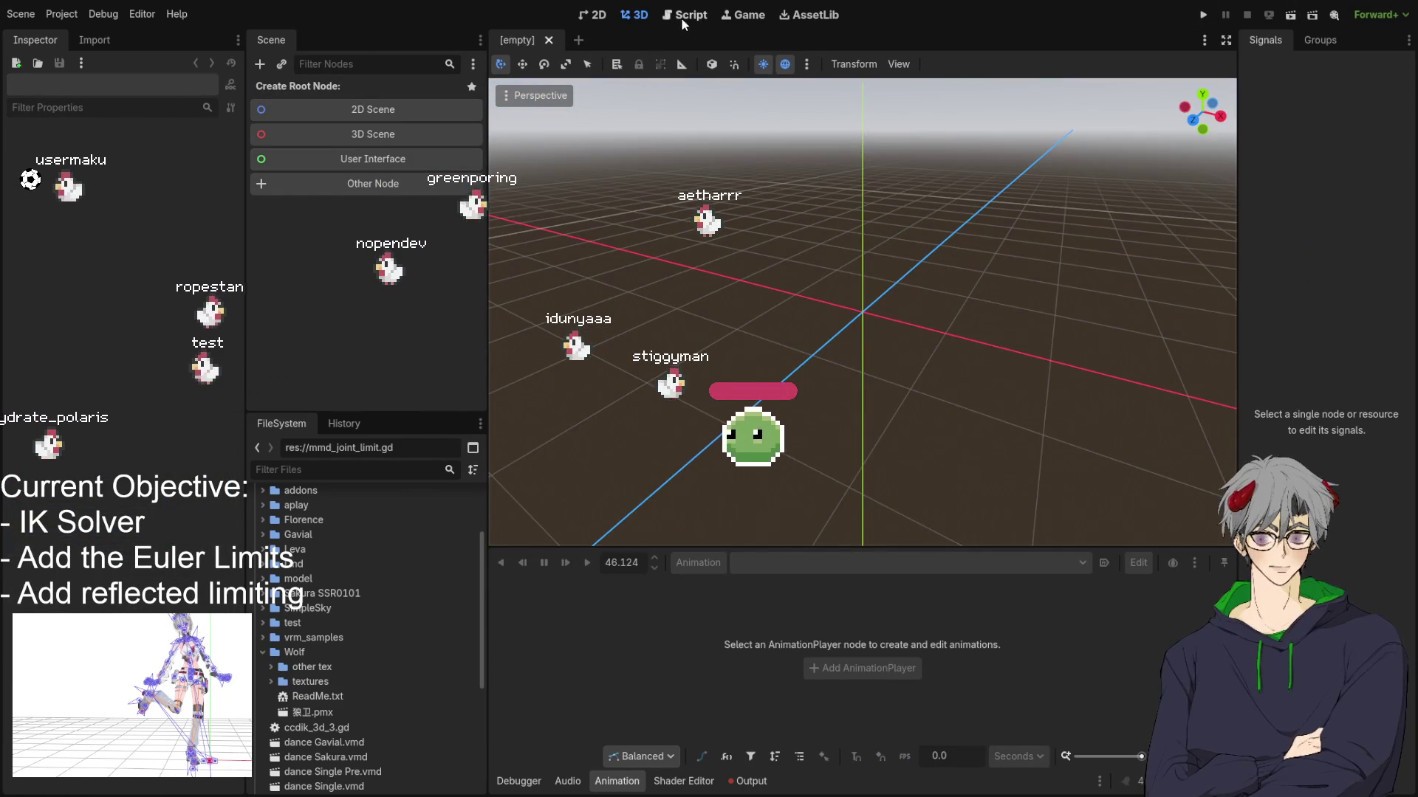
pyautogui.click(684, 15)
pyautogui.press('BackSpace')
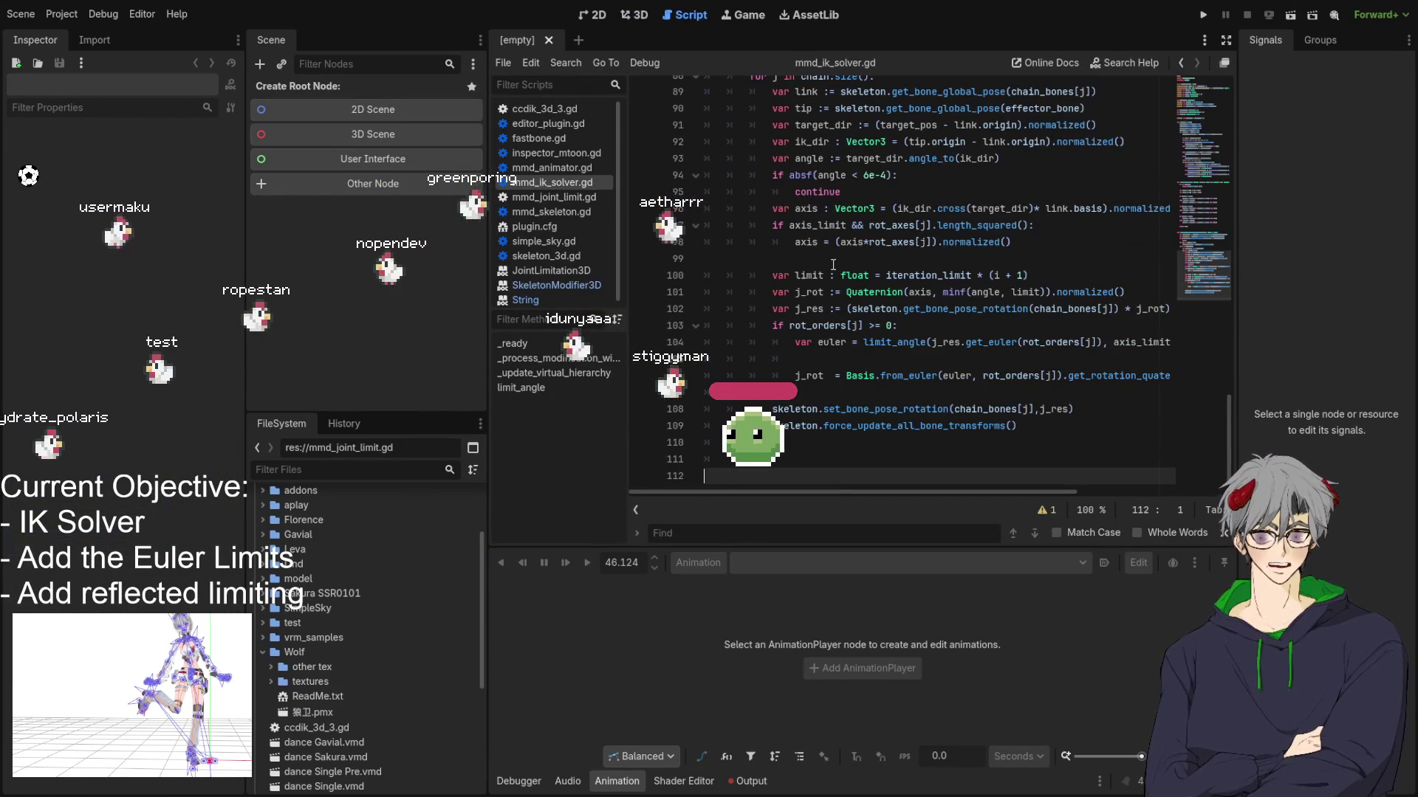
pyautogui.scroll(20, 833, 265)
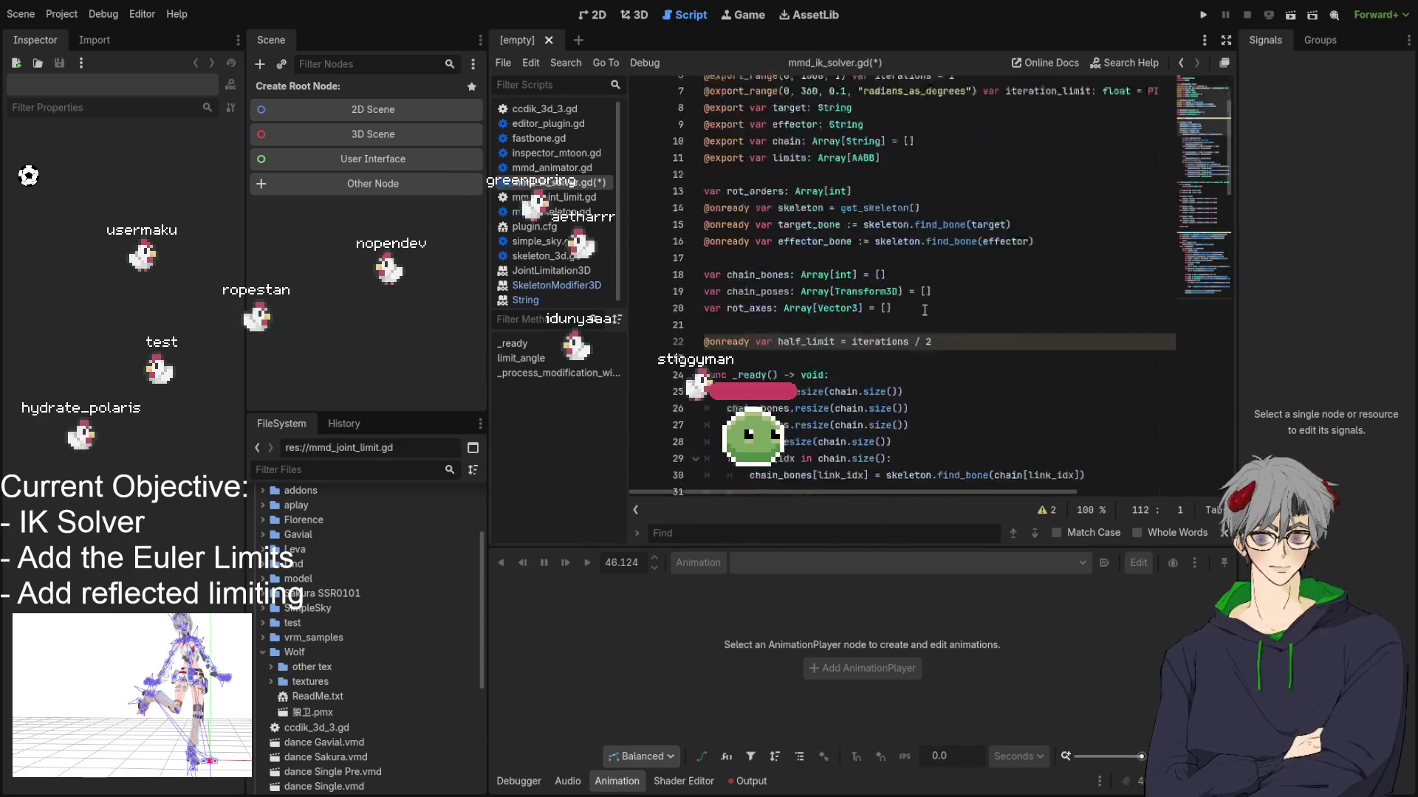
pyautogui.hotkey('ctrl', 's')
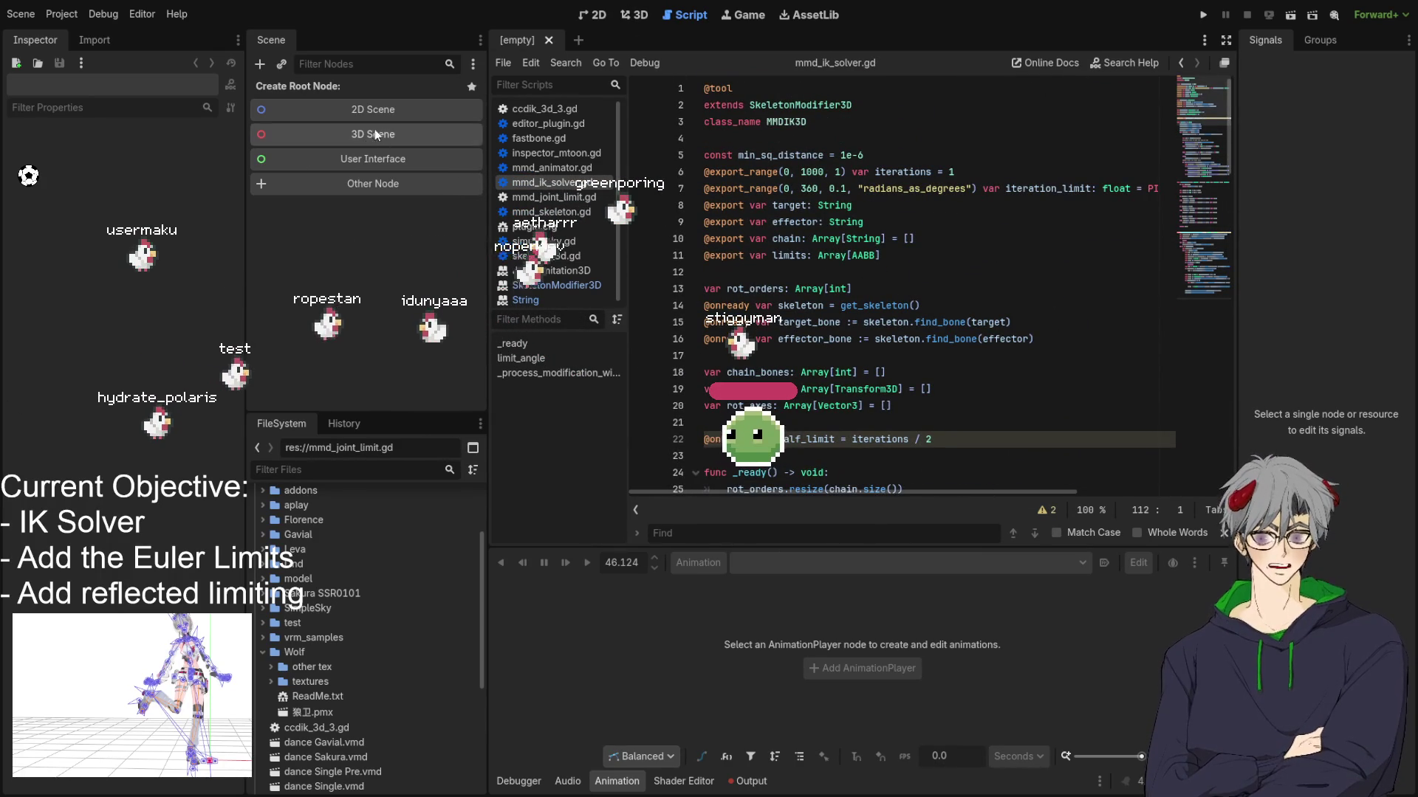
# Step: Reopen world.tscn from the FileSystem in the 3D view
pyautogui.click(626, 16)
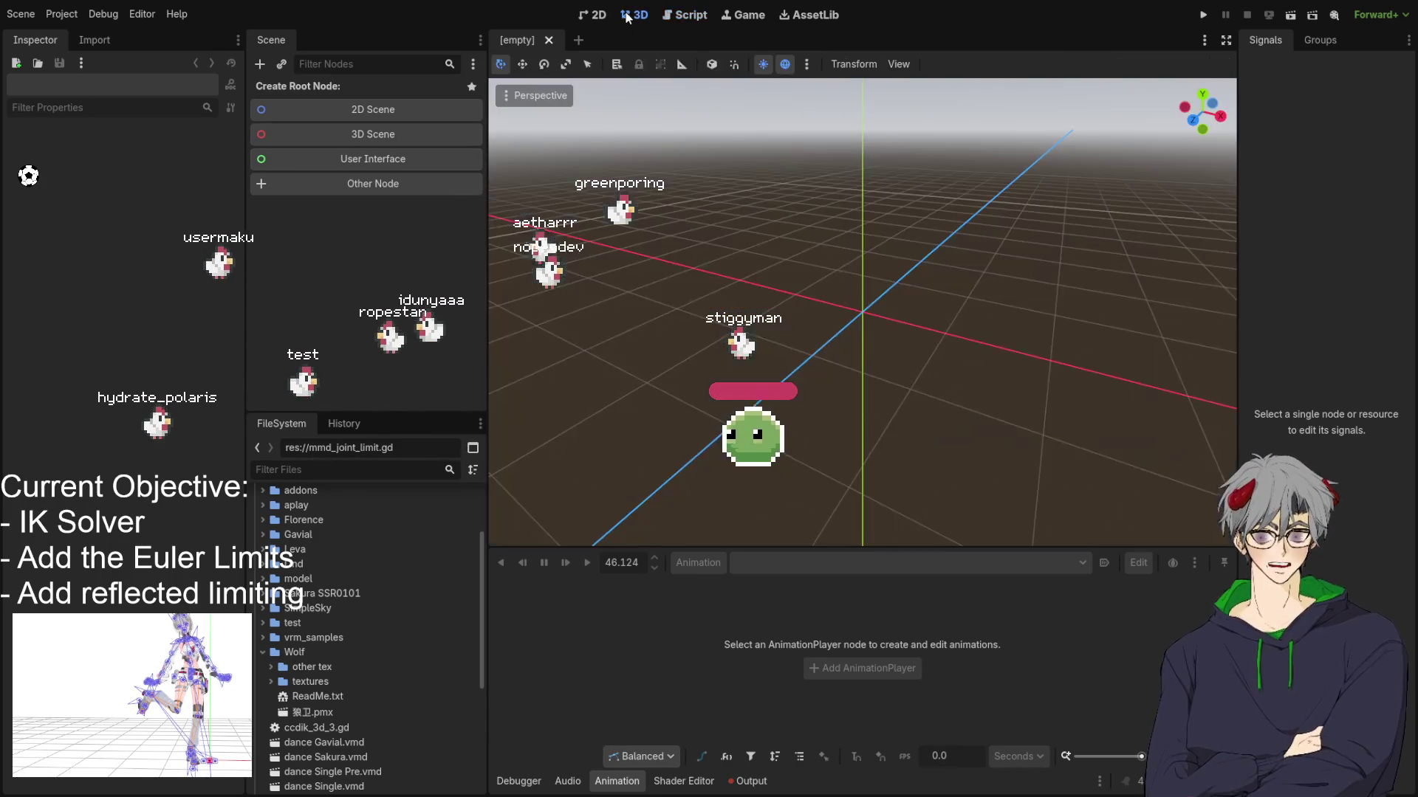
pyautogui.scroll(-5, 369, 665)
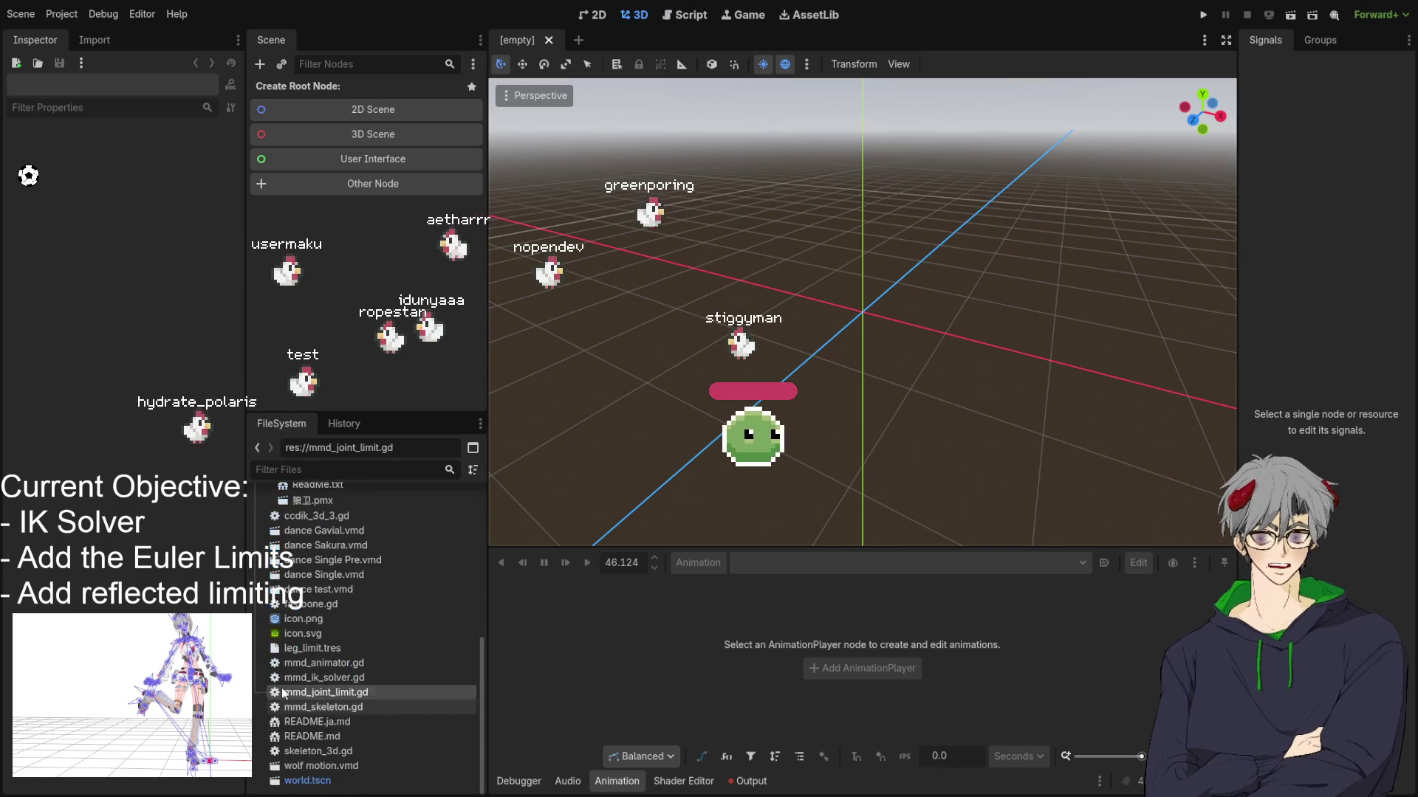
pyautogui.click(313, 781)
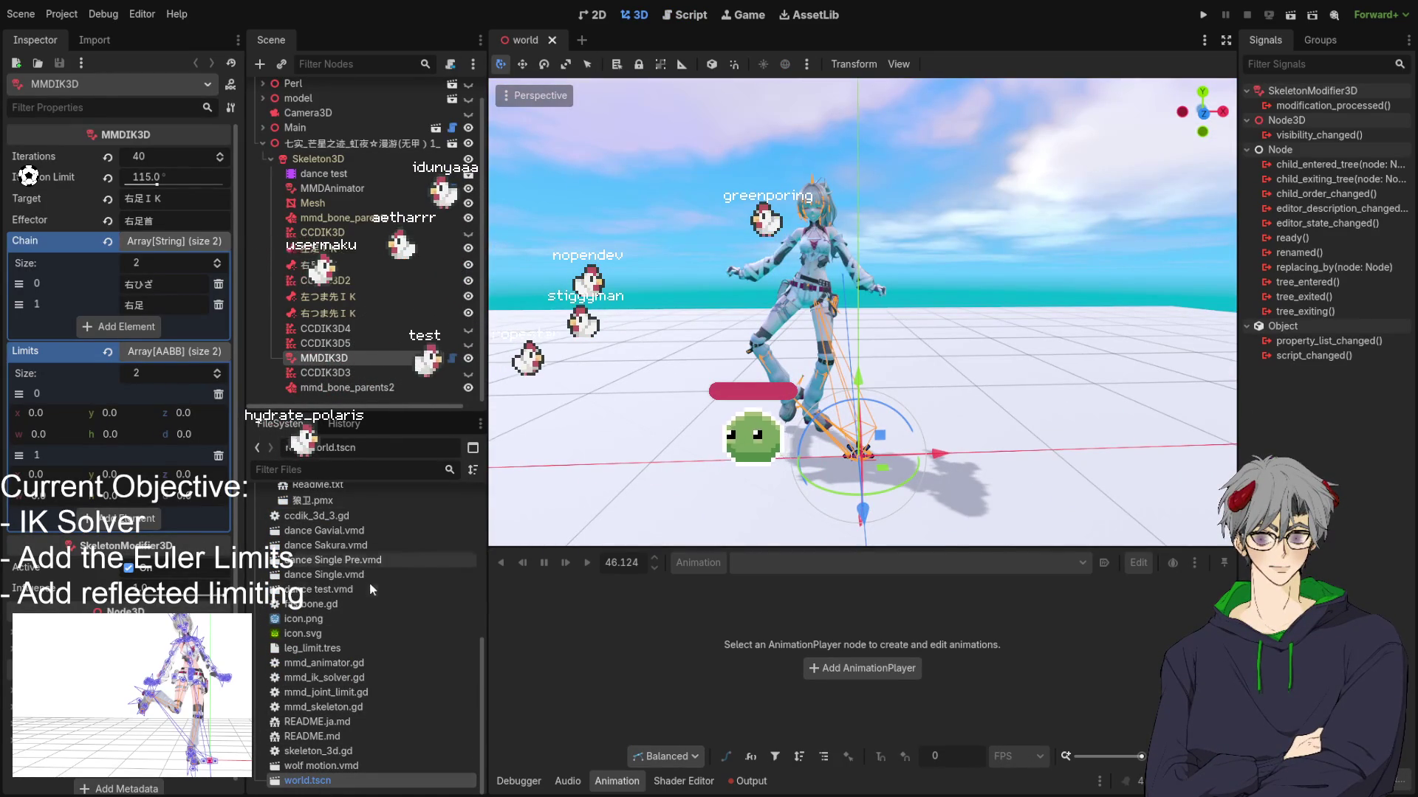
# Step: Inspect the Skeleton3D's 腰 and 下半身 bones while orbiting around the skeleton
pyautogui.scroll(10, 371, 579)
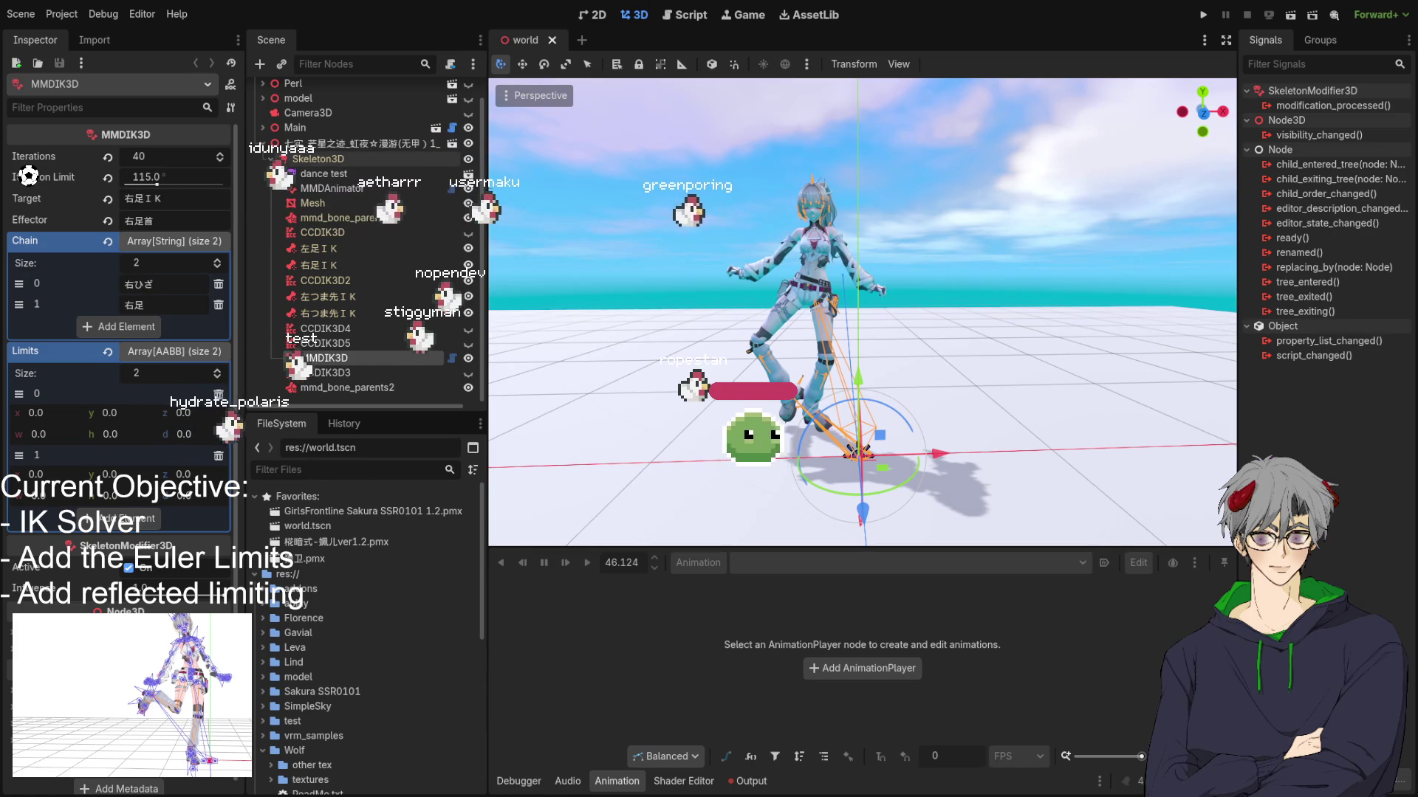
pyautogui.click(342, 160)
pyautogui.click(114, 236)
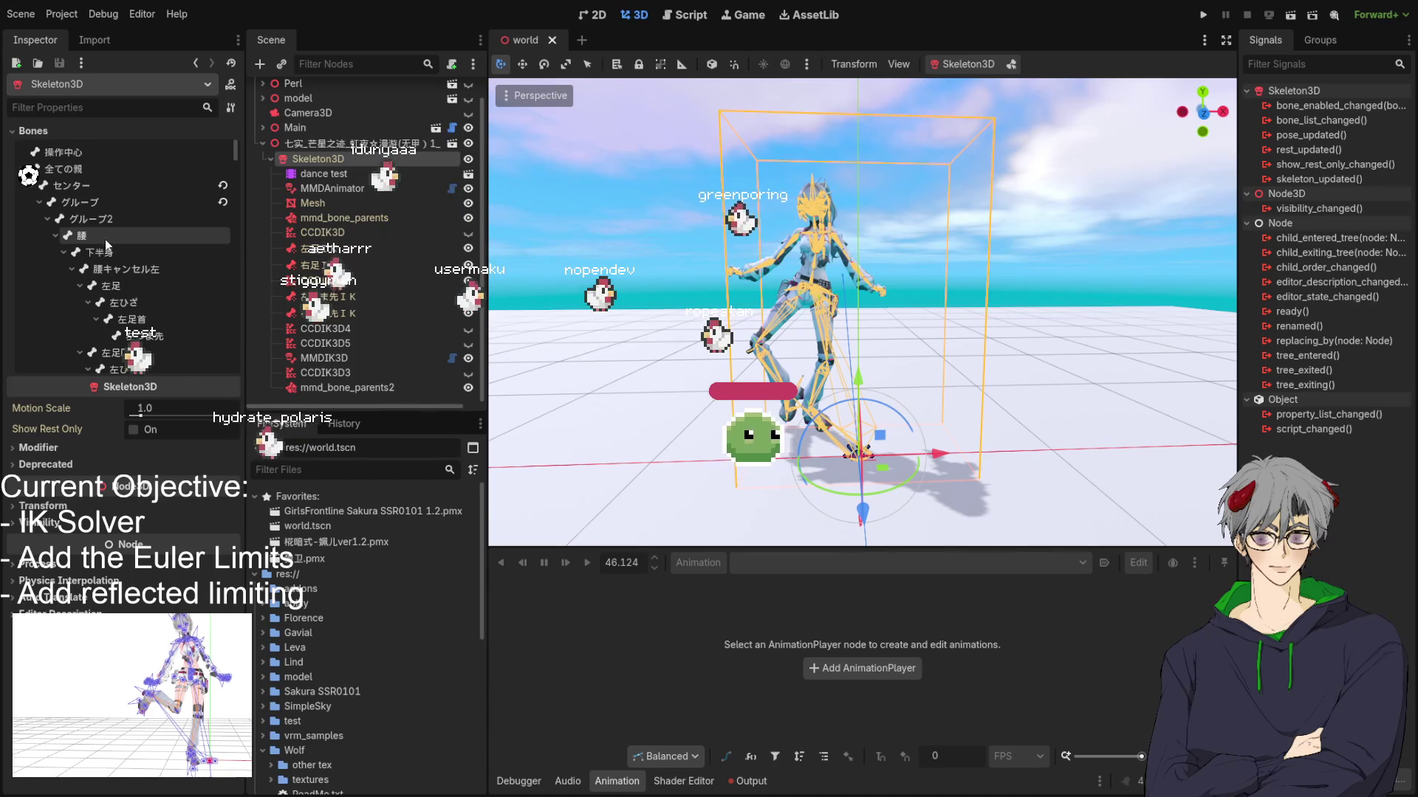
pyautogui.click(96, 251)
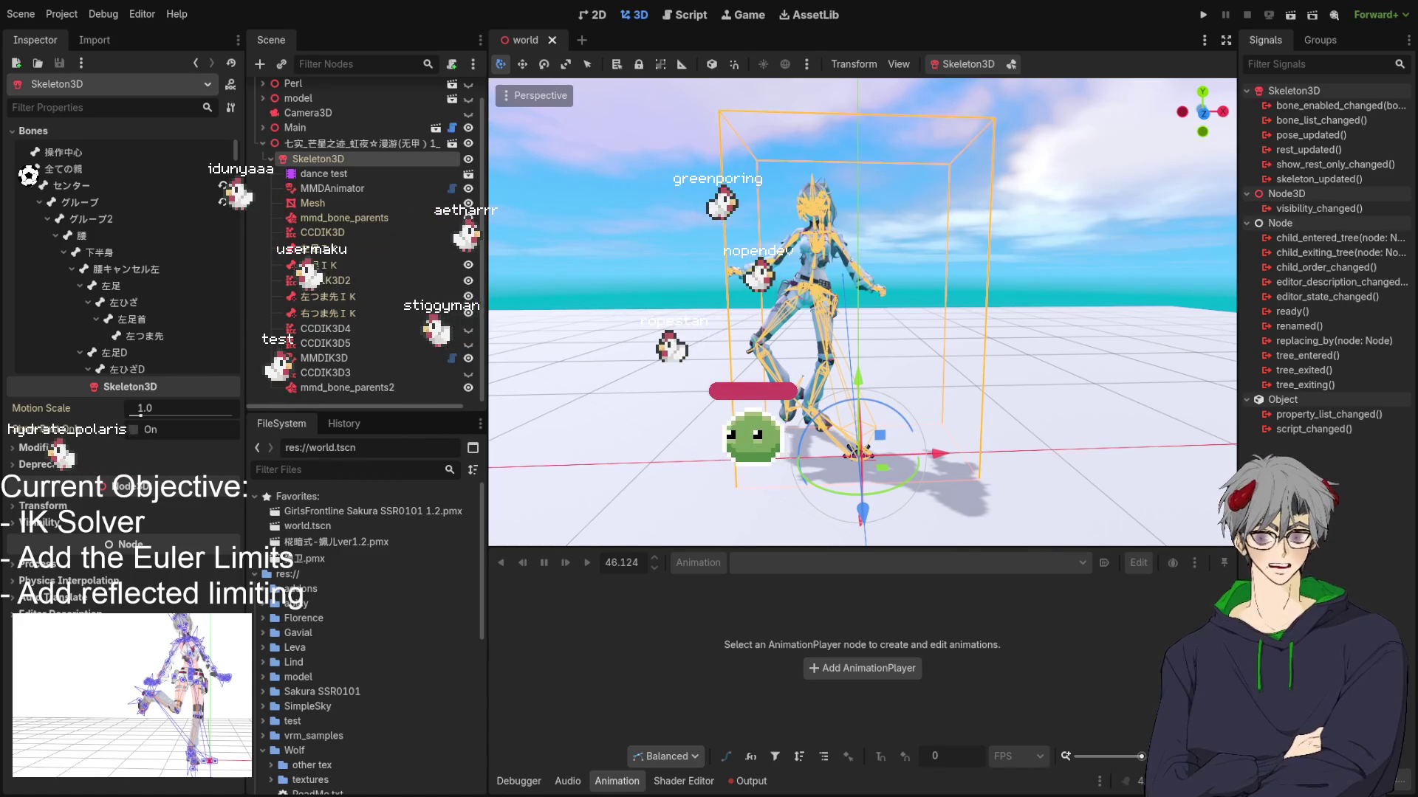
pyautogui.moveTo(702, 326)
pyautogui.mouseDown()
pyautogui.moveTo(973, 268)
pyautogui.moveTo(698, 325)
pyautogui.moveTo(680, 210)
pyautogui.mouseUp()
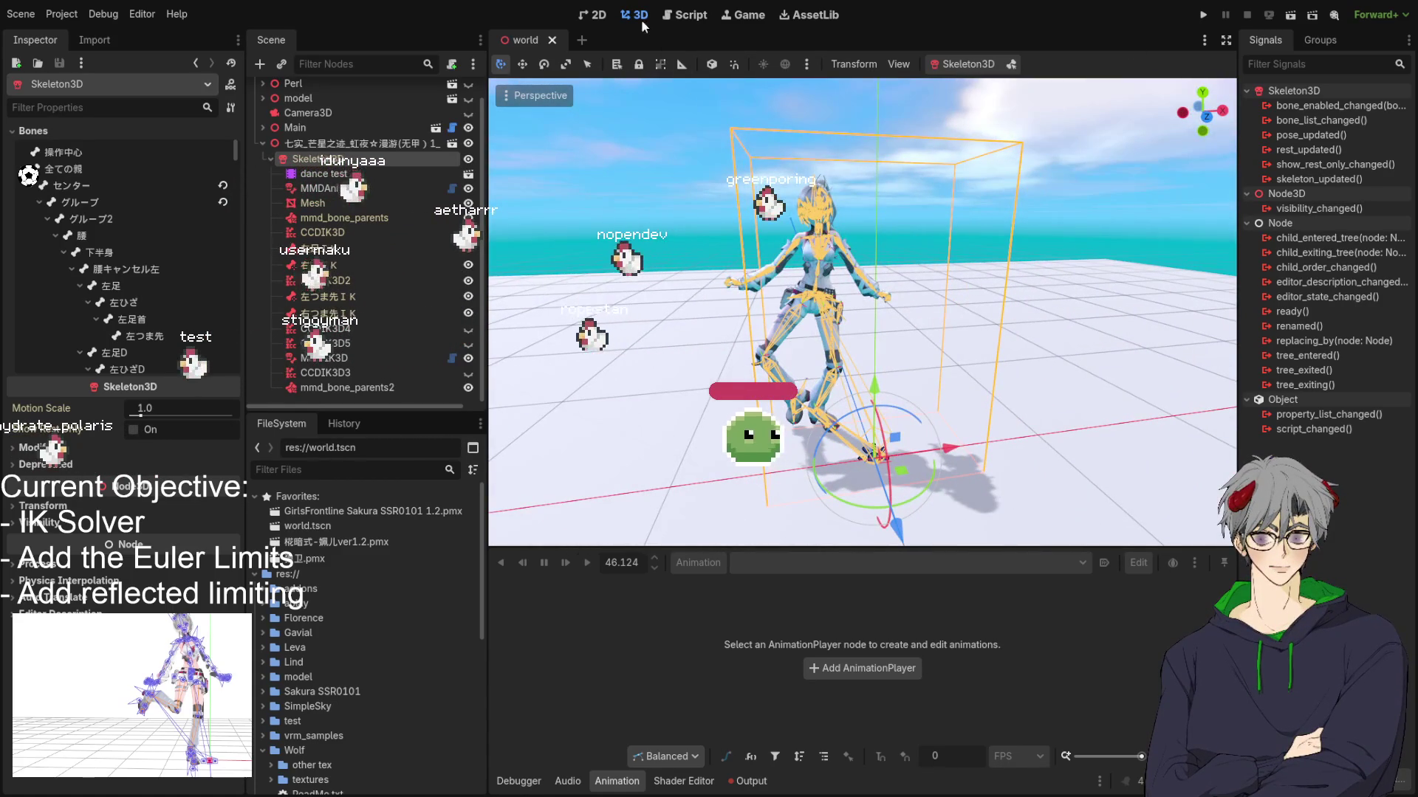
# Step: Check the solver script, then select dance test and play vmd/dance again
pyautogui.click(672, 17)
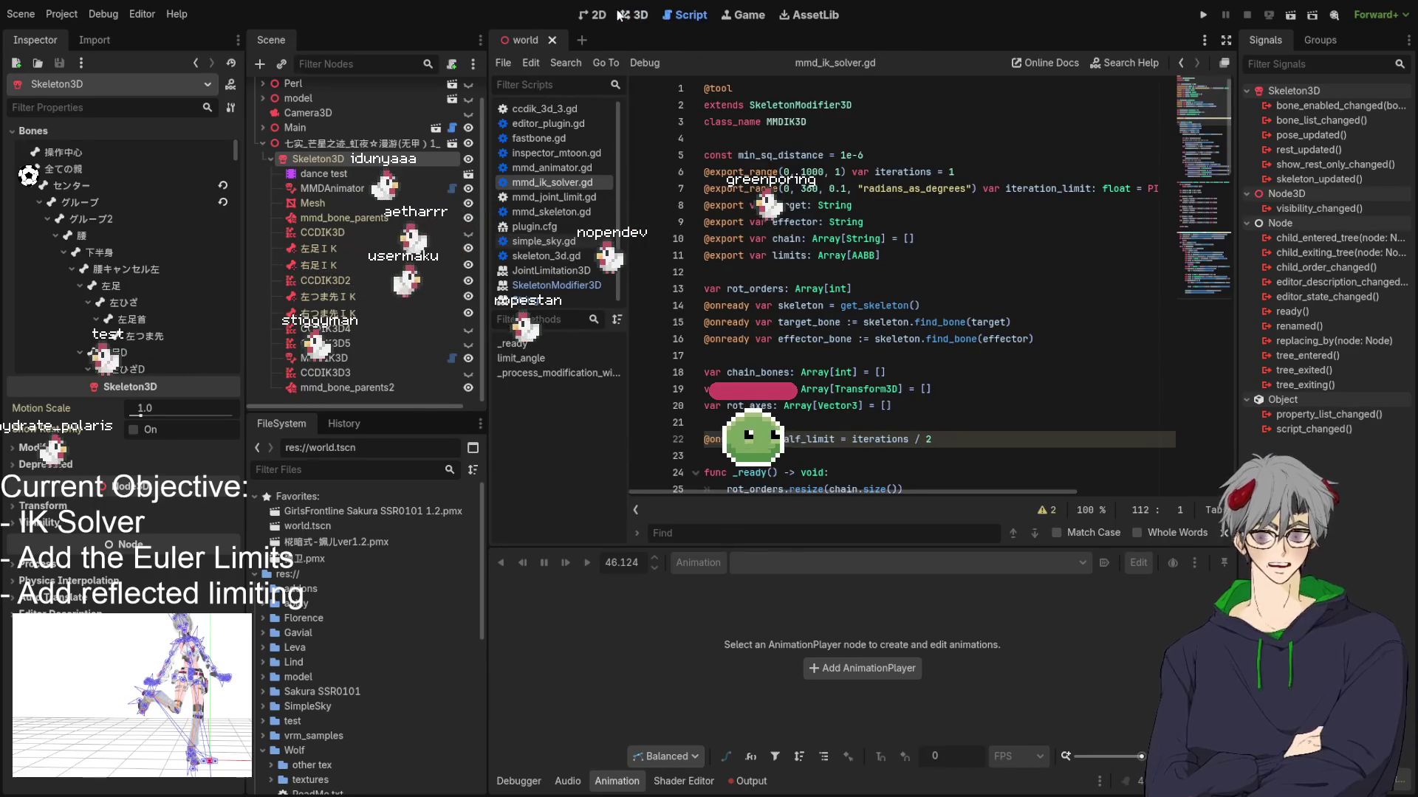
pyautogui.click(635, 15)
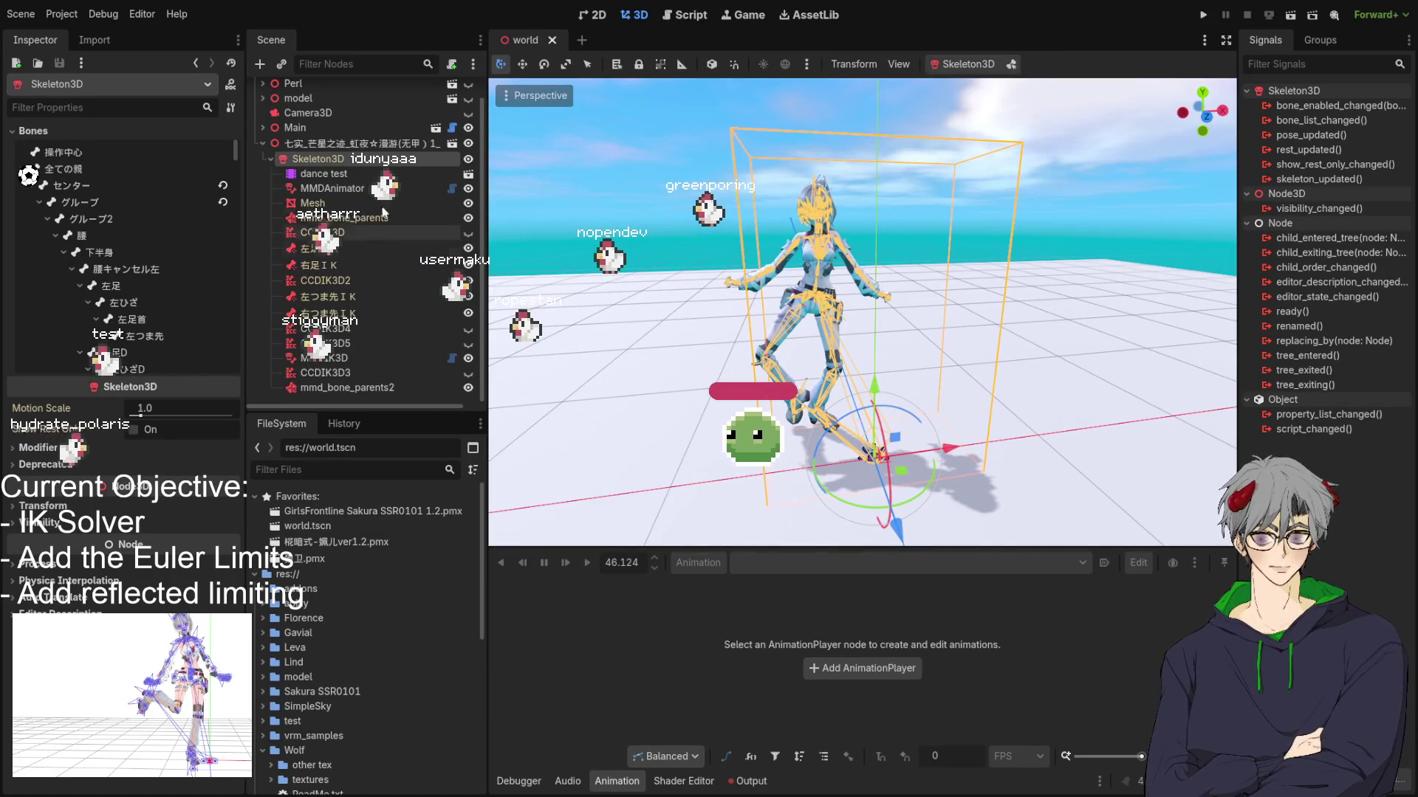
pyautogui.scroll(-6, 330, 650)
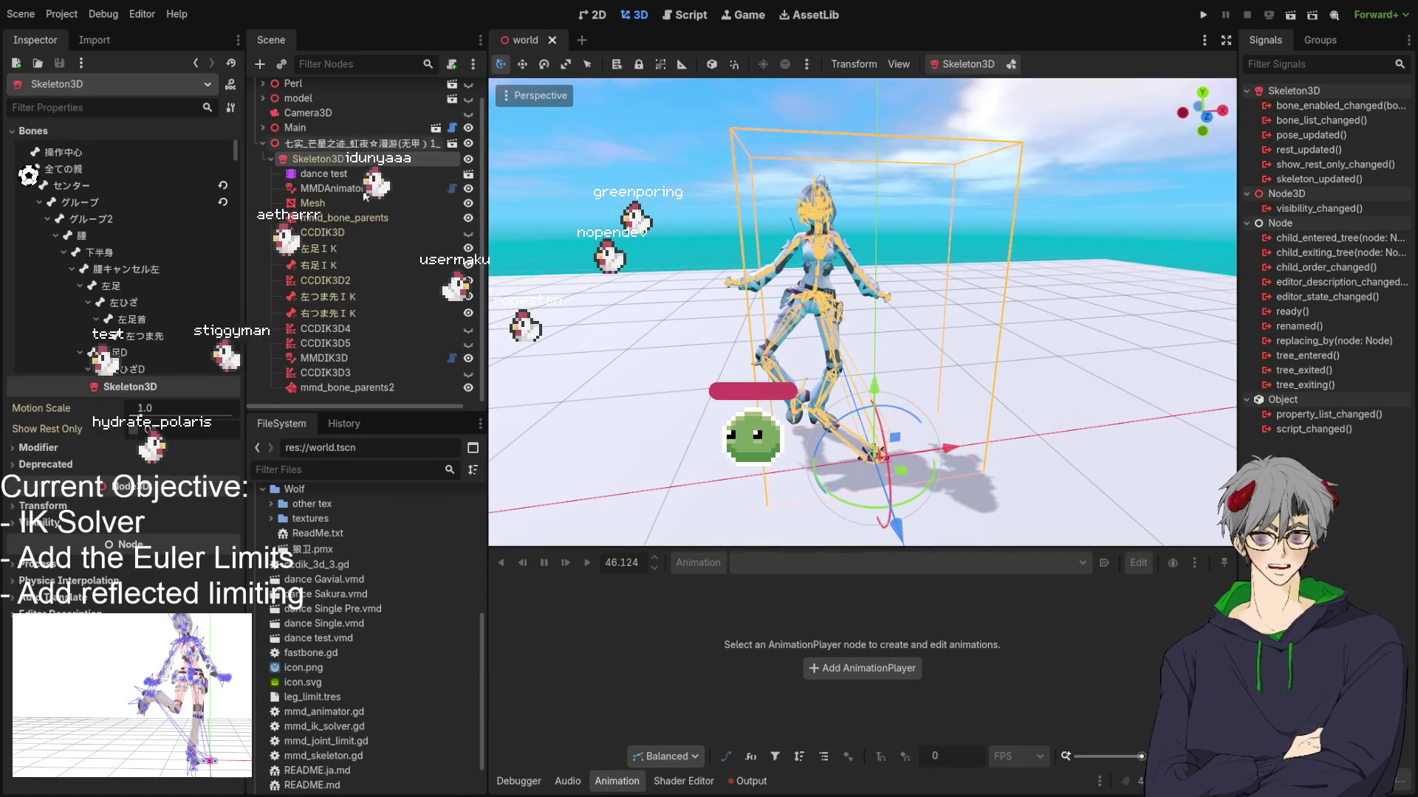
pyautogui.click(325, 174)
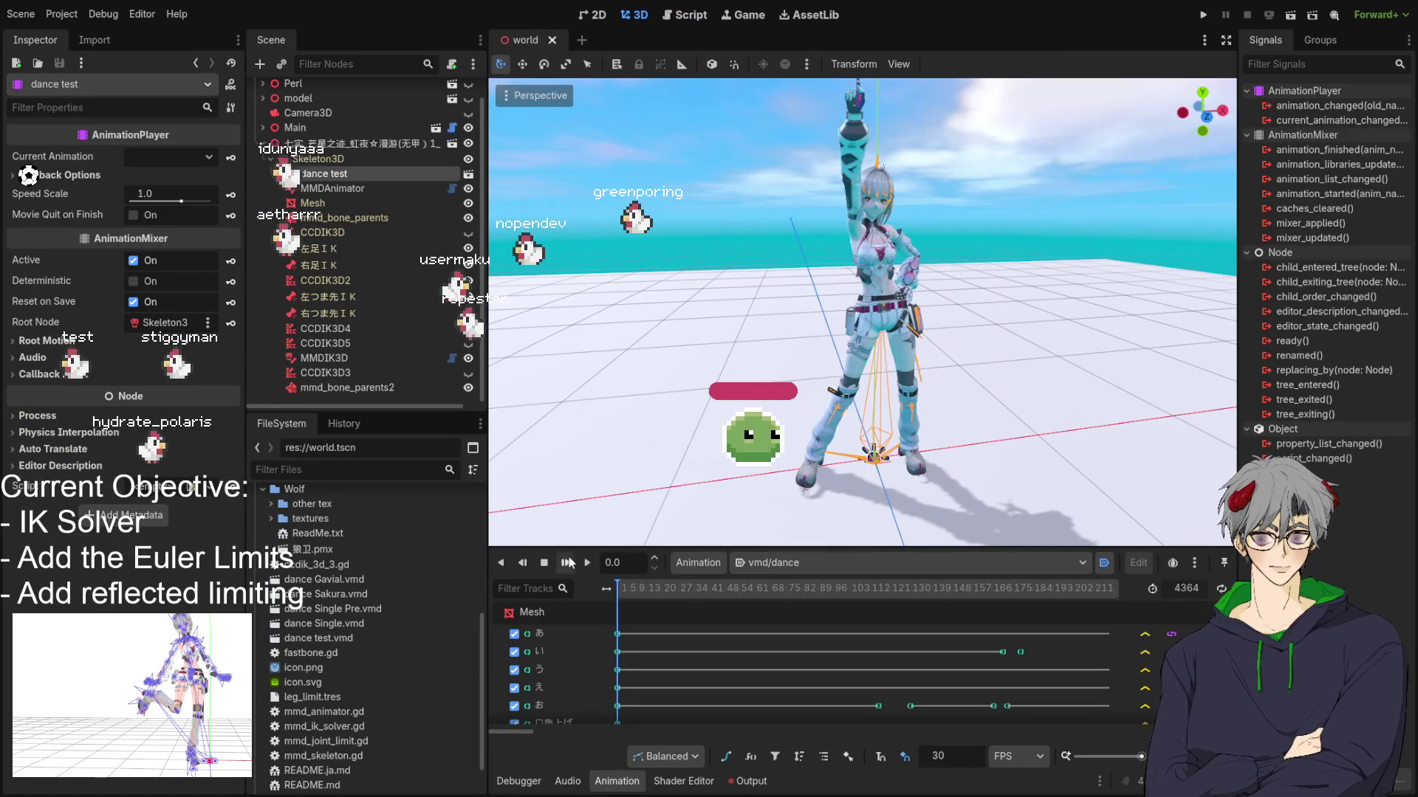
pyautogui.click(586, 564)
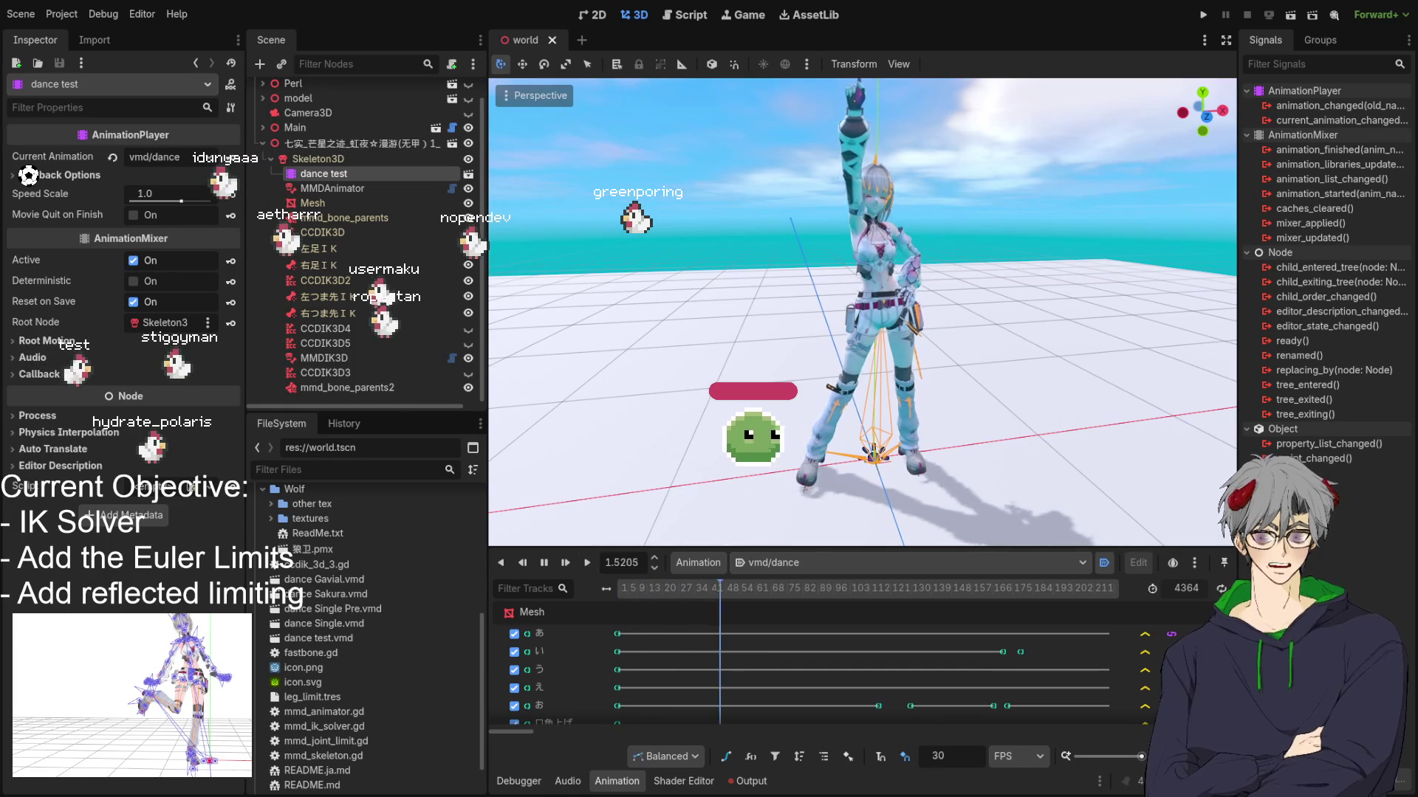